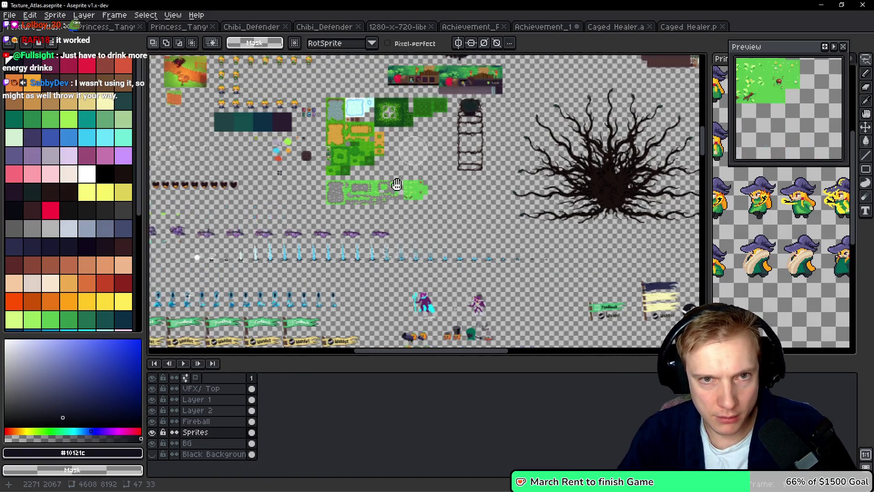
Bring the empty area near the NEW ENEMY badges into view and paste the purple monster sprite
{"action": "left_click_drag", "start_coordinate": [397, 184], "coordinate": [406, 206]}
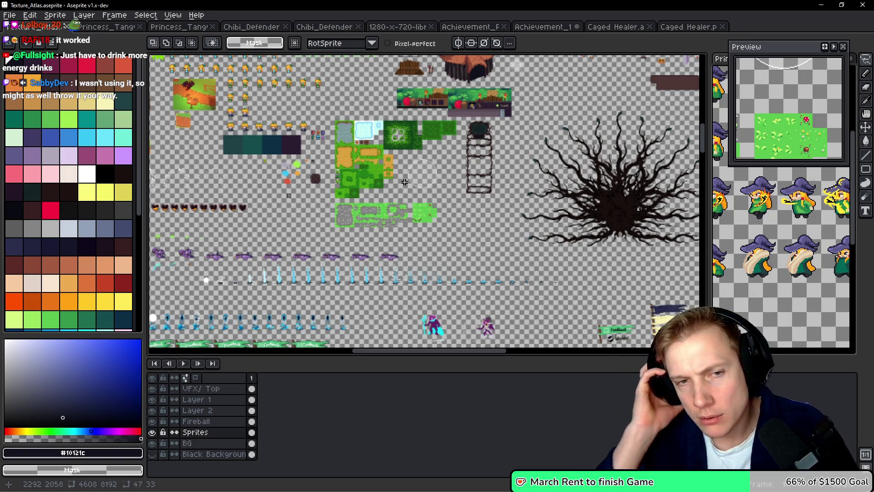
{"action": "scroll", "coordinate": [349, 107], "scroll_direction": "up", "scroll_amount": 8}
{"action": "scroll", "coordinate": [349, 108], "scroll_direction": "left", "scroll_amount": 8}
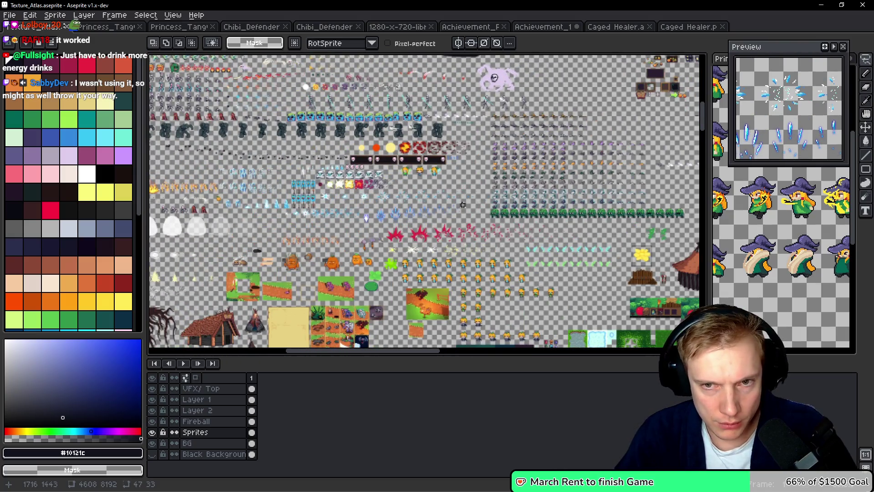
{"action": "left_click_drag", "start_coordinate": [463, 205], "coordinate": [484, 206]}
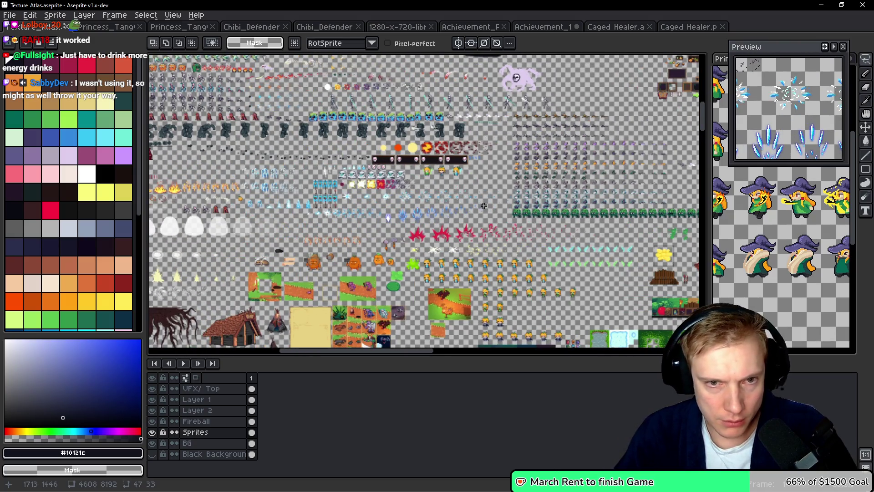
{"action": "scroll", "coordinate": [376, 242], "scroll_direction": "up", "scroll_amount": 4}
{"action": "scroll", "coordinate": [376, 242], "scroll_direction": "right", "scroll_amount": 4}
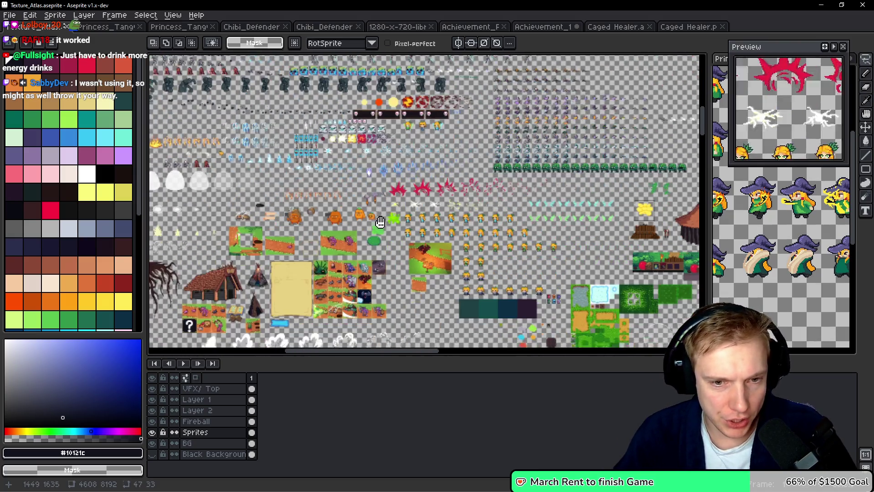
{"action": "scroll", "coordinate": [427, 114], "scroll_direction": "up", "scroll_amount": 5}
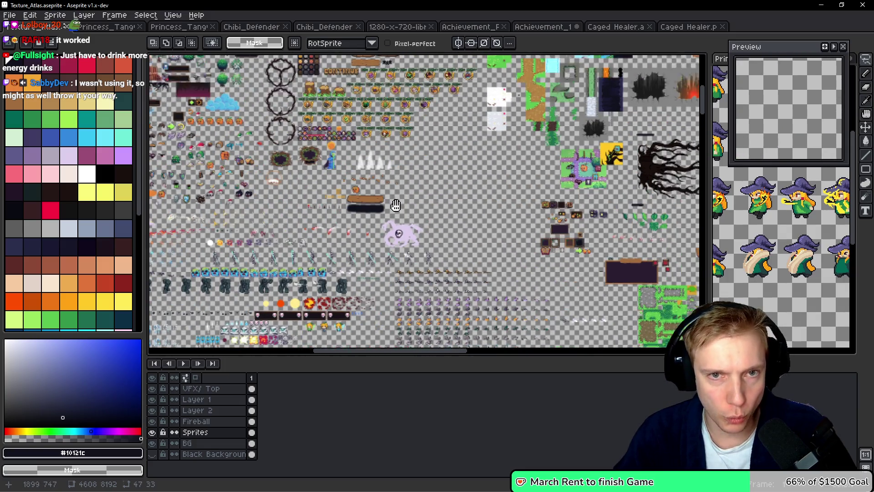
{"action": "scroll", "coordinate": [392, 187], "scroll_direction": "down", "scroll_amount": 1}
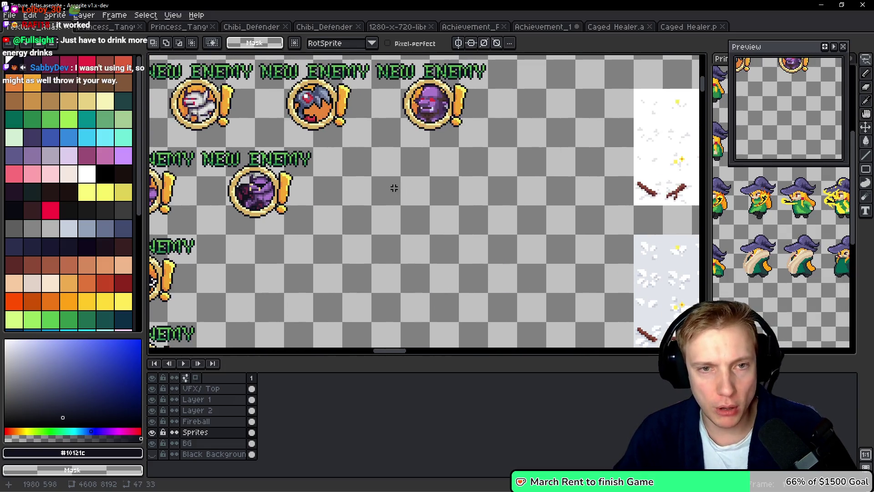
{"action": "scroll", "coordinate": [400, 209], "scroll_direction": "up", "scroll_amount": 3}
{"action": "mouse_move", "coordinate": [400, 209]}
{"action": "left_mouse_down"}
{"action": "mouse_move", "coordinate": [408, 177]}
{"action": "mouse_move", "coordinate": [391, 150]}
{"action": "left_mouse_up"}
{"action": "key", "text": "ctrl+v"}
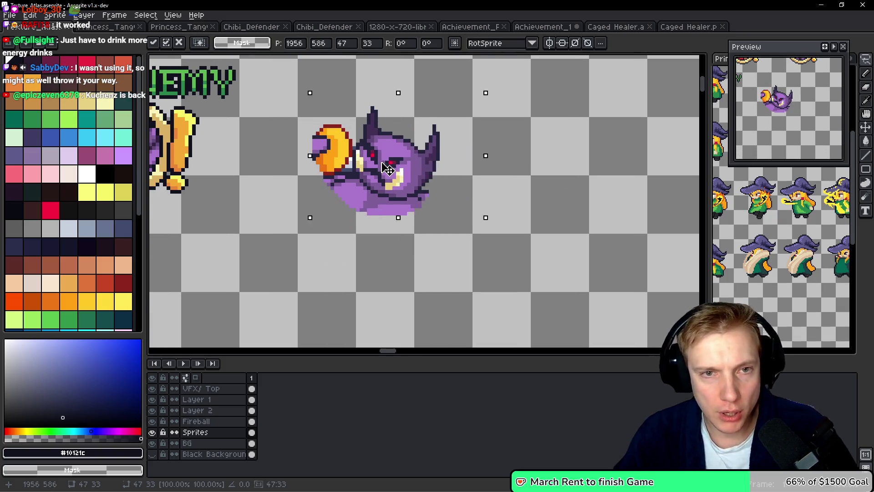
Move the pasted purple monster down-right into free atlas space and commit it
{"action": "scroll", "coordinate": [462, 199], "scroll_direction": "up", "scroll_amount": 2}
{"action": "scroll", "coordinate": [461, 199], "scroll_direction": "left", "scroll_amount": 3}
{"action": "left_click_drag", "start_coordinate": [472, 203], "coordinate": [459, 191]}
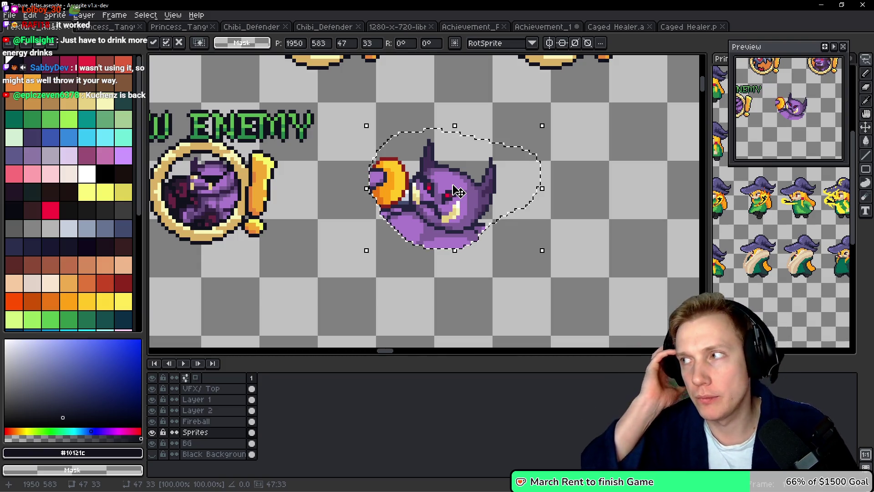
{"action": "scroll", "coordinate": [507, 176], "scroll_direction": "down", "scroll_amount": 2}
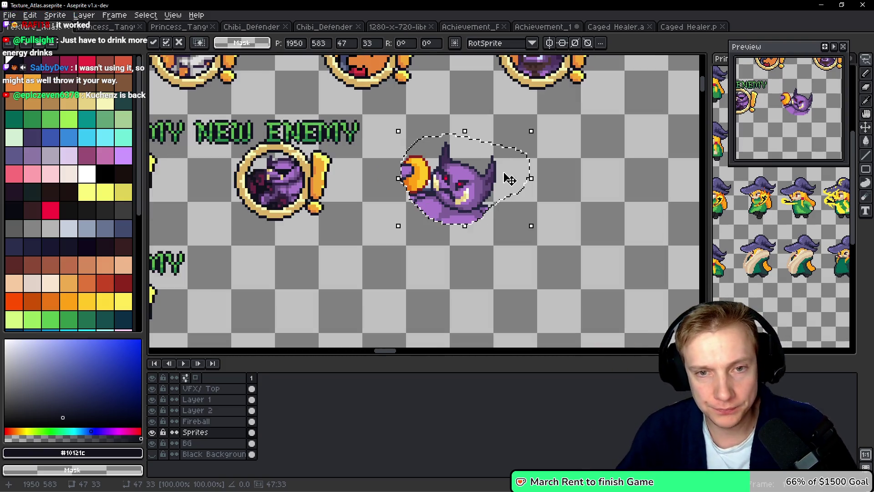
{"action": "scroll", "coordinate": [405, 167], "scroll_direction": "up", "scroll_amount": 1}
{"action": "left_click_drag", "start_coordinate": [372, 164], "coordinate": [552, 264]}
{"action": "scroll", "coordinate": [551, 263], "scroll_direction": "left", "scroll_amount": 3}
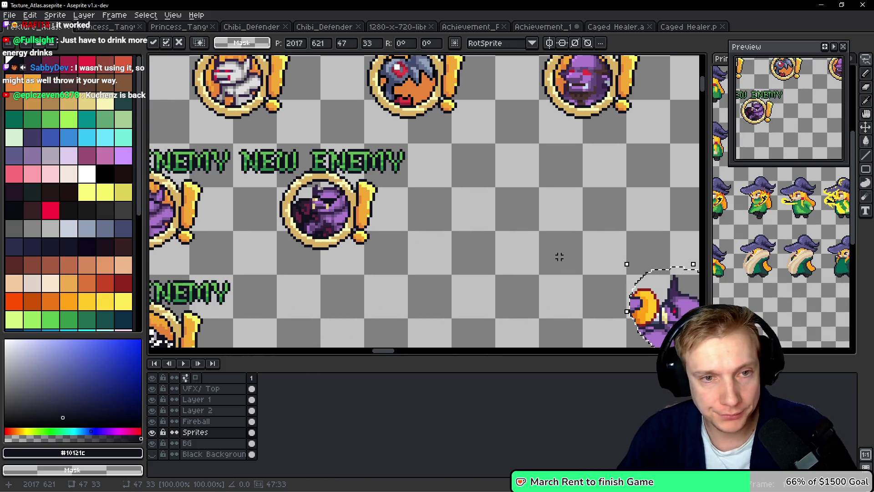
{"action": "left_click", "coordinate": [504, 207]}
Select a NEW ENEMY badge and its label with the rectangular marquee
{"action": "scroll", "coordinate": [503, 206], "scroll_direction": "left", "scroll_amount": 2}
{"action": "key", "text": "m"}
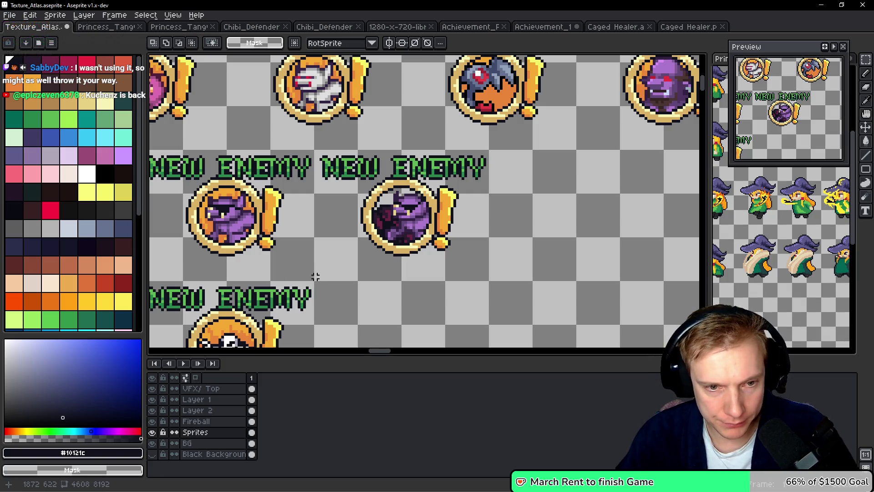
{"action": "left_click_drag", "start_coordinate": [316, 280], "coordinate": [486, 154]}
Place a copy of the selected NEW ENEMY badge further right and drop it
{"action": "scroll", "coordinate": [519, 197], "scroll_direction": "right", "scroll_amount": 3}
{"action": "mouse_move", "coordinate": [307, 210]}
{"action": "left_mouse_down"}
{"action": "mouse_move", "coordinate": [490, 210]}
{"action": "mouse_move", "coordinate": [474, 211]}
{"action": "left_mouse_up"}
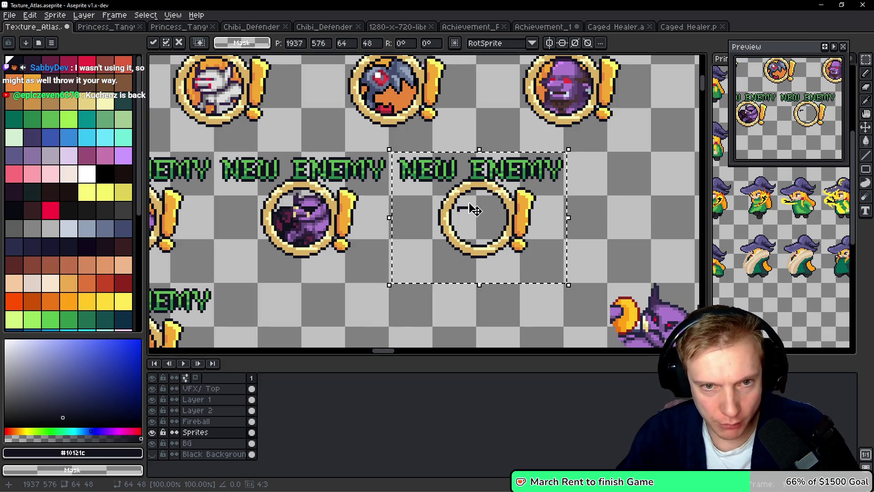
{"action": "scroll", "coordinate": [391, 196], "scroll_direction": "right", "scroll_amount": 3}
{"action": "scroll", "coordinate": [391, 195], "scroll_direction": "down", "scroll_amount": 1}
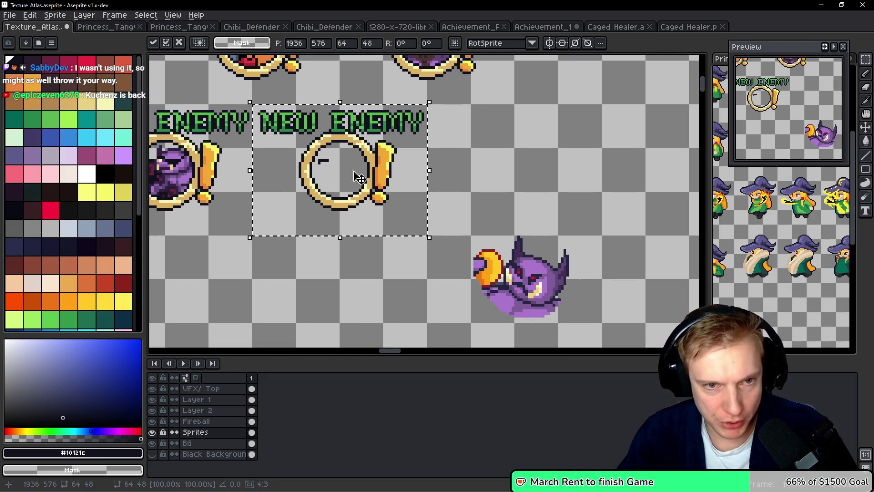
{"action": "scroll", "coordinate": [304, 179], "scroll_direction": "left", "scroll_amount": 4}
{"action": "scroll", "coordinate": [305, 179], "scroll_direction": "right", "scroll_amount": 1}
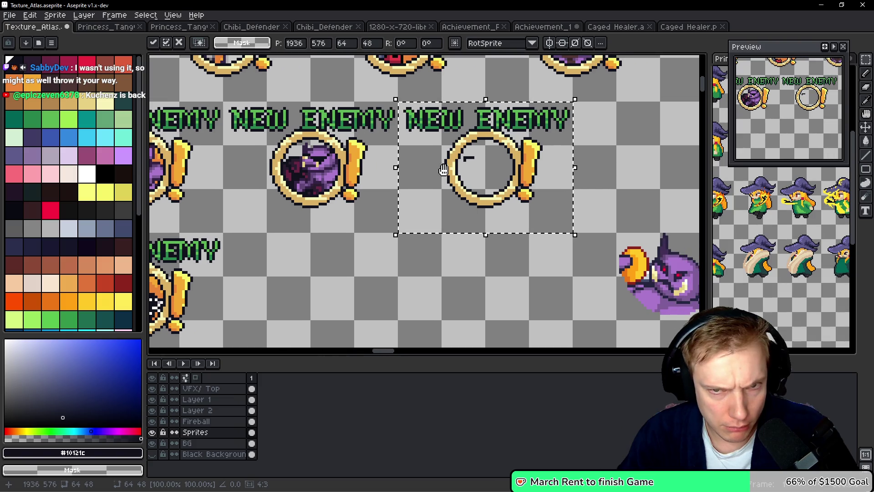
{"action": "left_click", "coordinate": [254, 168]}
Paint pixels inside the empty ring with the pencil, then undo them
{"action": "scroll", "coordinate": [301, 159], "scroll_direction": "up", "scroll_amount": 5}
{"action": "key", "text": "b"}
{"action": "left_click_drag", "start_coordinate": [319, 135], "coordinate": [384, 135]}
{"action": "left_click_drag", "start_coordinate": [319, 157], "coordinate": [342, 180]}
{"action": "key", "text": "ctrl+z"}
{"action": "key", "text": "ctrl+z"}
{"action": "key", "text": "h"}
Activate the BG then Sprites layer and bring the new badge's label into view
{"action": "left_click", "coordinate": [397, 168], "text": "ctrl"}
{"action": "key", "text": "m"}
{"action": "scroll", "coordinate": [397, 168], "scroll_direction": "down", "scroll_amount": 3}
{"action": "scroll", "coordinate": [472, 149], "scroll_direction": "right", "scroll_amount": 5}
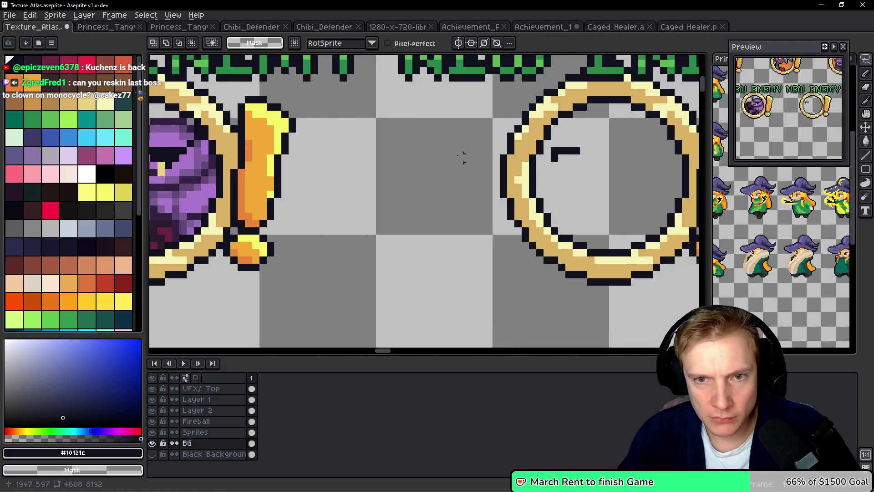
{"action": "left_click", "coordinate": [441, 143], "text": "ctrl"}
{"action": "left_click_drag", "start_coordinate": [441, 142], "coordinate": [401, 162]}
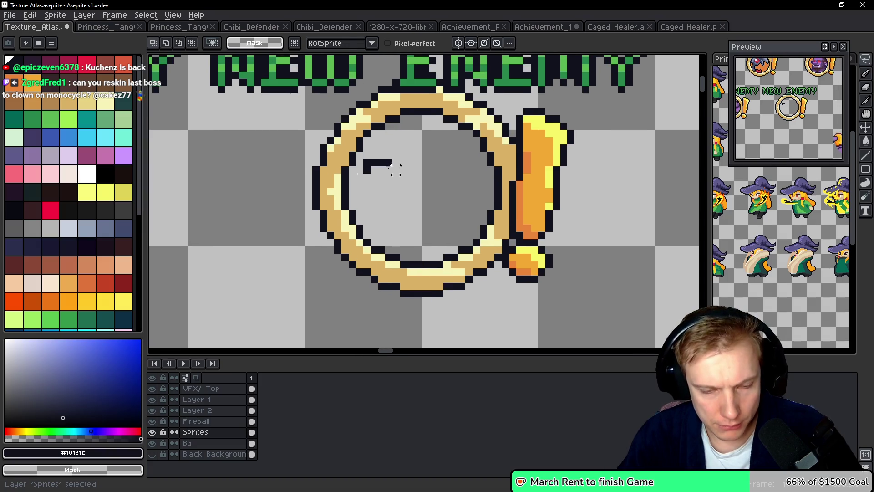
Make the BG layer active, then the Black Background layer
{"action": "key", "text": "b"}
{"action": "scroll", "coordinate": [399, 163], "scroll_direction": "down", "scroll_amount": 2}
{"action": "scroll", "coordinate": [392, 146], "scroll_direction": "down", "scroll_amount": 3}
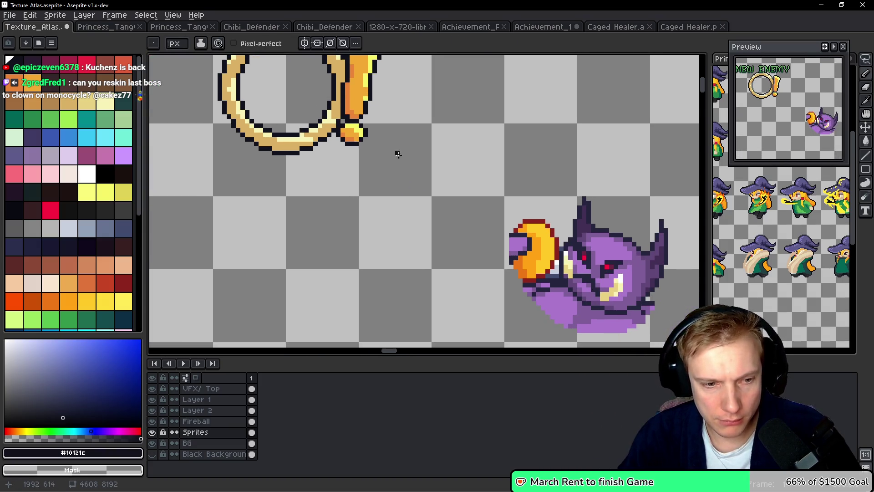
{"action": "left_click", "coordinate": [432, 171], "text": "ctrl"}
{"action": "scroll", "coordinate": [432, 171], "scroll_direction": "down", "scroll_amount": 2}
{"action": "scroll", "coordinate": [370, 214], "scroll_direction": "left", "scroll_amount": 5}
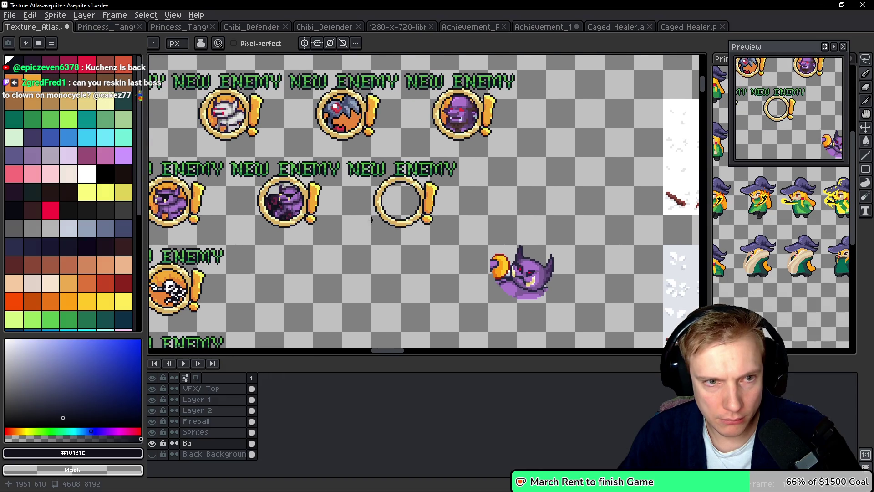
{"action": "scroll", "coordinate": [343, 176], "scroll_direction": "left", "scroll_amount": 3}
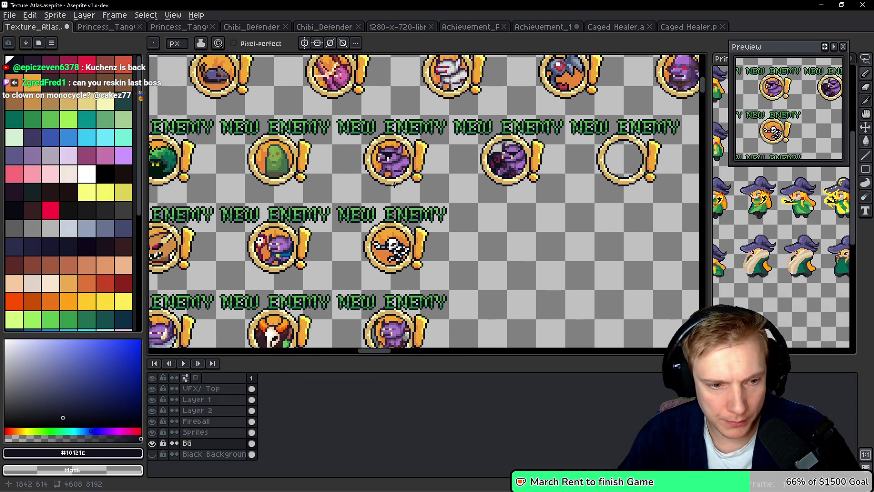
{"action": "left_click", "coordinate": [394, 184], "text": "ctrl"}
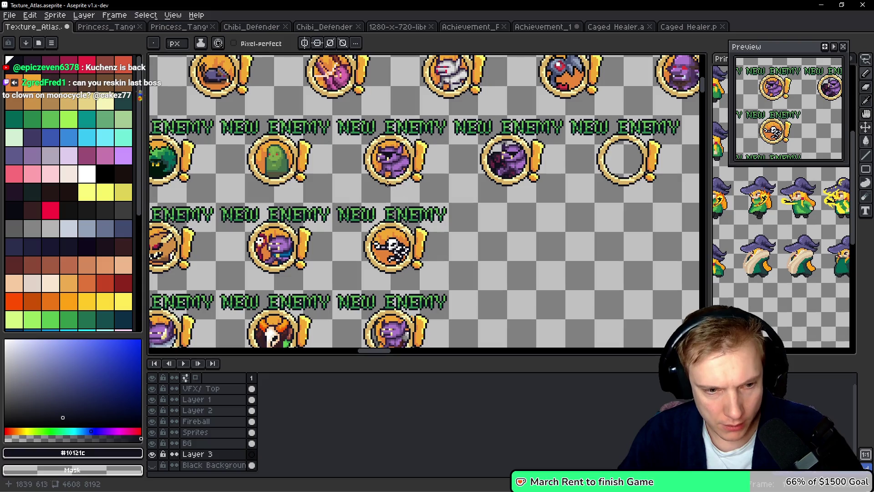
{"action": "scroll", "coordinate": [400, 177], "scroll_direction": "down", "scroll_amount": 5}
{"action": "scroll", "coordinate": [411, 173], "scroll_direction": "up", "scroll_amount": 3}
{"action": "scroll", "coordinate": [411, 173], "scroll_direction": "down", "scroll_amount": 2}
{"action": "scroll", "coordinate": [411, 172], "scroll_direction": "down", "scroll_amount": 3}
{"action": "scroll", "coordinate": [430, 197], "scroll_direction": "up", "scroll_amount": 3}
Lasso the orange fireball, paste a copy and drop it into the new badge's empty ring
{"action": "key", "text": "q"}
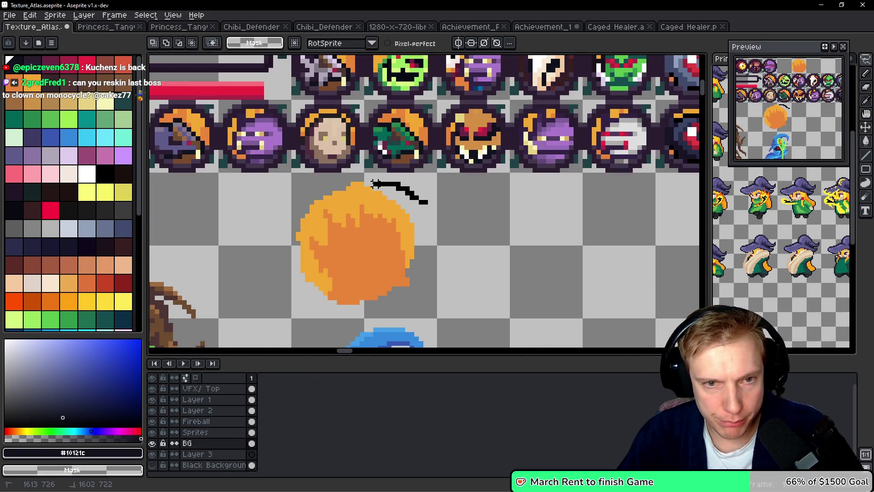
{"action": "left_click_drag", "start_coordinate": [340, 308], "coordinate": [412, 189]}
{"action": "scroll", "coordinate": [499, 212], "scroll_direction": "down", "scroll_amount": 2}
{"action": "mouse_move", "coordinate": [498, 212]}
{"action": "left_mouse_down"}
{"action": "mouse_move", "coordinate": [416, 177]}
{"action": "mouse_move", "coordinate": [365, 185]}
{"action": "mouse_move", "coordinate": [311, 231]}
{"action": "mouse_move", "coordinate": [330, 189]}
{"action": "mouse_move", "coordinate": [279, 237]}
{"action": "mouse_move", "coordinate": [360, 196]}
{"action": "left_mouse_up"}
{"action": "key", "text": "ctrl+v"}
{"action": "mouse_move", "coordinate": [412, 207]}
{"action": "left_mouse_down"}
{"action": "mouse_move", "coordinate": [471, 178]}
{"action": "mouse_move", "coordinate": [504, 178]}
{"action": "mouse_move", "coordinate": [347, 177]}
{"action": "mouse_move", "coordinate": [447, 254]}
{"action": "mouse_move", "coordinate": [421, 275]}
{"action": "mouse_move", "coordinate": [415, 270]}
{"action": "left_mouse_up"}
{"action": "key", "text": "ctrl+d"}
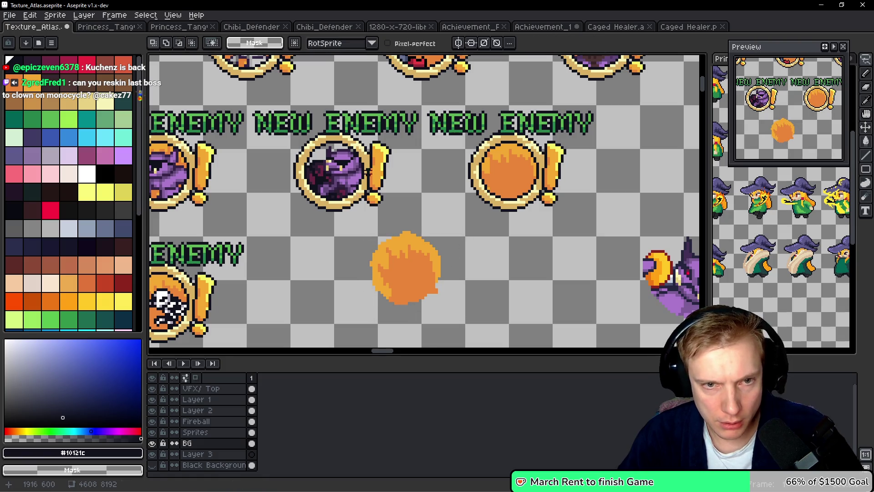
Move the purple enemy portrait into the empty badge, nudging it one pixel right
{"action": "left_click_drag", "start_coordinate": [374, 237], "coordinate": [376, 233]}
{"action": "left_click_drag", "start_coordinate": [331, 168], "coordinate": [404, 263]}
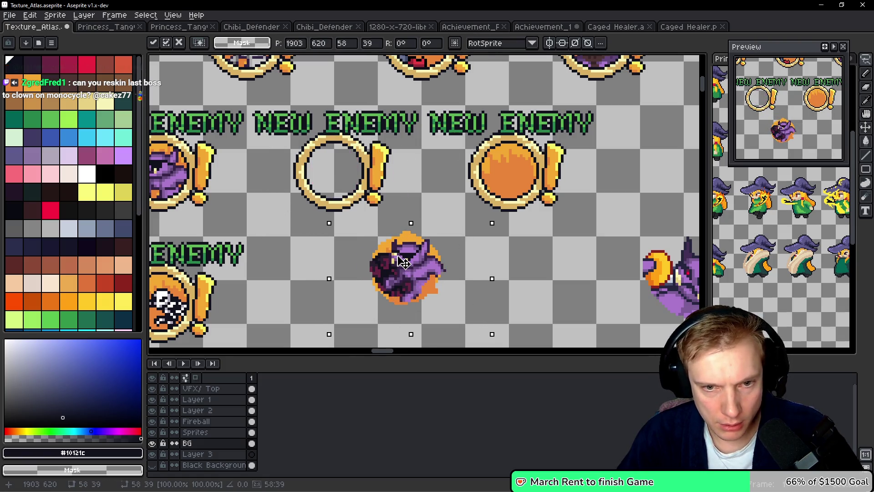
{"action": "key", "text": "ctrl+d"}
{"action": "left_click_drag", "start_coordinate": [435, 215], "coordinate": [386, 214]}
{"action": "left_click_drag", "start_coordinate": [471, 268], "coordinate": [369, 184]}
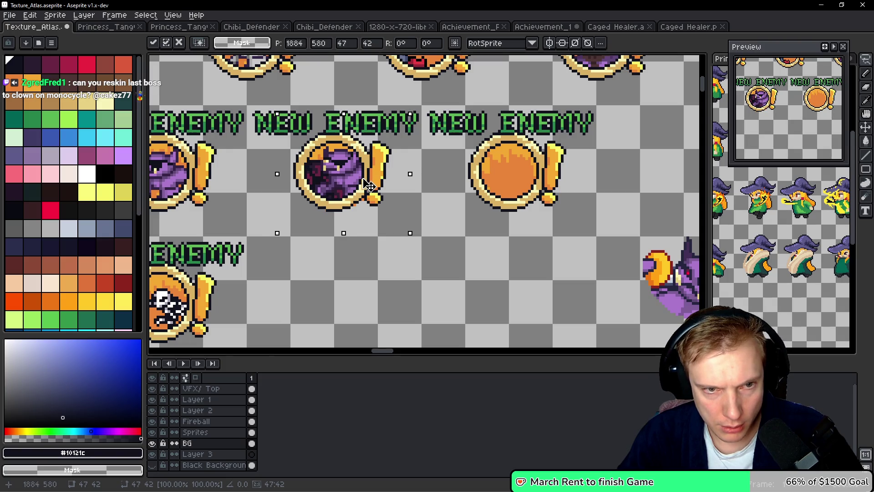
{"action": "left_click_drag", "start_coordinate": [365, 180], "coordinate": [367, 178]}
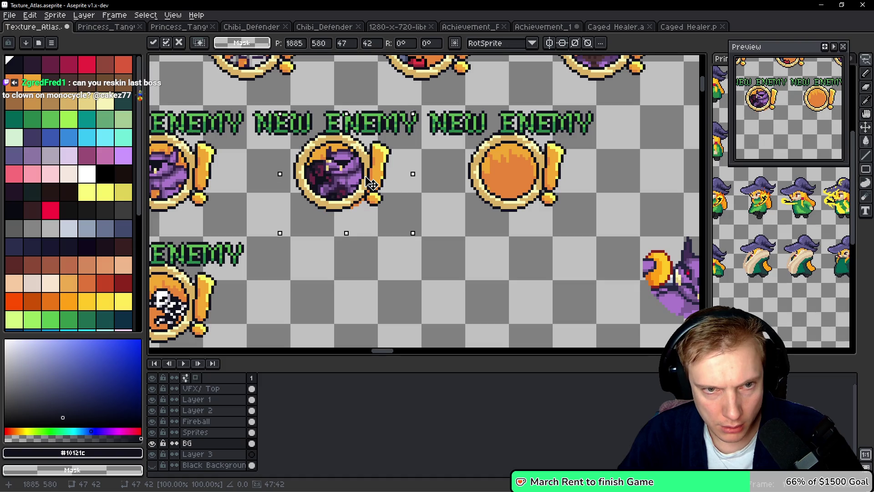
{"action": "scroll", "coordinate": [371, 183], "scroll_direction": "up", "scroll_amount": 2}
Delete the unneeded Layer 3 and make the BG layer active
{"action": "key", "text": "b"}
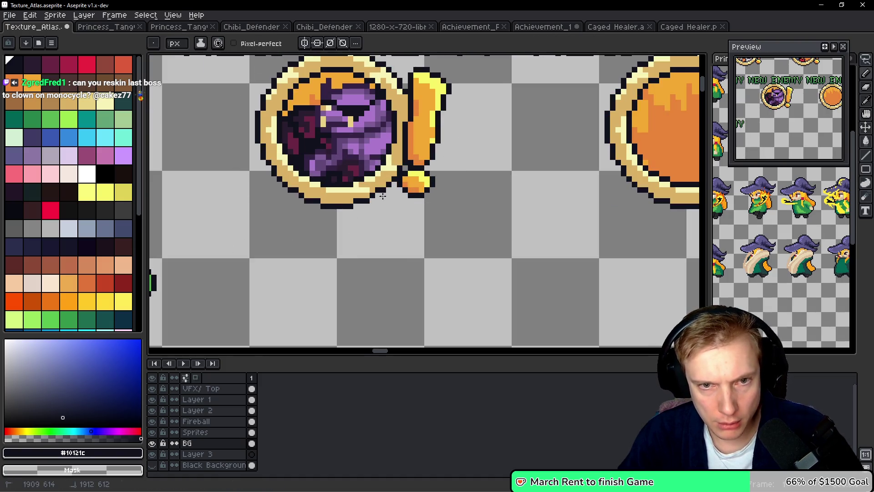
{"action": "scroll", "coordinate": [420, 131], "scroll_direction": "down", "scroll_amount": 1}
{"action": "scroll", "coordinate": [450, 154], "scroll_direction": "right", "scroll_amount": 6}
{"action": "scroll", "coordinate": [397, 189], "scroll_direction": "down", "scroll_amount": 3}
{"action": "key", "text": "space"}
{"action": "left_click", "coordinate": [214, 454]}
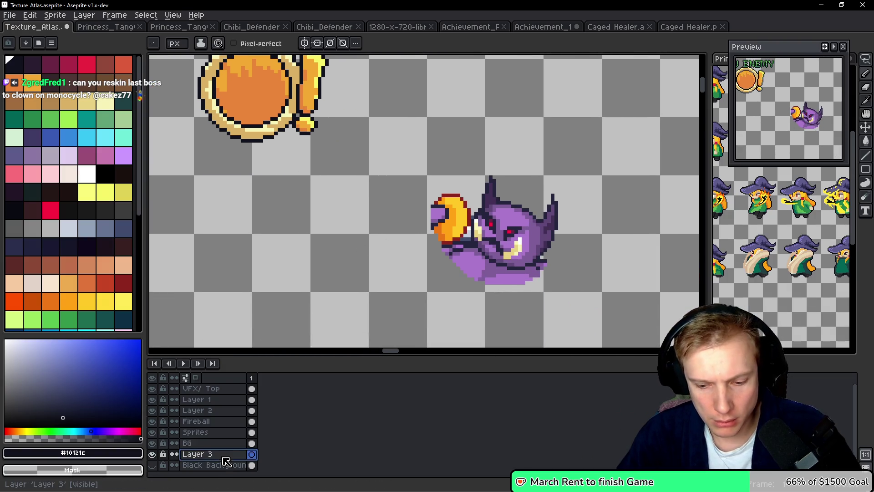
{"action": "key", "text": "Delete"}
{"action": "scroll", "coordinate": [323, 240], "scroll_direction": "up", "scroll_amount": 2}
{"action": "key", "text": "alt+Up"}
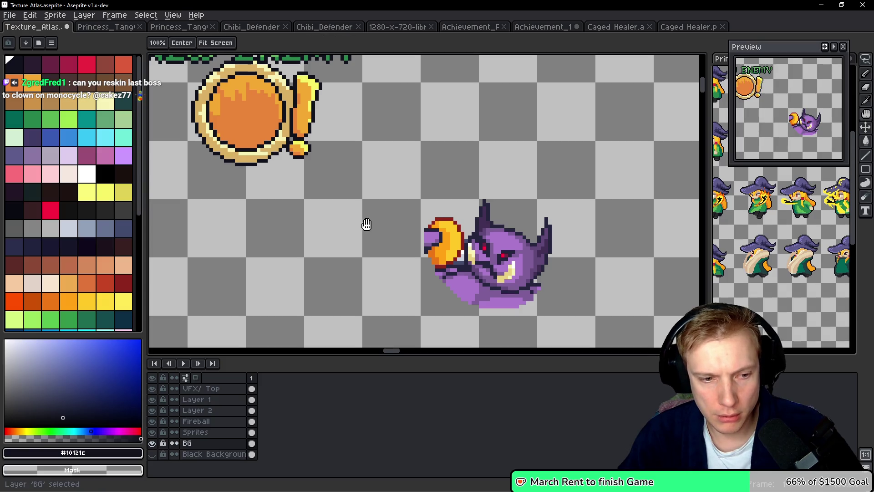
Lasso the purple monster and place a copy into the orange badge on the Sprites layer
{"action": "key", "text": "q"}
{"action": "mouse_move", "coordinate": [456, 172]}
{"action": "left_mouse_down"}
{"action": "mouse_move", "coordinate": [546, 319]}
{"action": "mouse_move", "coordinate": [484, 200]}
{"action": "left_mouse_up"}
{"action": "left_click", "coordinate": [487, 211], "text": "ctrl"}
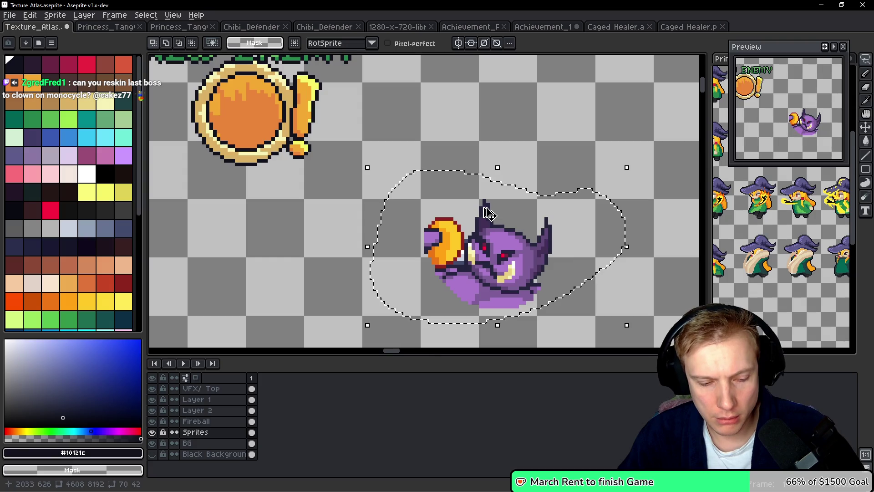
{"action": "mouse_move", "coordinate": [484, 207]}
{"action": "left_mouse_down"}
{"action": "mouse_move", "coordinate": [338, 147]}
{"action": "mouse_move", "coordinate": [332, 164]}
{"action": "mouse_move", "coordinate": [444, 227]}
{"action": "mouse_move", "coordinate": [382, 207]}
{"action": "mouse_move", "coordinate": [394, 208]}
{"action": "left_mouse_up"}
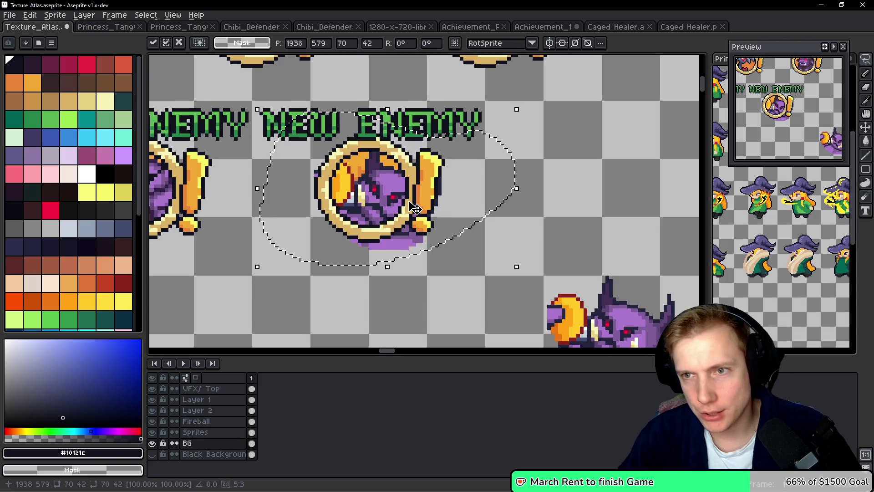
{"action": "key", "text": "ctrl+d"}
Erase the stray arc, purple blob and black arc around the new badge
{"action": "key", "text": "q"}
{"action": "scroll", "coordinate": [410, 218], "scroll_direction": "up", "scroll_amount": 1}
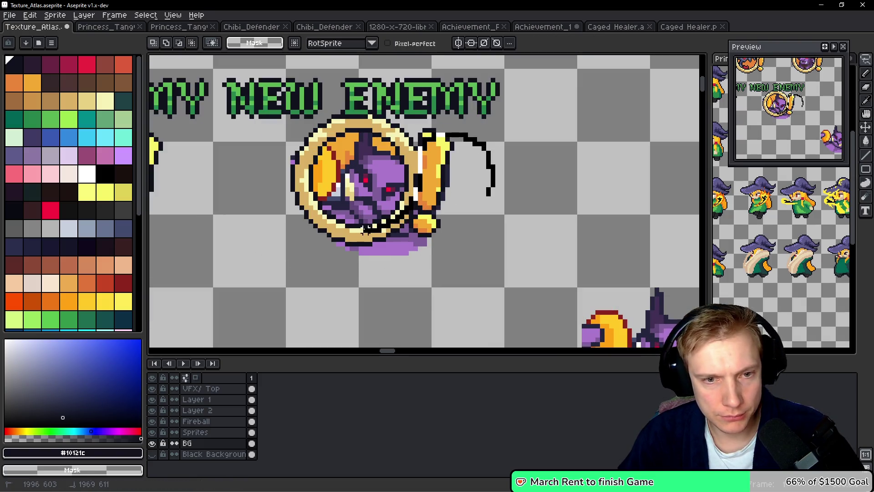
{"action": "mouse_move", "coordinate": [334, 231]}
{"action": "left_mouse_down"}
{"action": "mouse_move", "coordinate": [519, 214]}
{"action": "mouse_move", "coordinate": [335, 236]}
{"action": "left_mouse_up"}
{"action": "key", "text": "Delete"}
{"action": "left_click_drag", "start_coordinate": [288, 129], "coordinate": [354, 158]}
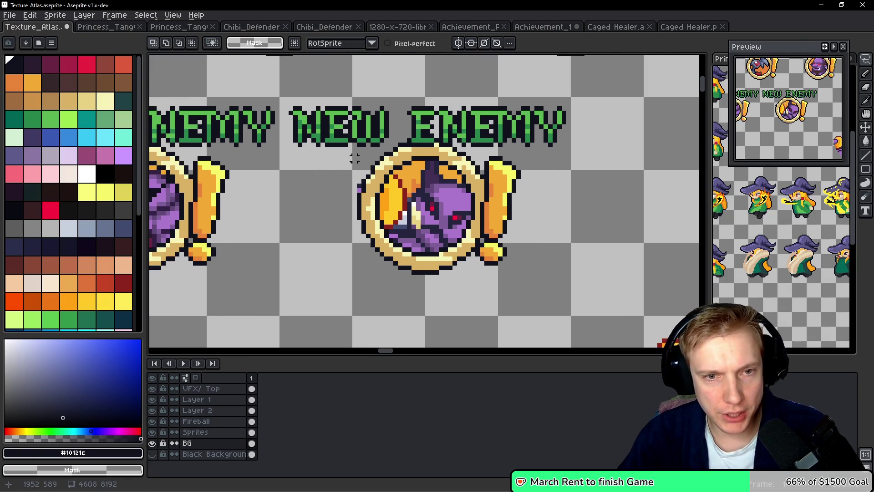
{"action": "left_click_drag", "start_coordinate": [373, 201], "coordinate": [353, 191]}
{"action": "key", "text": "Delete"}
{"action": "key", "text": "ctrl+d"}
{"action": "scroll", "coordinate": [448, 207], "scroll_direction": "down", "scroll_amount": 2}
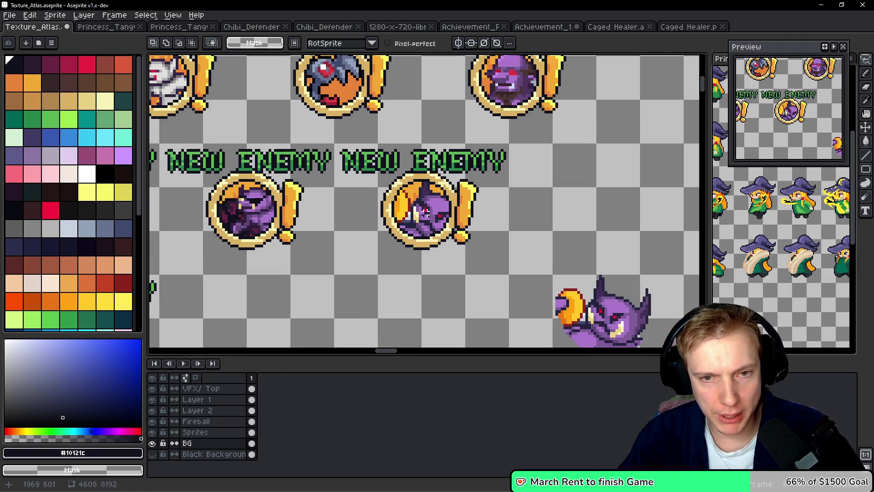
{"action": "scroll", "coordinate": [480, 193], "scroll_direction": "down", "scroll_amount": 3}
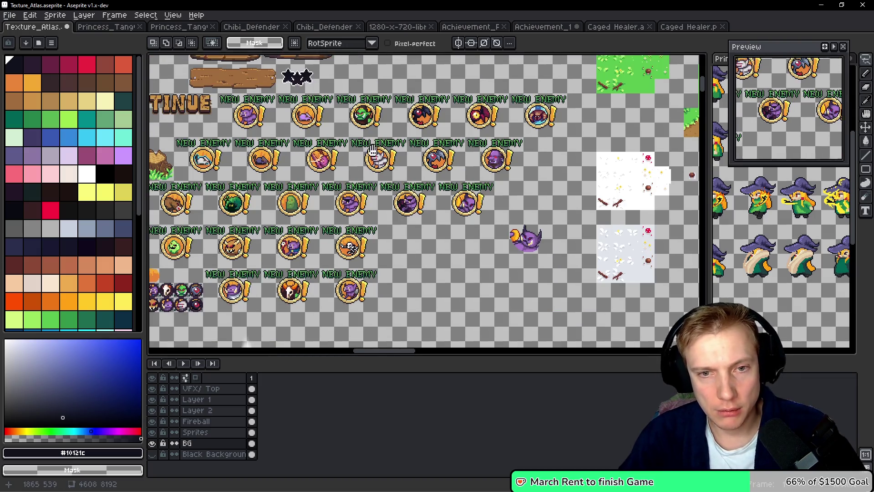
Pan to the boss badge icons and toggle the Sprites layer's visibility, leaving it shown
{"action": "left_click_drag", "start_coordinate": [282, 91], "coordinate": [380, 295]}
{"action": "mouse_move", "coordinate": [337, 65]}
{"action": "left_mouse_down"}
{"action": "mouse_move", "coordinate": [446, 289]}
{"action": "mouse_move", "coordinate": [643, 303]}
{"action": "mouse_move", "coordinate": [634, 216]}
{"action": "left_mouse_up"}
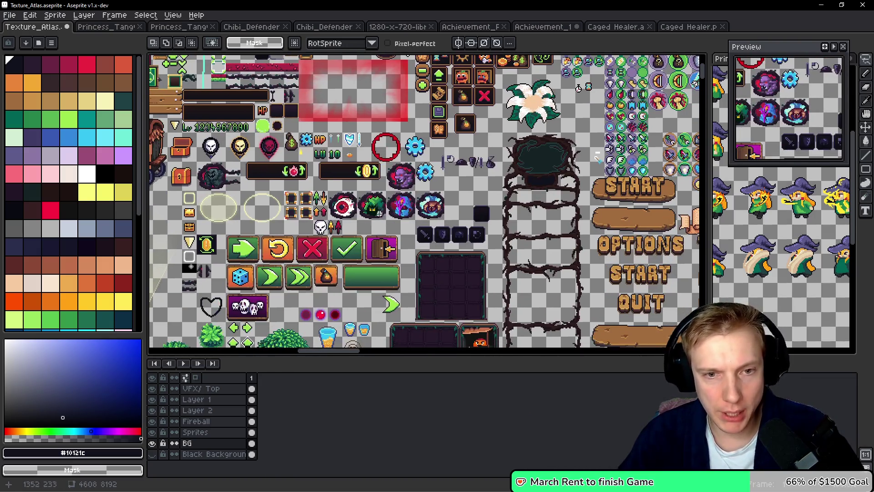
{"action": "scroll", "coordinate": [431, 208], "scroll_direction": "up", "scroll_amount": 3}
{"action": "mouse_move", "coordinate": [492, 215]}
{"action": "left_mouse_down"}
{"action": "mouse_move", "coordinate": [351, 176]}
{"action": "mouse_move", "coordinate": [346, 191]}
{"action": "mouse_move", "coordinate": [458, 193]}
{"action": "mouse_move", "coordinate": [369, 208]}
{"action": "left_mouse_up"}
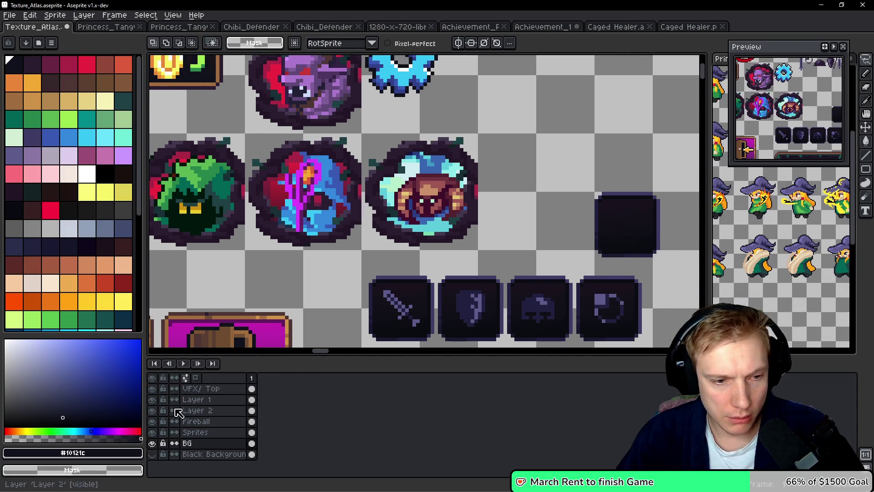
{"action": "left_click", "coordinate": [155, 433]}
{"action": "left_click", "coordinate": [155, 433]}
{"action": "left_click", "coordinate": [155, 433]}
{"action": "left_click", "coordinate": [155, 434]}
{"action": "left_click", "coordinate": [155, 433]}
{"action": "left_click", "coordinate": [154, 433]}
{"action": "left_click", "coordinate": [155, 433]}
{"action": "left_click", "coordinate": [155, 434]}
{"action": "left_click", "coordinate": [155, 434]}
{"action": "left_click", "coordinate": [155, 433]}
Make the Fireball layer active and move an empty badge ring copy beside the spider badge
{"action": "left_click", "coordinate": [154, 422]}
{"action": "left_click", "coordinate": [155, 423]}
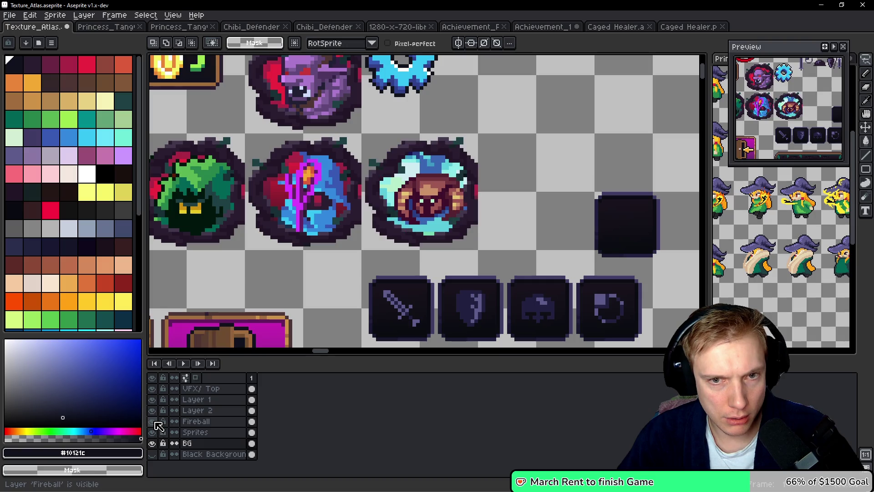
{"action": "left_click", "coordinate": [196, 421]}
{"action": "mouse_move", "coordinate": [399, 253]}
{"action": "left_mouse_down"}
{"action": "mouse_move", "coordinate": [357, 278]}
{"action": "mouse_move", "coordinate": [435, 164]}
{"action": "left_mouse_up"}
{"action": "left_click_drag", "start_coordinate": [407, 225], "coordinate": [506, 219]}
Zoom in and out around the new empty ring, then switch to VS Code
{"action": "scroll", "coordinate": [511, 219], "scroll_direction": "down", "scroll_amount": 1}
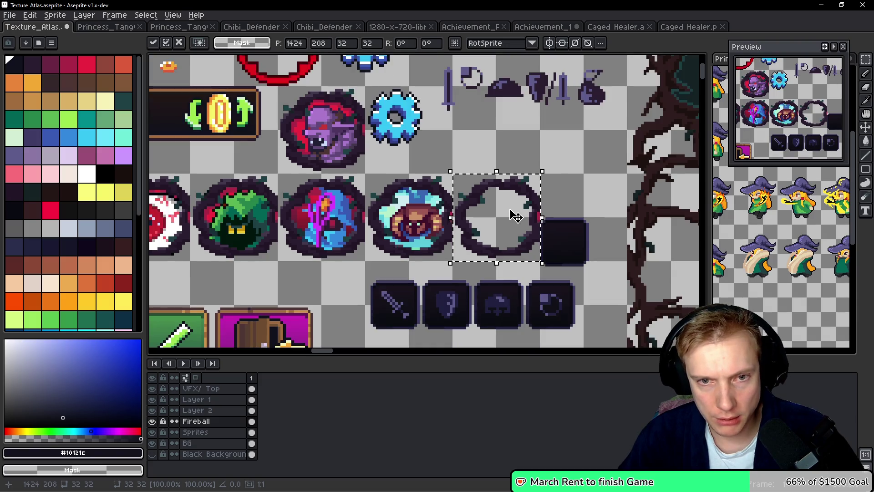
{"action": "scroll", "coordinate": [513, 215], "scroll_direction": "down", "scroll_amount": 4}
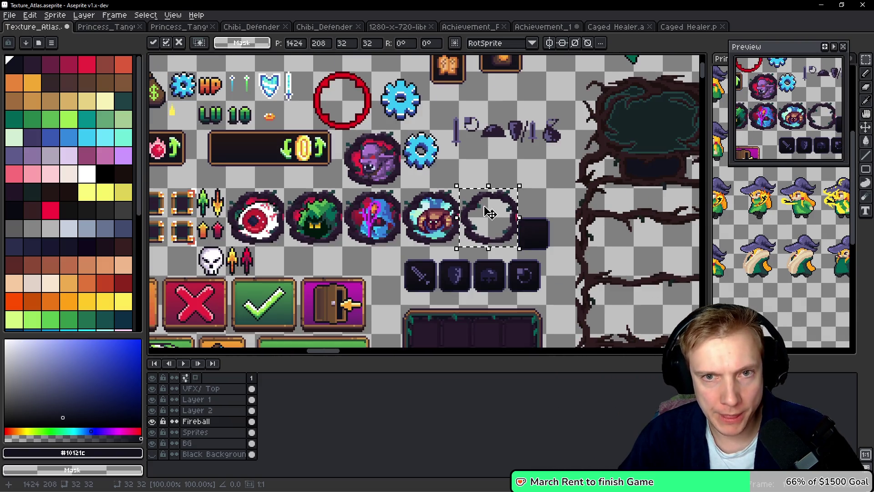
{"action": "scroll", "coordinate": [491, 210], "scroll_direction": "up", "scroll_amount": 5}
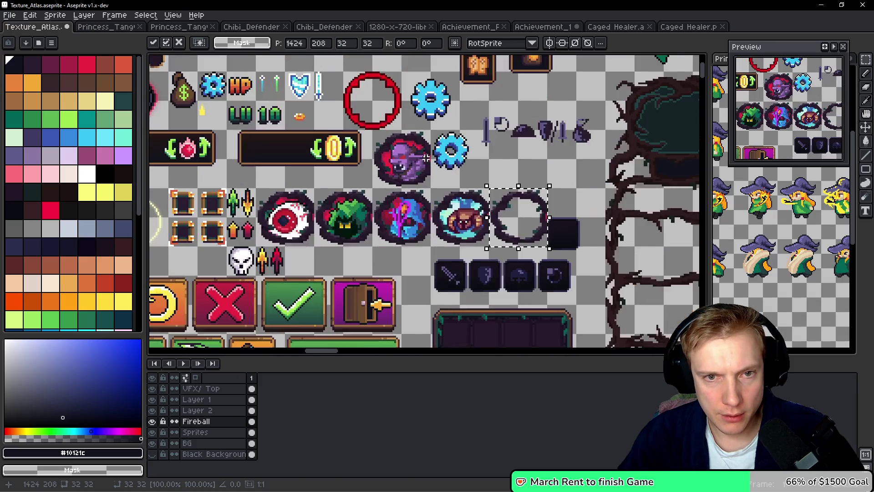
{"action": "scroll", "coordinate": [437, 162], "scroll_direction": "down", "scroll_amount": 2}
{"action": "scroll", "coordinate": [442, 163], "scroll_direction": "up", "scroll_amount": 4}
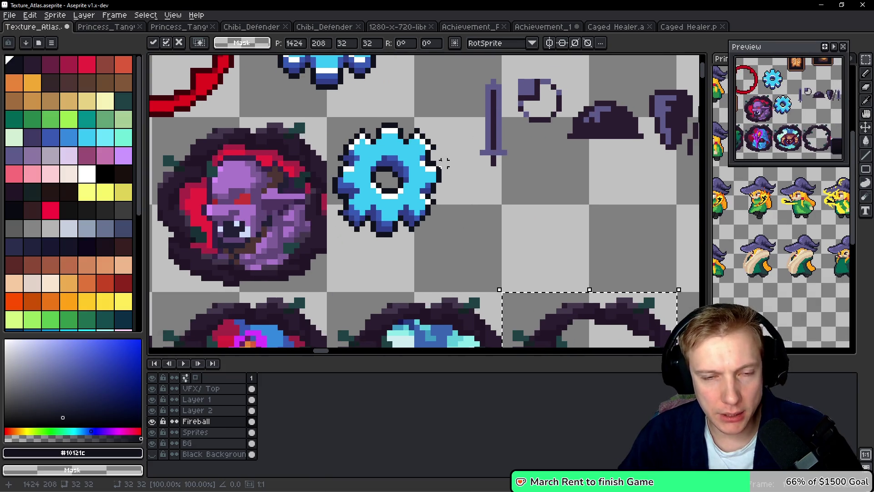
{"action": "scroll", "coordinate": [438, 174], "scroll_direction": "down", "scroll_amount": 3}
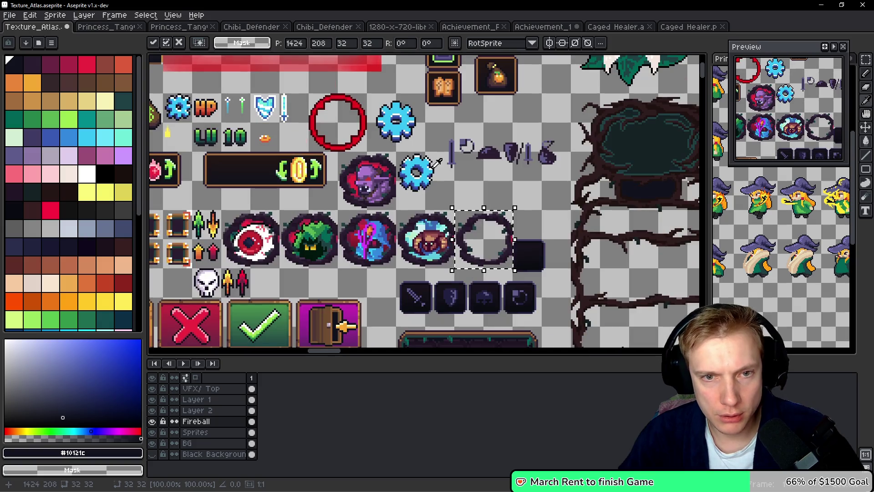
{"action": "key", "text": "alt+Tab"}
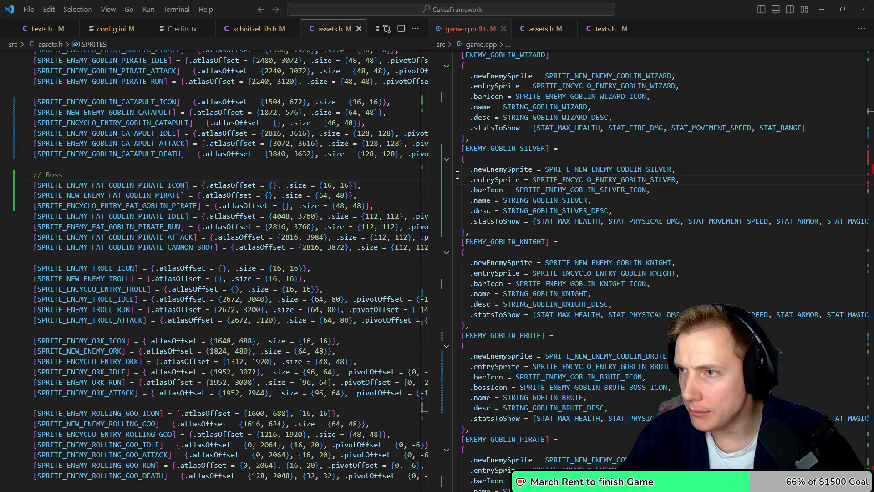
Launch the game under the debugger with F5 and start it from the main menu
{"action": "key", "text": "alt+Tab"}
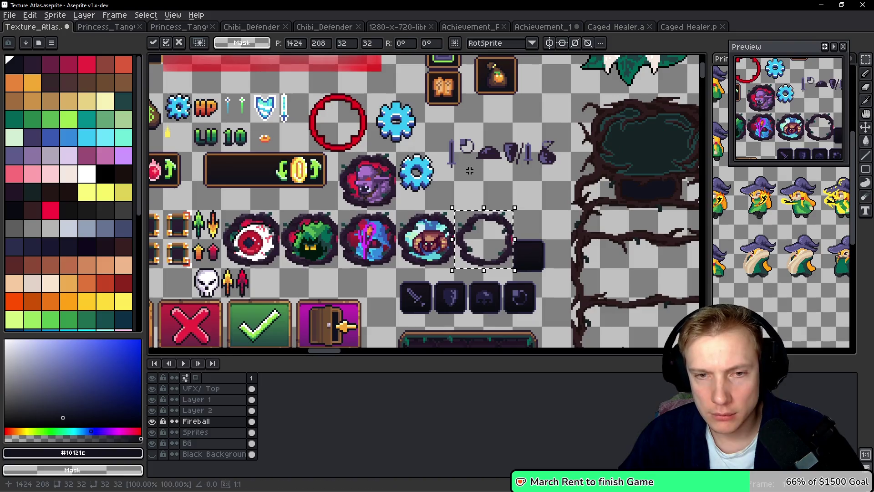
{"action": "key", "text": "alt+Tab"}
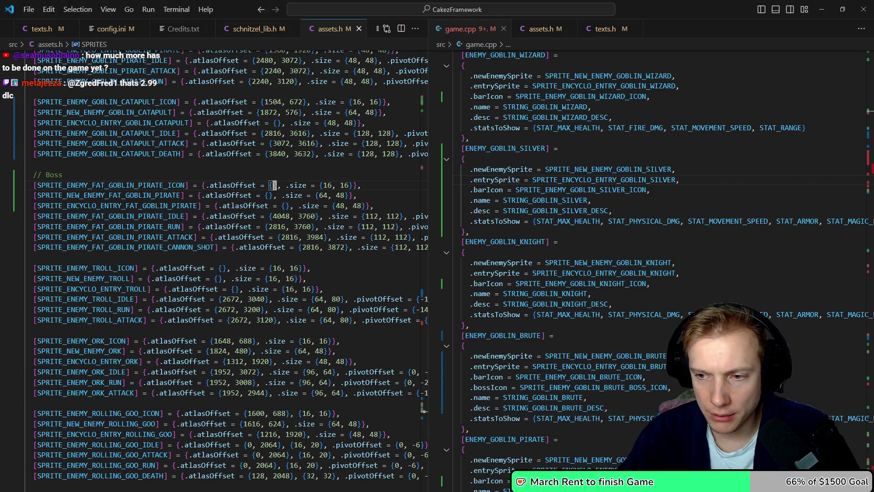
{"action": "key", "text": "F5"}
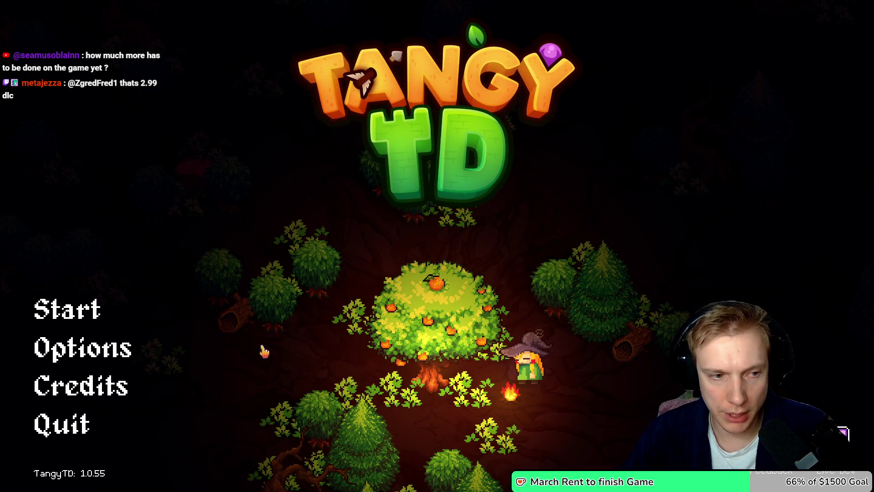
{"action": "left_click", "coordinate": [67, 310]}
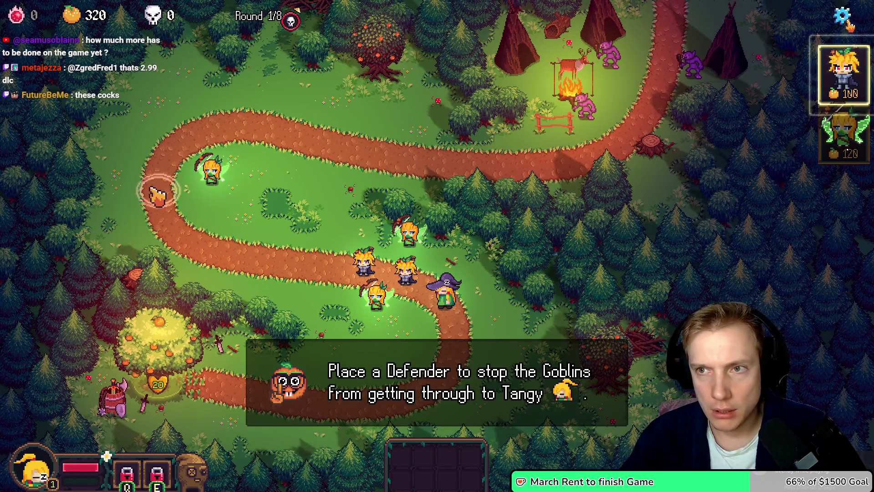
Cycle between the code, running game and texture atlas, ending on Aseprite
{"action": "key", "text": "alt+Tab"}
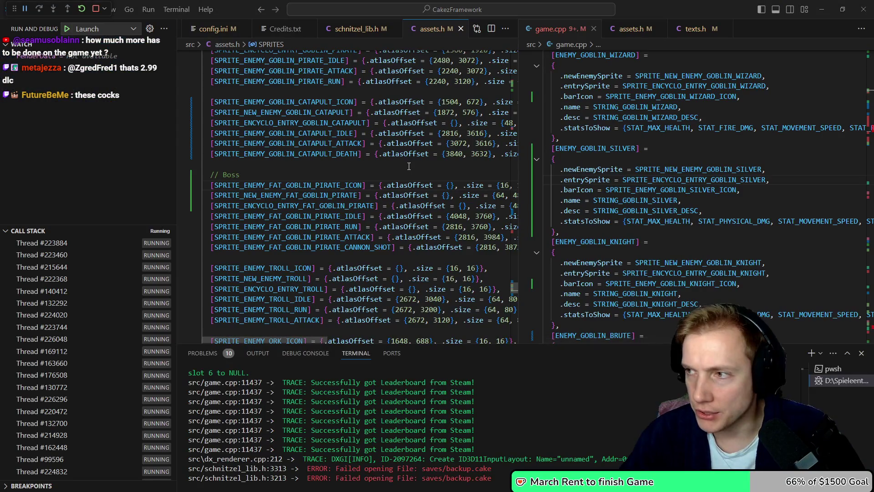
{"action": "key", "text": "alt+Tab"}
{"action": "scroll", "coordinate": [421, 161], "scroll_direction": "up", "scroll_amount": 3}
{"action": "scroll", "coordinate": [421, 160], "scroll_direction": "up", "scroll_amount": 1}
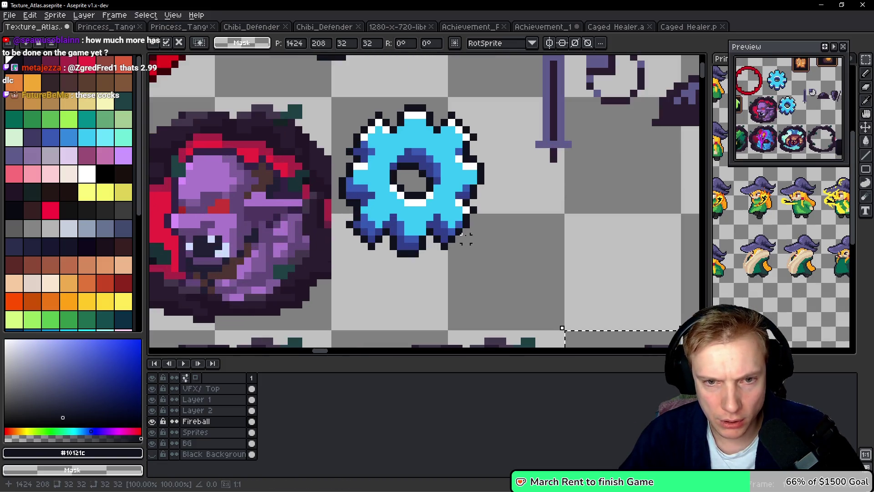
{"action": "key", "text": "alt+Tab"}
{"action": "key", "text": "alt+Tab"}
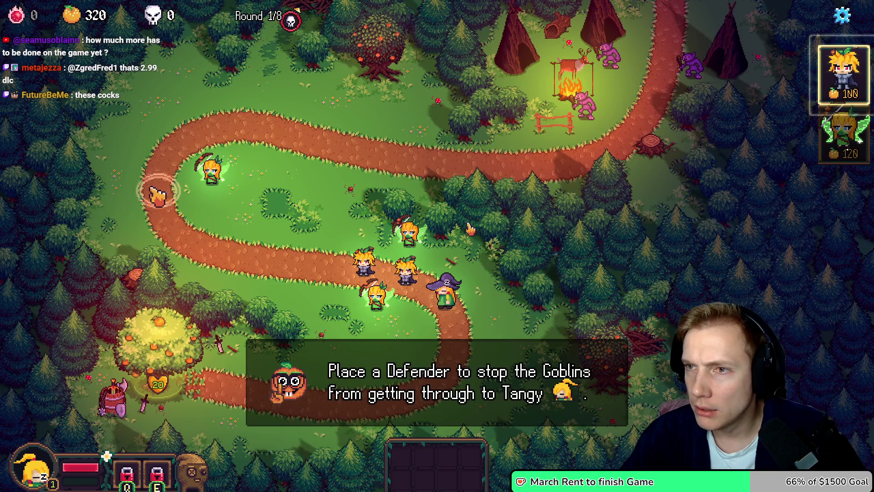
{"action": "key", "text": "alt+Tab"}
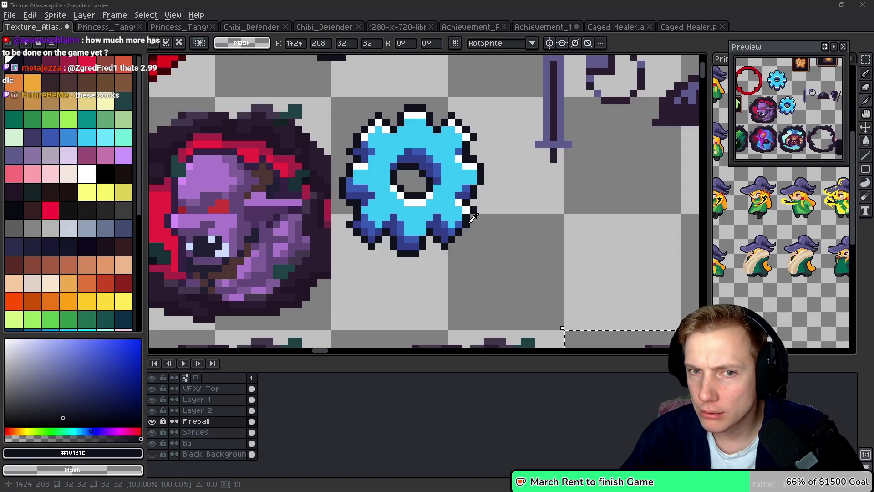
{"action": "key", "text": "alt+Tab"}
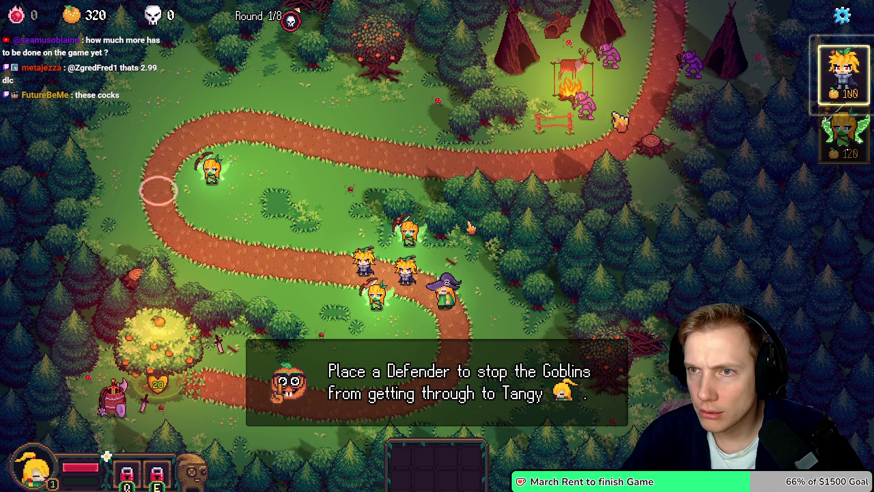
{"action": "key", "text": "alt+Tab"}
{"action": "scroll", "coordinate": [470, 226], "scroll_direction": "down", "scroll_amount": 3}
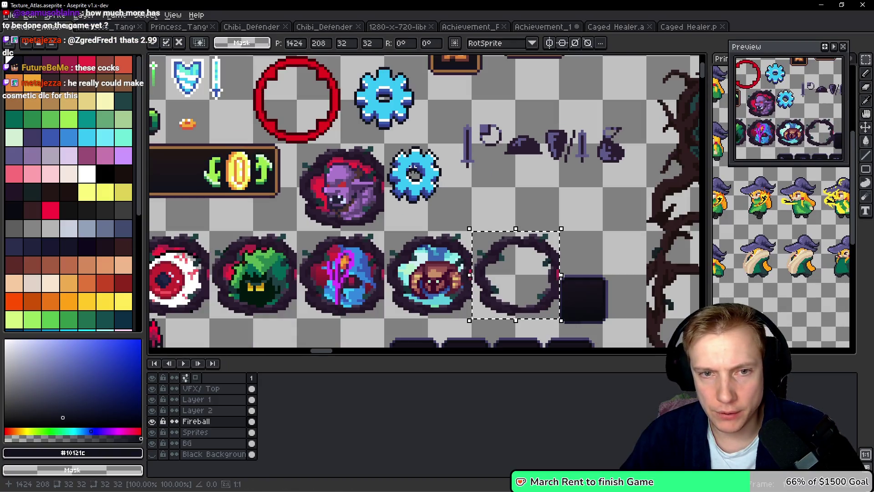
Select the blue gear icon area and reposition the selection box beside it
{"action": "scroll", "coordinate": [392, 155], "scroll_direction": "up", "scroll_amount": 2}
{"action": "left_click_drag", "start_coordinate": [382, 142], "coordinate": [500, 264]}
{"action": "scroll", "coordinate": [479, 235], "scroll_direction": "down", "scroll_amount": 2}
{"action": "scroll", "coordinate": [476, 234], "scroll_direction": "down", "scroll_amount": 4}
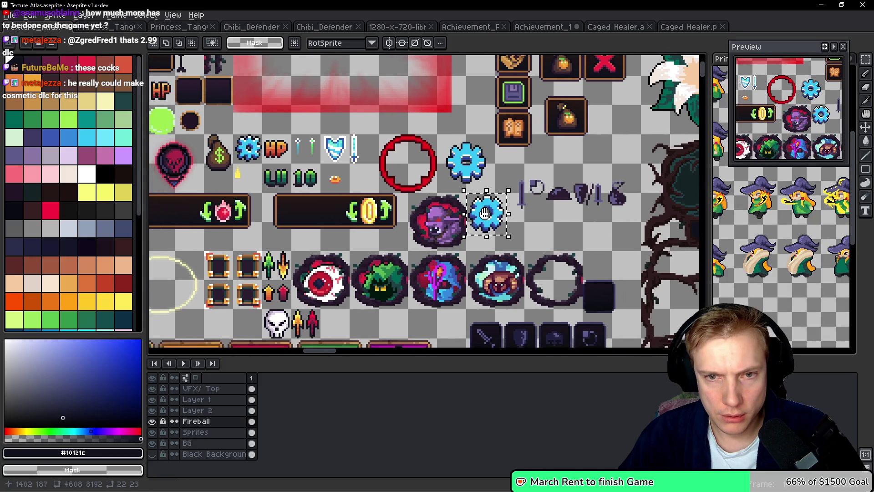
{"action": "scroll", "coordinate": [349, 207], "scroll_direction": "up", "scroll_amount": 3}
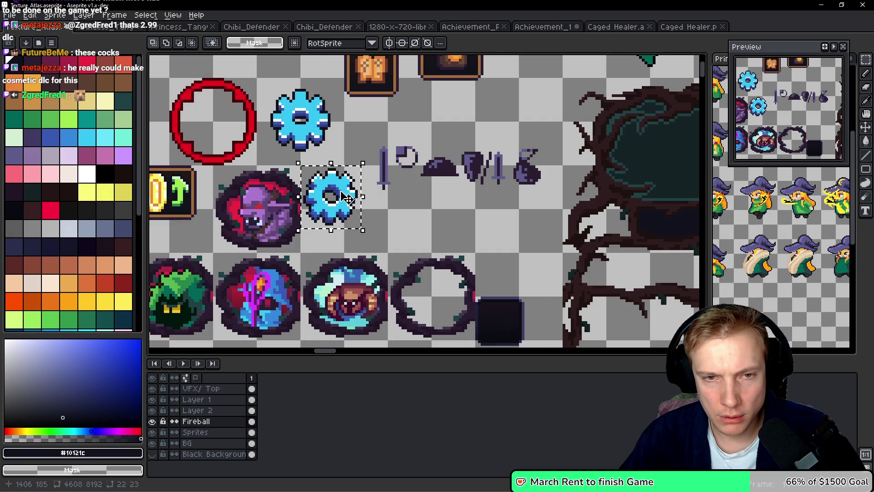
{"action": "scroll", "coordinate": [346, 198], "scroll_direction": "down", "scroll_amount": 3}
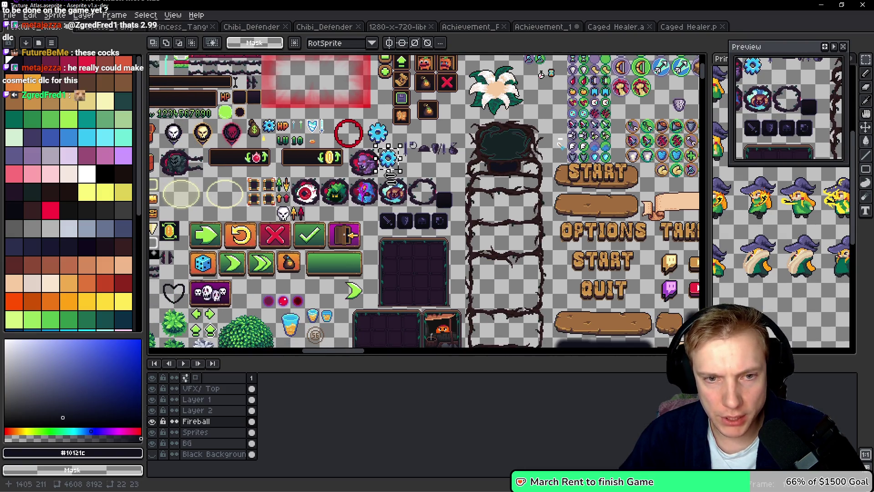
{"action": "scroll", "coordinate": [383, 164], "scroll_direction": "up", "scroll_amount": 3}
{"action": "left_click_drag", "start_coordinate": [409, 237], "coordinate": [461, 182]}
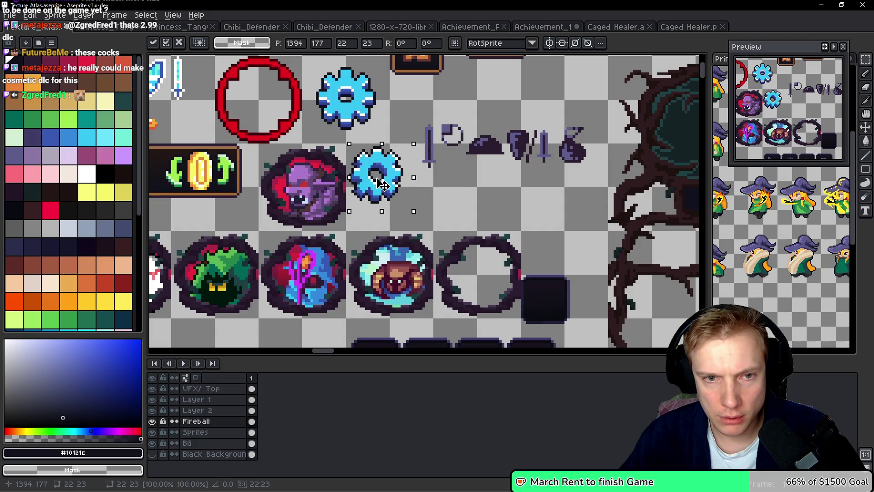
{"action": "key", "text": "Return"}
Lasso the blue gear and row of dark icons, cut them out, and paste them back
{"action": "scroll", "coordinate": [451, 128], "scroll_direction": "right", "scroll_amount": 2}
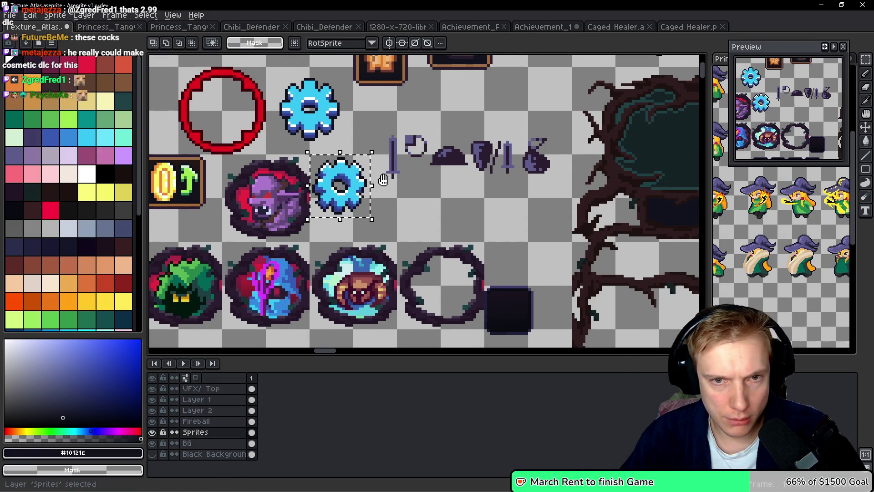
{"action": "key", "text": "b"}
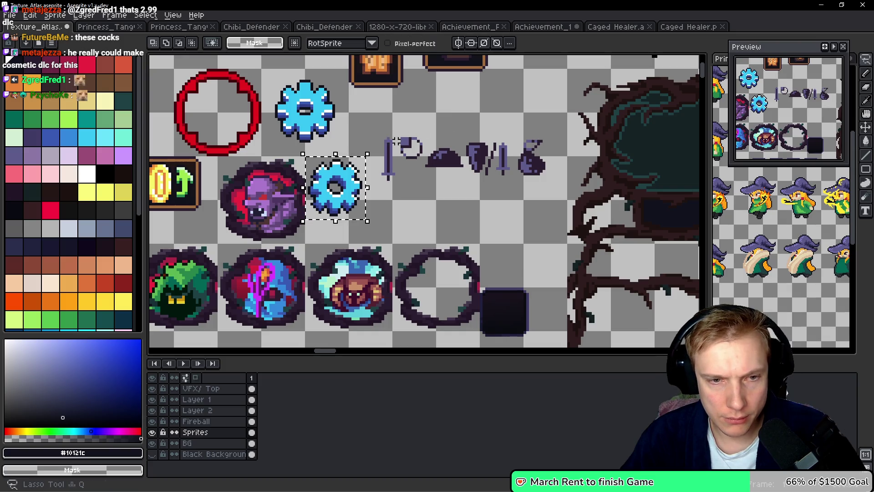
{"action": "left_click_drag", "start_coordinate": [347, 153], "coordinate": [448, 121]}
{"action": "left_click_drag", "start_coordinate": [506, 203], "coordinate": [441, 206]}
{"action": "key", "text": "Delete"}
{"action": "scroll", "coordinate": [456, 201], "scroll_direction": "down", "scroll_amount": 4}
{"action": "scroll", "coordinate": [476, 192], "scroll_direction": "right", "scroll_amount": 5}
{"action": "scroll", "coordinate": [469, 214], "scroll_direction": "down", "scroll_amount": 5}
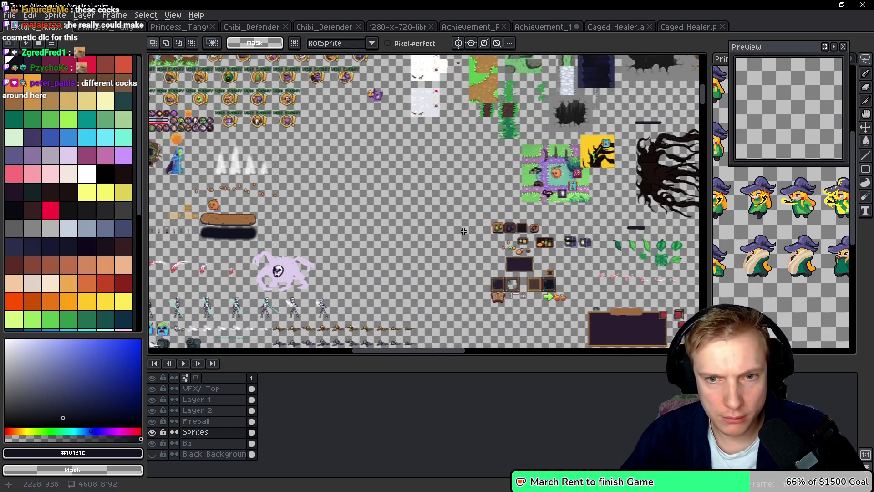
{"action": "scroll", "coordinate": [462, 214], "scroll_direction": "down", "scroll_amount": 3}
{"action": "scroll", "coordinate": [462, 214], "scroll_direction": "right", "scroll_amount": 3}
{"action": "key", "text": "ctrl+v"}
Drag and arrow-nudge the pasted gear and icons into open atlas space, then drop them
{"action": "mouse_move", "coordinate": [353, 204]}
{"action": "left_mouse_down"}
{"action": "mouse_move", "coordinate": [376, 126]}
{"action": "mouse_move", "coordinate": [391, 162]}
{"action": "mouse_move", "coordinate": [376, 187]}
{"action": "mouse_move", "coordinate": [379, 205]}
{"action": "left_mouse_up"}
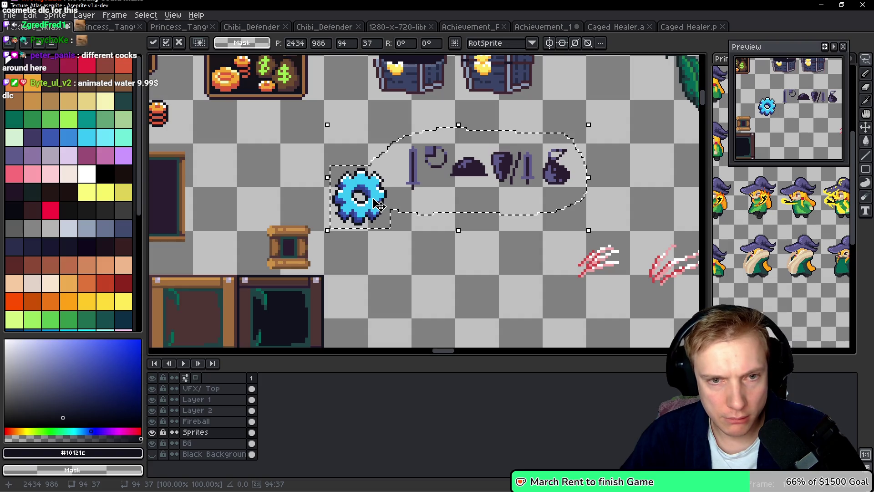
{"action": "key", "text": "Left"}
{"action": "key", "text": "Up"}
{"action": "key", "text": "Up"}
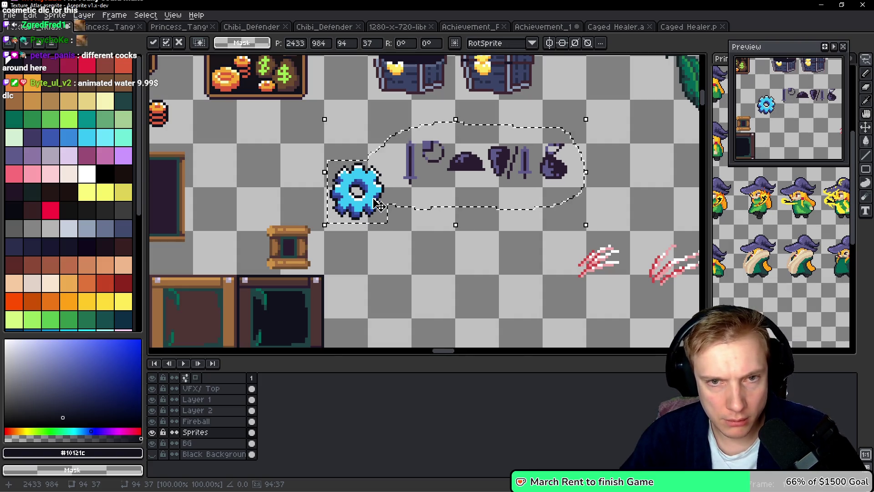
{"action": "key", "text": "Left"}
{"action": "key", "text": "Up"}
{"action": "key", "text": "Up"}
{"action": "key", "text": "Up"}
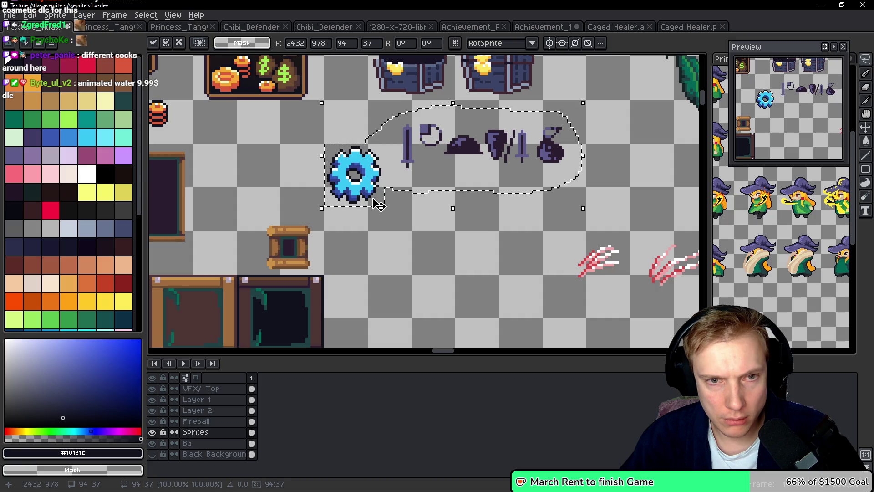
{"action": "key", "text": "ctrl+d"}
{"action": "scroll", "coordinate": [474, 208], "scroll_direction": "down", "scroll_amount": 3}
{"action": "scroll", "coordinate": [474, 208], "scroll_direction": "up", "scroll_amount": 1}
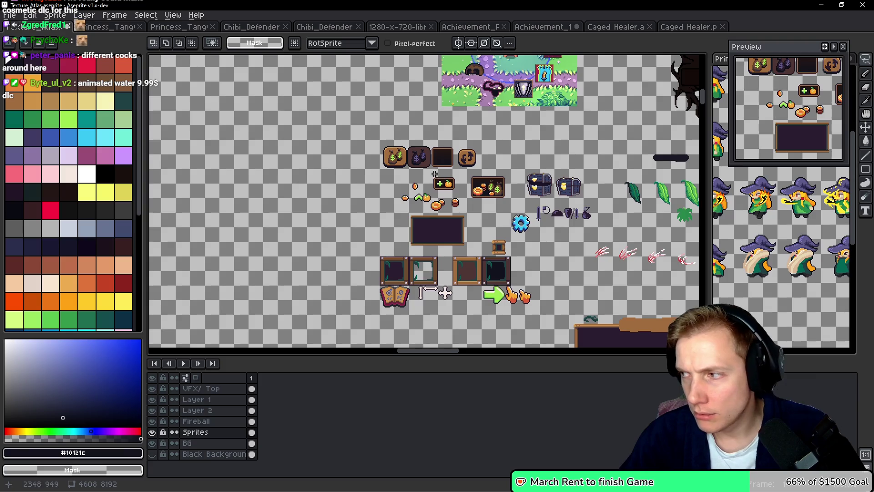
{"action": "scroll", "coordinate": [435, 175], "scroll_direction": "down", "scroll_amount": 2}
{"action": "scroll", "coordinate": [298, 132], "scroll_direction": "down", "scroll_amount": 2}
{"action": "scroll", "coordinate": [298, 132], "scroll_direction": "up", "scroll_amount": 2}
{"action": "scroll", "coordinate": [365, 131], "scroll_direction": "up", "scroll_amount": 3}
{"action": "scroll", "coordinate": [364, 131], "scroll_direction": "up", "scroll_amount": 3}
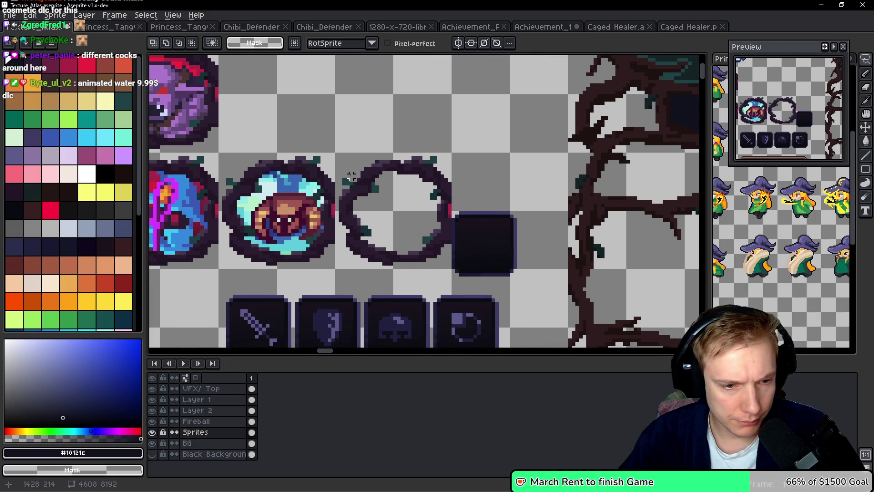
On the Fireball layer, move the empty thorn ring into the slot beside the purple portrait
{"action": "left_click", "coordinate": [356, 176], "text": "ctrl"}
{"action": "key", "text": "m"}
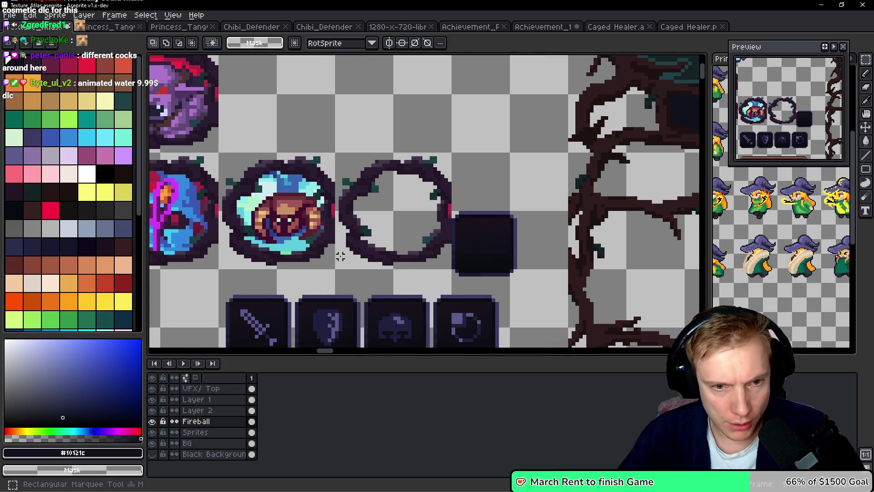
{"action": "mouse_move", "coordinate": [337, 267]}
{"action": "left_mouse_down"}
{"action": "mouse_move", "coordinate": [449, 171]}
{"action": "mouse_move", "coordinate": [453, 157]}
{"action": "left_mouse_up"}
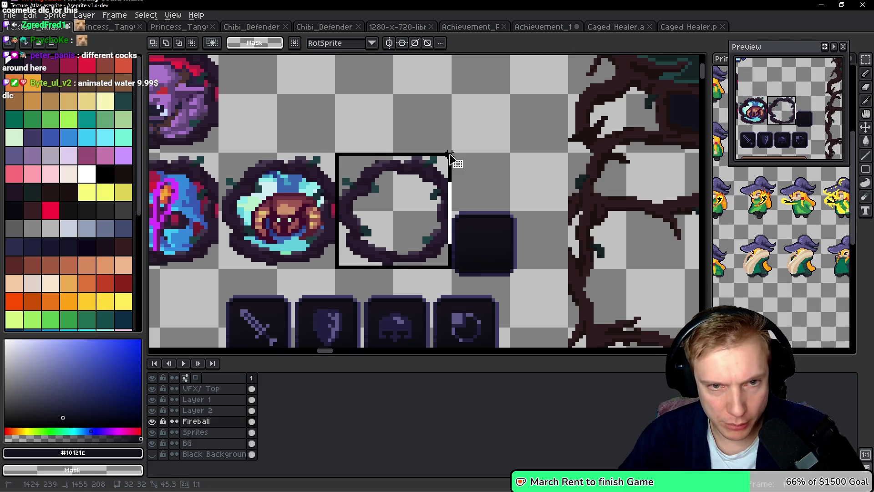
{"action": "scroll", "coordinate": [473, 247], "scroll_direction": "up", "scroll_amount": 2}
{"action": "left_click_drag", "start_coordinate": [472, 248], "coordinate": [356, 131]}
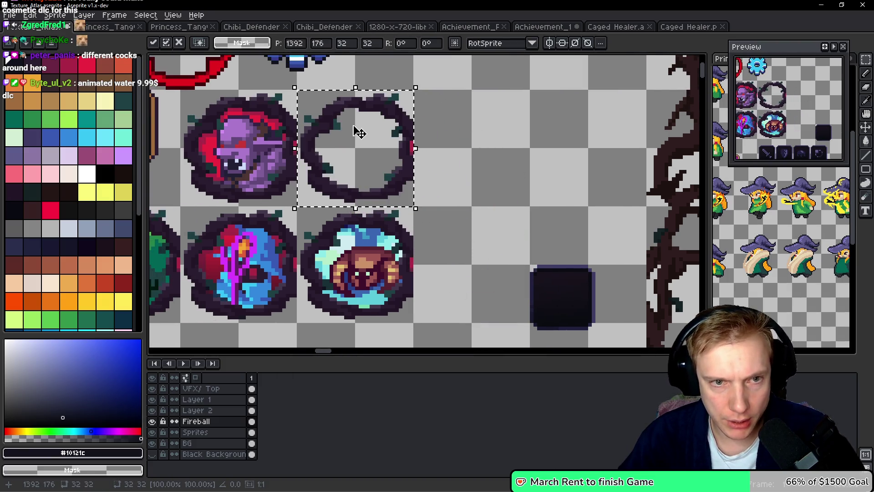
{"action": "key", "text": "Return"}
{"action": "scroll", "coordinate": [391, 137], "scroll_direction": "down", "scroll_amount": 2}
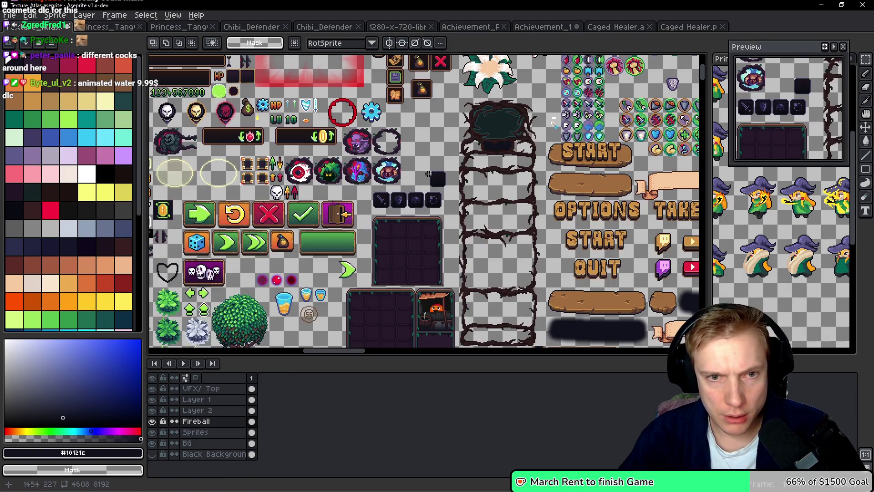
{"action": "scroll", "coordinate": [366, 162], "scroll_direction": "up", "scroll_amount": 5}
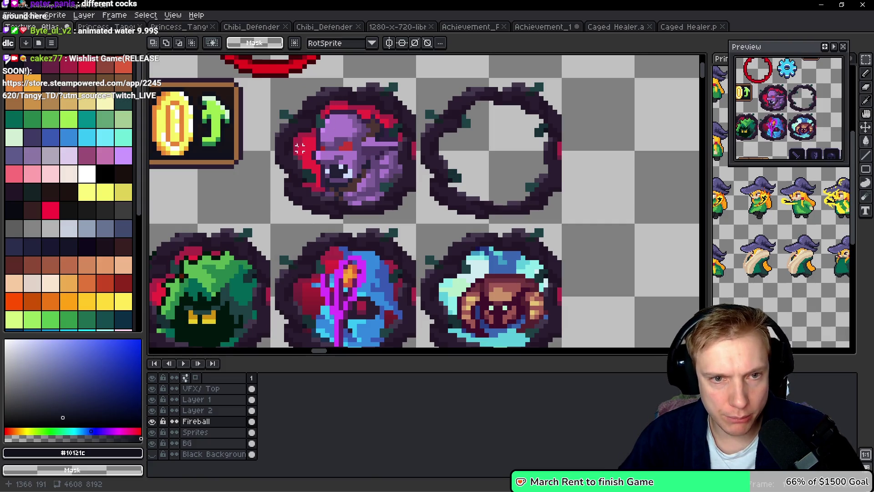
Compare the rings with and without the Sprites layer, leaving Sprites hidden
{"action": "left_click", "coordinate": [153, 433]}
{"action": "left_click", "coordinate": [153, 433]}
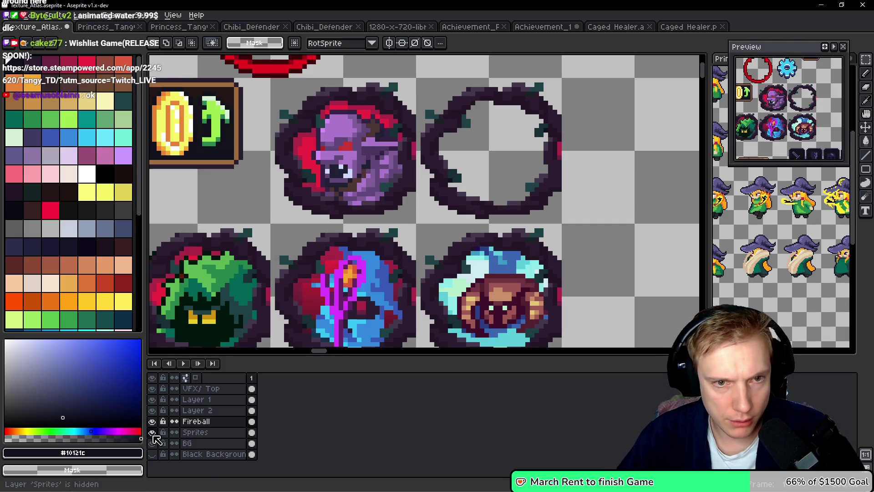
{"action": "left_click", "coordinate": [153, 434]}
{"action": "left_click", "coordinate": [153, 434]}
{"action": "left_click", "coordinate": [153, 434]}
{"action": "left_click", "coordinate": [153, 433]}
{"action": "left_click", "coordinate": [153, 434]}
{"action": "left_click_drag", "start_coordinate": [353, 285], "coordinate": [269, 240]}
On the BG layer, lasso the lower red ring and move it up behind the thorn ring, then show Sprites again
{"action": "key", "text": "alt+Down"}
{"action": "key", "text": "alt+Down"}
{"action": "key", "text": "b"}
{"action": "mouse_move", "coordinate": [478, 203]}
{"action": "left_mouse_down"}
{"action": "mouse_move", "coordinate": [410, 172]}
{"action": "mouse_move", "coordinate": [312, 291]}
{"action": "mouse_move", "coordinate": [519, 202]}
{"action": "mouse_move", "coordinate": [478, 200]}
{"action": "left_mouse_up"}
{"action": "left_click_drag", "start_coordinate": [387, 298], "coordinate": [384, 164]}
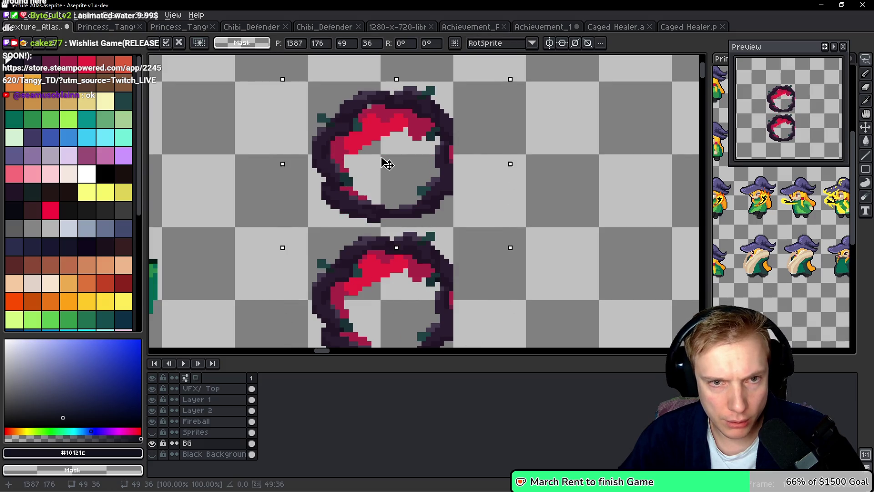
{"action": "key", "text": "Return"}
{"action": "key", "text": "ctrl+d"}
{"action": "scroll", "coordinate": [417, 176], "scroll_direction": "down", "scroll_amount": 2}
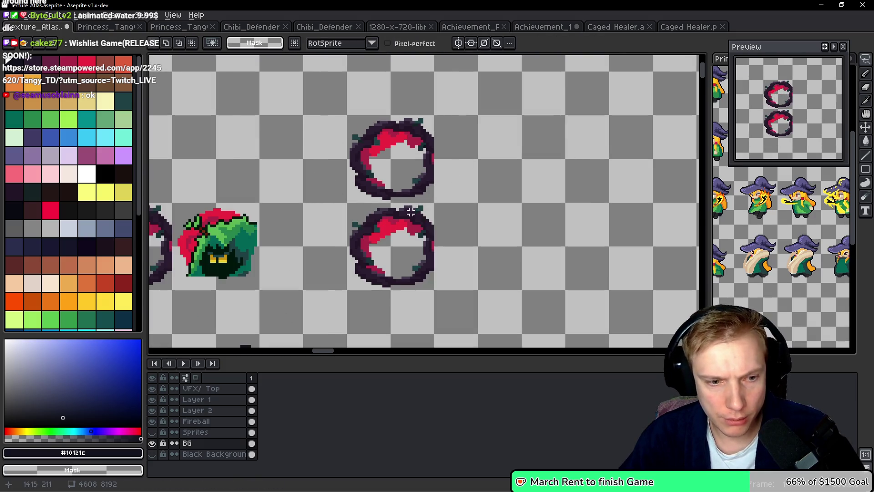
{"action": "left_click", "coordinate": [153, 432]}
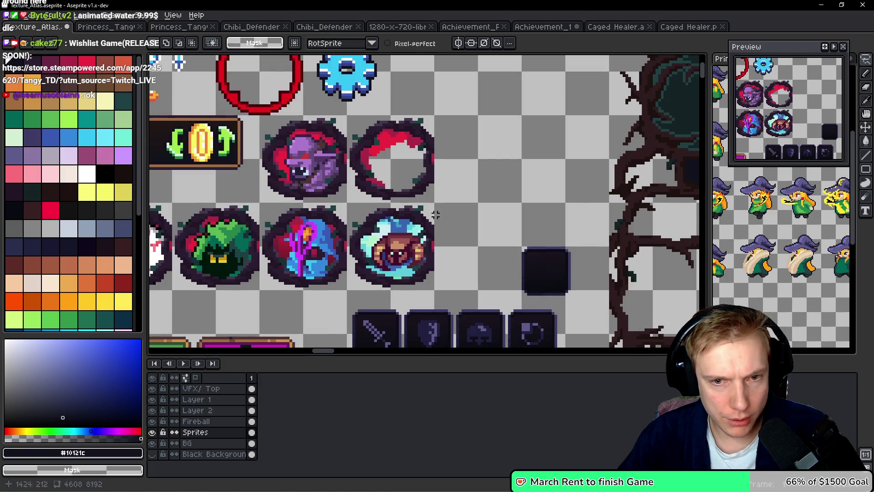
Lasso the purple horned creature and place it pixel-aligned inside the empty thorn ring
{"action": "scroll", "coordinate": [450, 219], "scroll_direction": "down", "scroll_amount": 3}
{"action": "scroll", "coordinate": [450, 219], "scroll_direction": "right", "scroll_amount": 5}
{"action": "scroll", "coordinate": [419, 248], "scroll_direction": "down", "scroll_amount": 2}
{"action": "scroll", "coordinate": [456, 237], "scroll_direction": "up", "scroll_amount": 5}
{"action": "left_click_drag", "start_coordinate": [499, 157], "coordinate": [399, 271]}
{"action": "scroll", "coordinate": [399, 270], "scroll_direction": "down", "scroll_amount": 2}
{"action": "scroll", "coordinate": [480, 266], "scroll_direction": "up", "scroll_amount": 3}
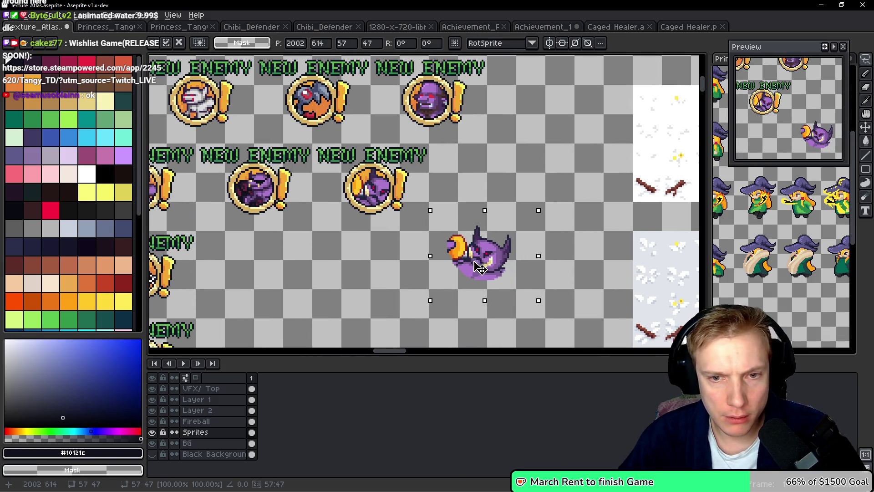
{"action": "mouse_move", "coordinate": [480, 266]}
{"action": "left_mouse_down"}
{"action": "mouse_move", "coordinate": [186, 66]}
{"action": "mouse_move", "coordinate": [155, 60]}
{"action": "mouse_move", "coordinate": [185, 107]}
{"action": "mouse_move", "coordinate": [407, 236]}
{"action": "mouse_move", "coordinate": [483, 228]}
{"action": "left_mouse_up"}
{"action": "scroll", "coordinate": [483, 228], "scroll_direction": "up", "scroll_amount": 2}
{"action": "left_click_drag", "start_coordinate": [491, 195], "coordinate": [346, 207]}
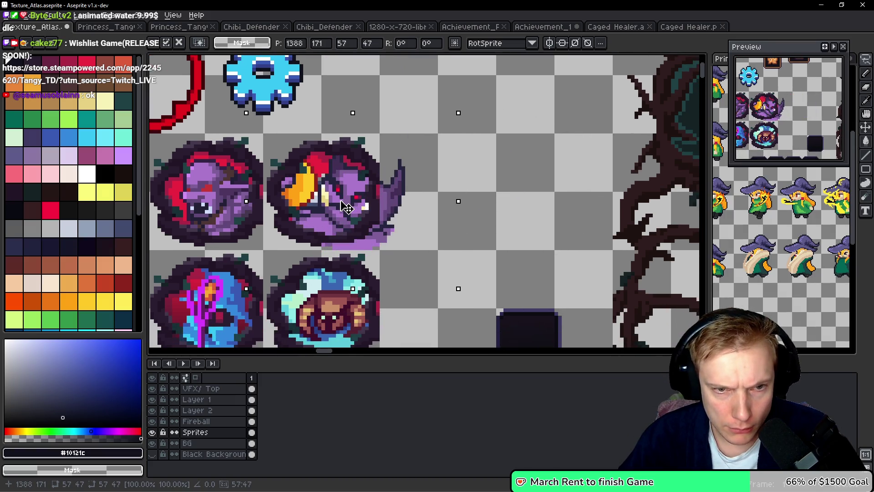
{"action": "mouse_move", "coordinate": [346, 207]}
{"action": "left_mouse_down"}
{"action": "mouse_move", "coordinate": [355, 212]}
{"action": "mouse_move", "coordinate": [340, 205]}
{"action": "left_mouse_up"}
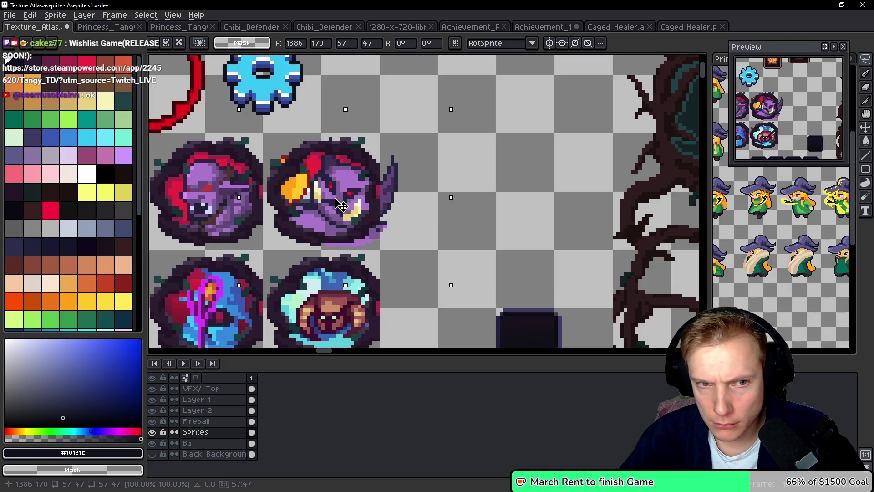
{"action": "left_click_drag", "start_coordinate": [341, 202], "coordinate": [341, 204]}
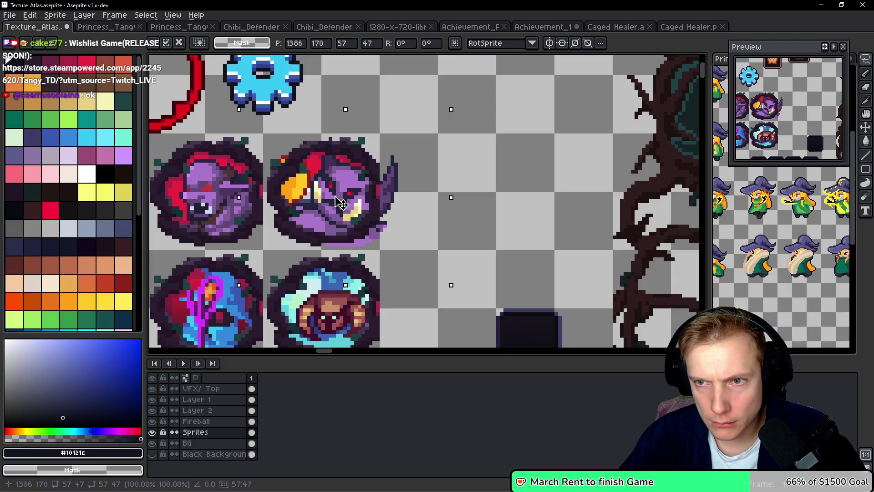
{"action": "key", "text": "b"}
Try black pencil strokes near the creature's horn and face, undoing them
{"action": "scroll", "coordinate": [314, 196], "scroll_direction": "up", "scroll_amount": 4}
{"action": "left_click_drag", "start_coordinate": [332, 99], "coordinate": [288, 202]}
{"action": "key", "text": "ctrl+z"}
{"action": "key", "text": "ctrl+z"}
{"action": "scroll", "coordinate": [410, 136], "scroll_direction": "down", "scroll_amount": 2}
{"action": "left_click_drag", "start_coordinate": [454, 131], "coordinate": [396, 103]}
{"action": "key", "text": "ctrl+z"}
{"action": "left_click_drag", "start_coordinate": [475, 146], "coordinate": [410, 114]}
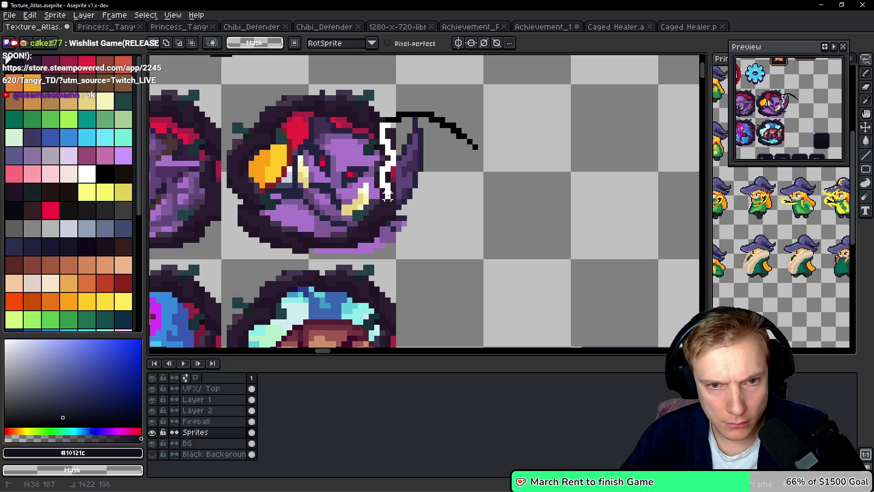
{"action": "mouse_move", "coordinate": [315, 250]}
{"action": "left_mouse_down"}
{"action": "mouse_move", "coordinate": [364, 267]}
{"action": "mouse_move", "coordinate": [455, 147]}
{"action": "left_mouse_up"}
{"action": "key", "text": "ctrl+z"}
{"action": "key", "text": "ctrl+z"}
{"action": "scroll", "coordinate": [425, 170], "scroll_direction": "down", "scroll_amount": 1}
{"action": "scroll", "coordinate": [410, 158], "scroll_direction": "down", "scroll_amount": 1}
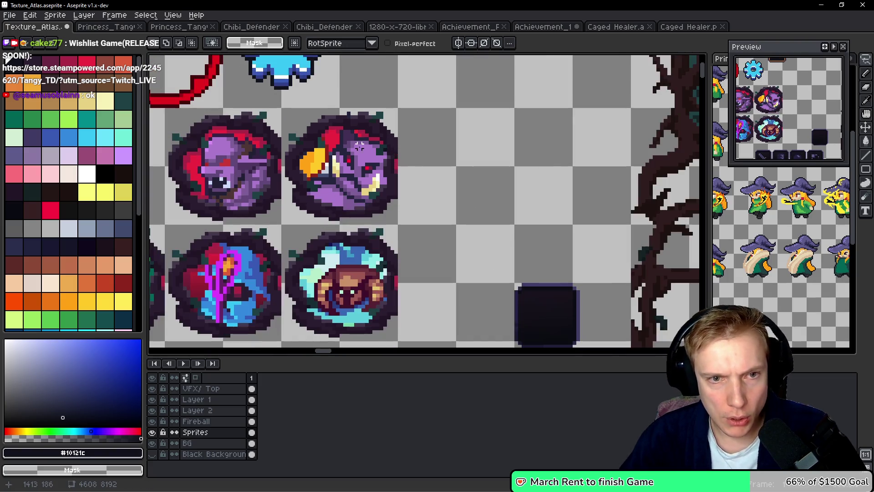
{"action": "scroll", "coordinate": [359, 156], "scroll_direction": "up", "scroll_amount": 2}
{"action": "left_click", "coordinate": [359, 157], "text": "ctrl"}
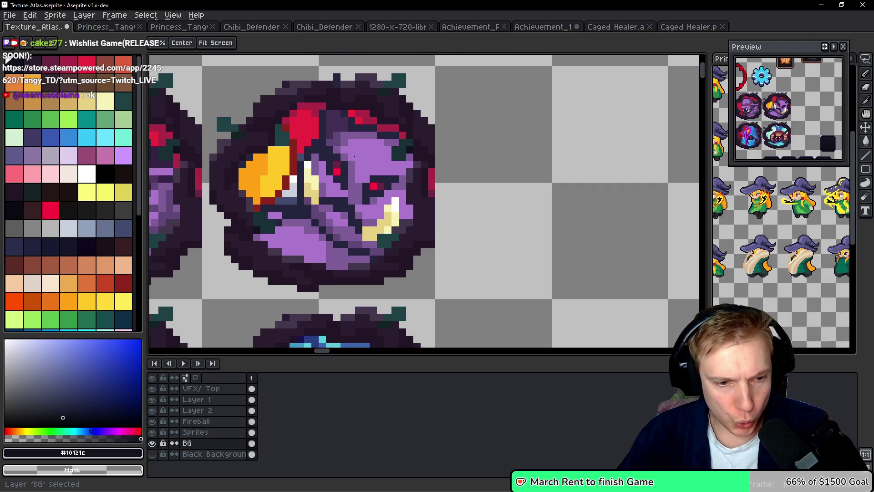
On the BG layer, paint the portrait's red over the grey gaps in the ring with Sprites hidden
{"action": "left_click", "coordinate": [301, 145], "text": "alt"}
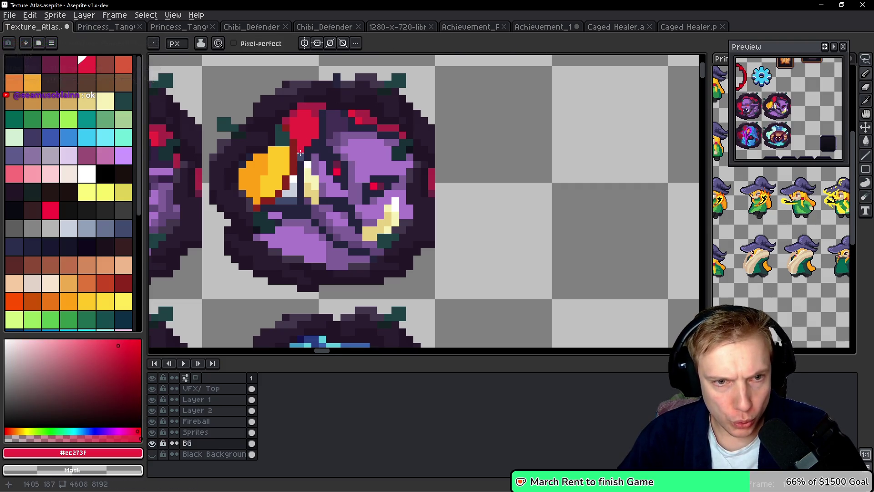
{"action": "scroll", "coordinate": [301, 145], "scroll_direction": "up", "scroll_amount": 3}
{"action": "scroll", "coordinate": [301, 181], "scroll_direction": "down", "scroll_amount": 3}
{"action": "scroll", "coordinate": [312, 164], "scroll_direction": "up", "scroll_amount": 2}
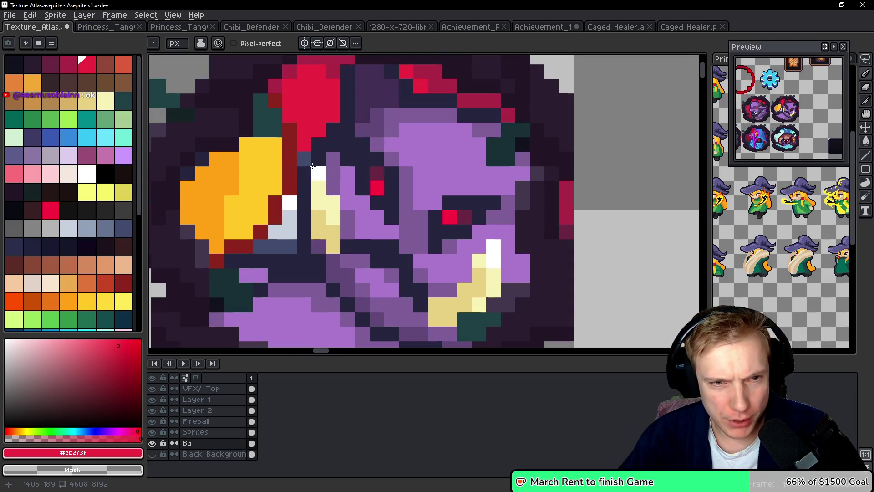
{"action": "left_click", "coordinate": [155, 432]}
{"action": "mouse_move", "coordinate": [319, 160]}
{"action": "left_mouse_down"}
{"action": "mouse_move", "coordinate": [412, 113]}
{"action": "mouse_move", "coordinate": [293, 181]}
{"action": "left_mouse_up"}
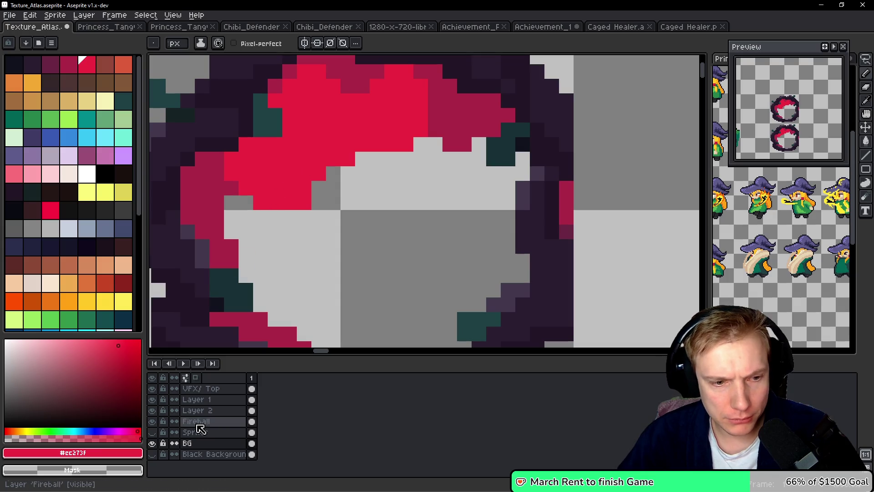
{"action": "left_click", "coordinate": [152, 432]}
Save Texture_Atlas.aseprite
{"action": "scroll", "coordinate": [433, 219], "scroll_direction": "down", "scroll_amount": 3}
{"action": "scroll", "coordinate": [433, 219], "scroll_direction": "down", "scroll_amount": 1}
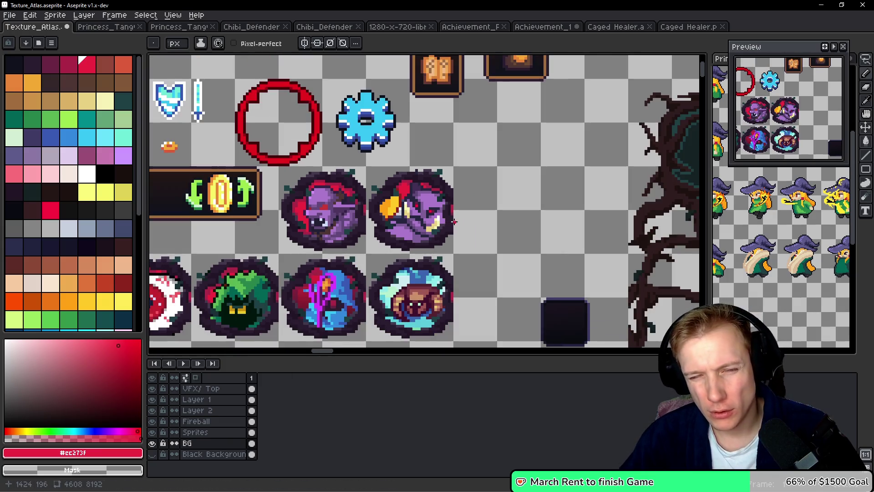
{"action": "key", "text": "v"}
{"action": "key", "text": "ctrl+s"}
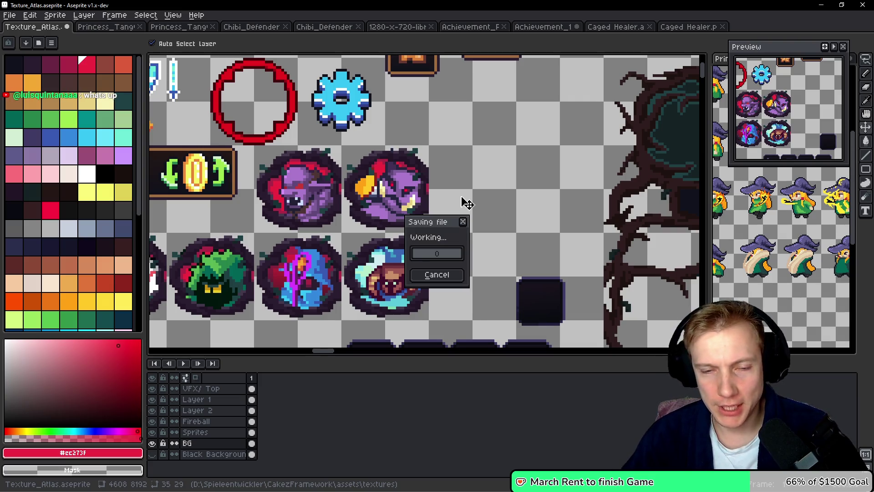
Re-export the texture atlas as a sprite sheet from Aseprite
{"action": "key", "text": "ctrl+e"}
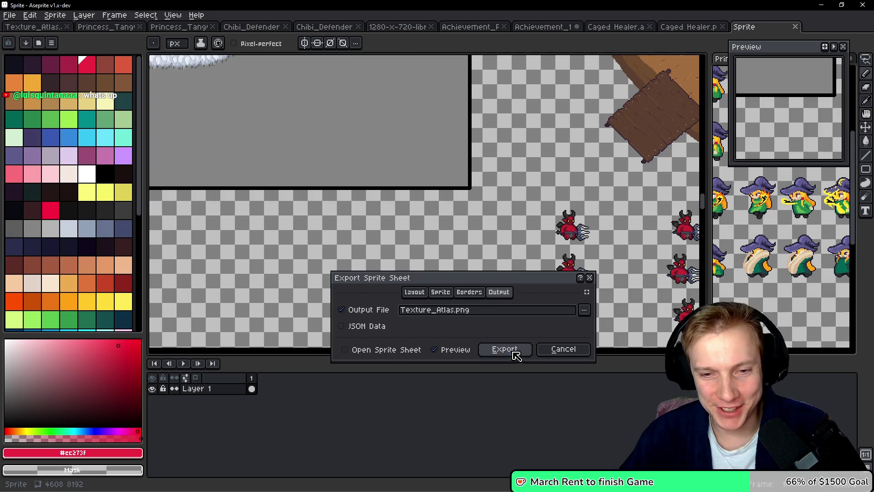
{"action": "left_click", "coordinate": [513, 353]}
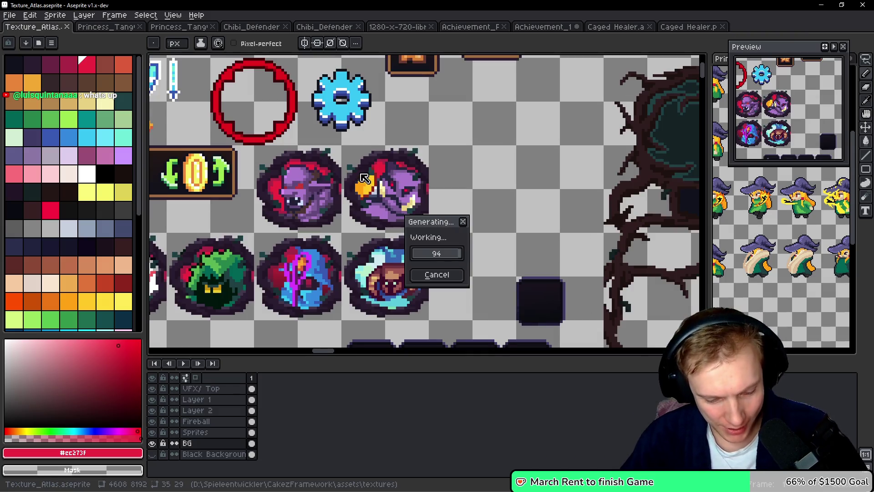
{"action": "scroll", "coordinate": [338, 170], "scroll_direction": "down", "scroll_amount": 1}
{"action": "scroll", "coordinate": [351, 146], "scroll_direction": "up", "scroll_amount": 2}
{"action": "key", "text": "m"}
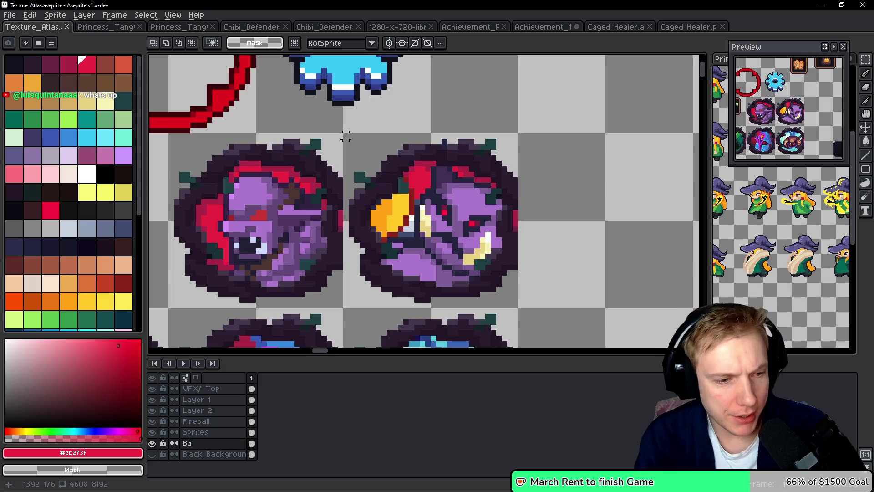
{"action": "key", "text": "alt+Tab"}
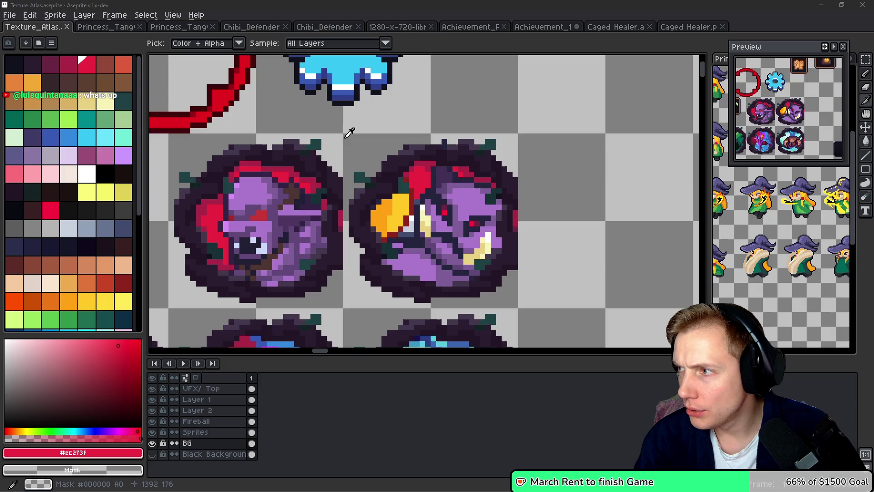
In assets.h, duplicate the fat goblin pirate ICON enum line as SPRITE_ENEMY_FAT_GOBLIN_PIRATE_BOSS_ICON
{"action": "key", "text": "alt+Tab"}
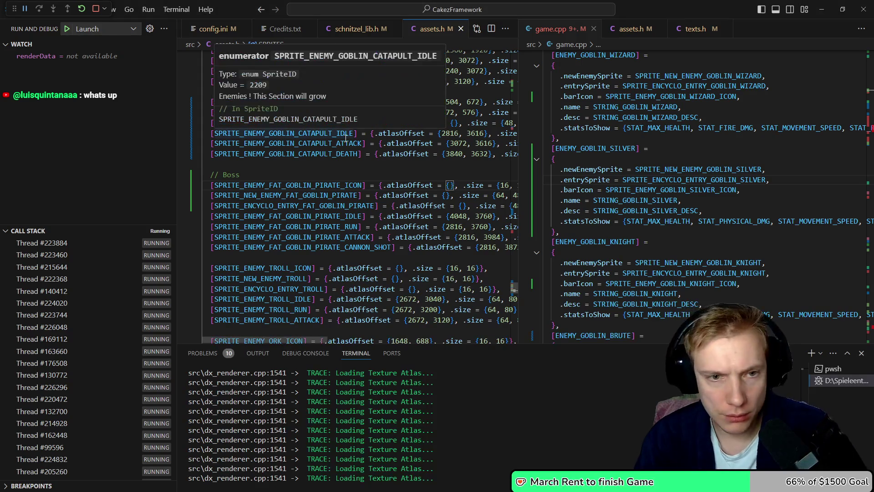
{"action": "key", "text": "Home"}
{"action": "key", "text": "Right"}
{"action": "key", "text": "F12"}
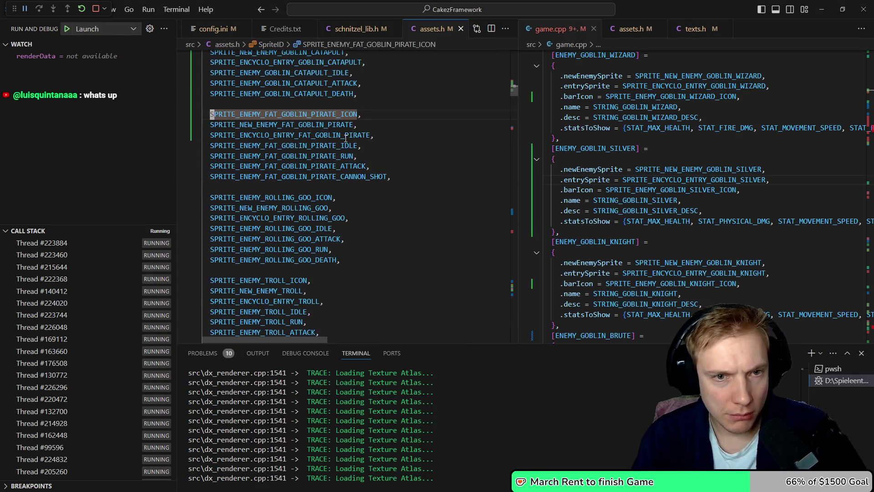
{"action": "key", "text": "shift+alt+Down"}
{"action": "key", "text": "End"}
{"action": "key", "text": "Left"}
{"action": "key", "text": "Left"}
{"action": "key", "text": "Left"}
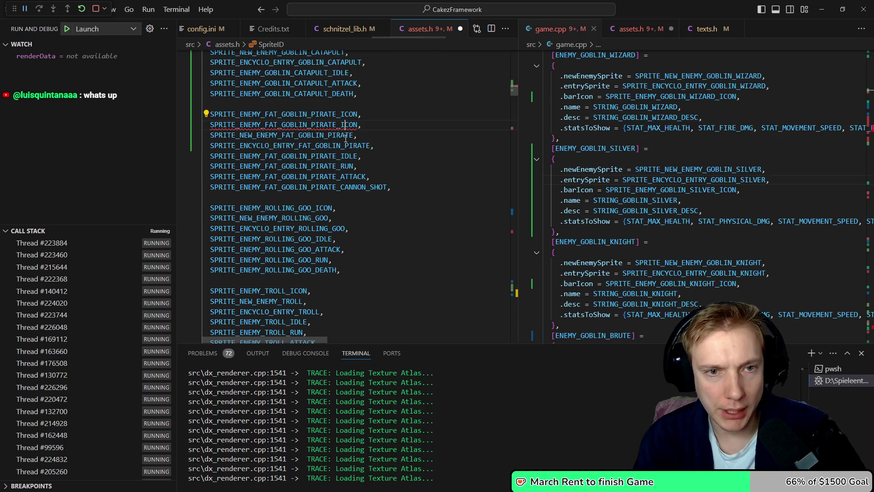
{"action": "type", "text": "BOSS_"}
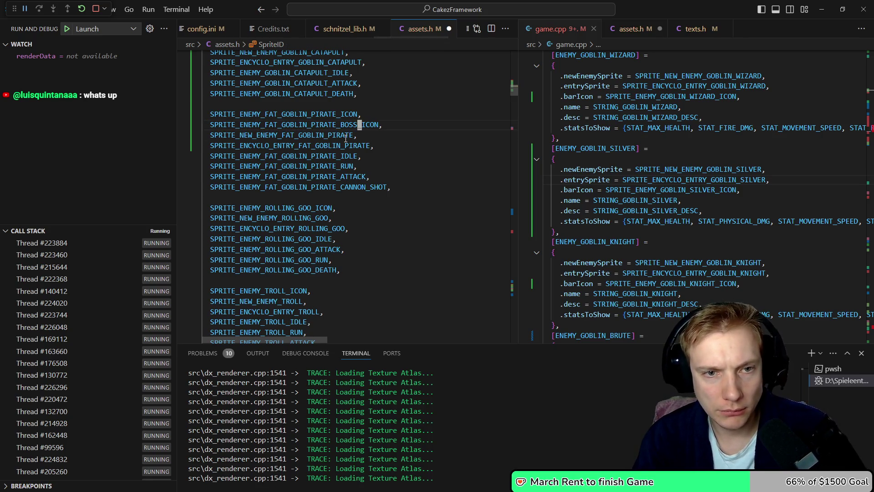
Add the boss icon's sprites-table entry with an atlasOffset and .size = {32, 32}
{"action": "key", "text": "alt+Left"}
{"action": "key", "text": "shift+alt+Down"}
{"action": "key", "text": "shift+End"}
{"action": "key", "text": "ctrl+v"}
{"action": "key", "text": "shift+End"}
{"action": "key", "text": "ctrl+v"}
{"action": "type", "text": "= {.a"}
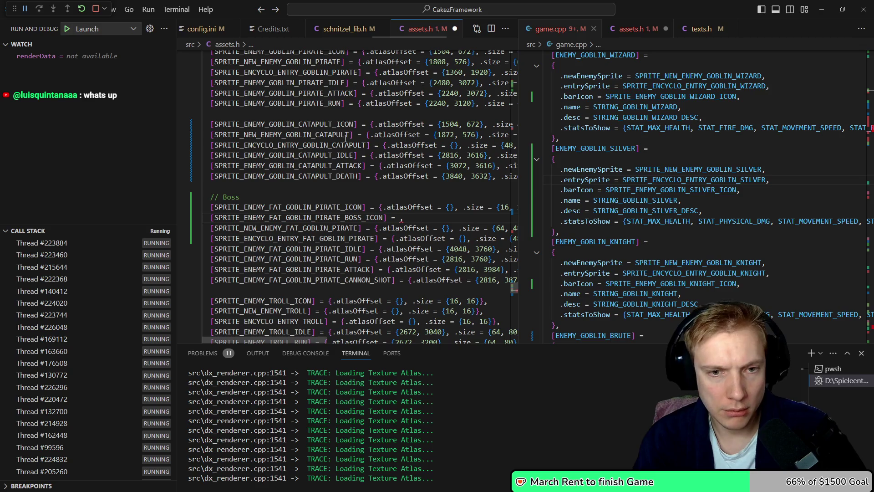
{"action": "key", "text": "Tab"}
{"action": "type", "text": "= {"}
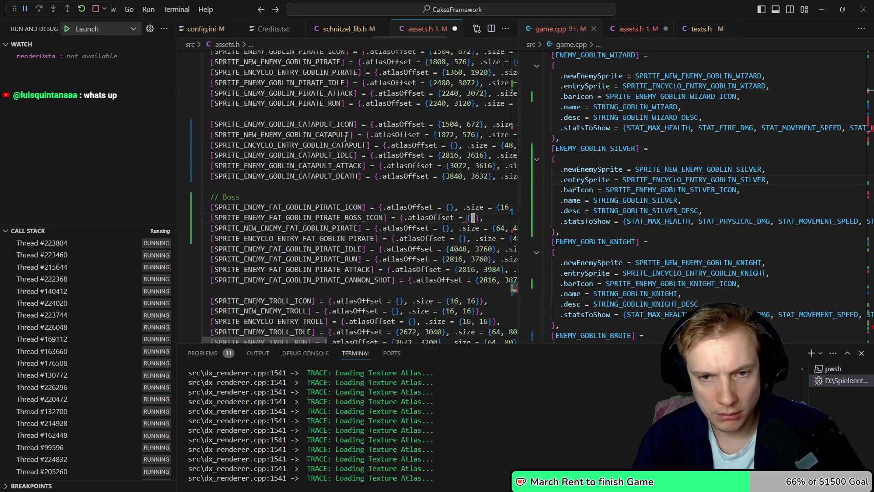
{"action": "type", "text": "}, .size = {32"}
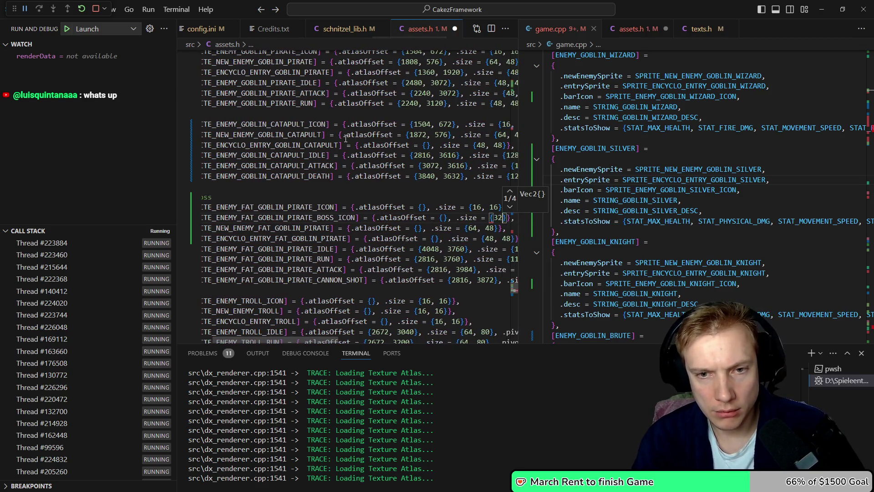
{"action": "type", "text": ", 32"}
Hide the VS Code side panel and return to the texture atlas in Aseprite
{"action": "key", "text": "ctrl+b"}
{"action": "key", "text": "Left"}
{"action": "key", "text": "Left"}
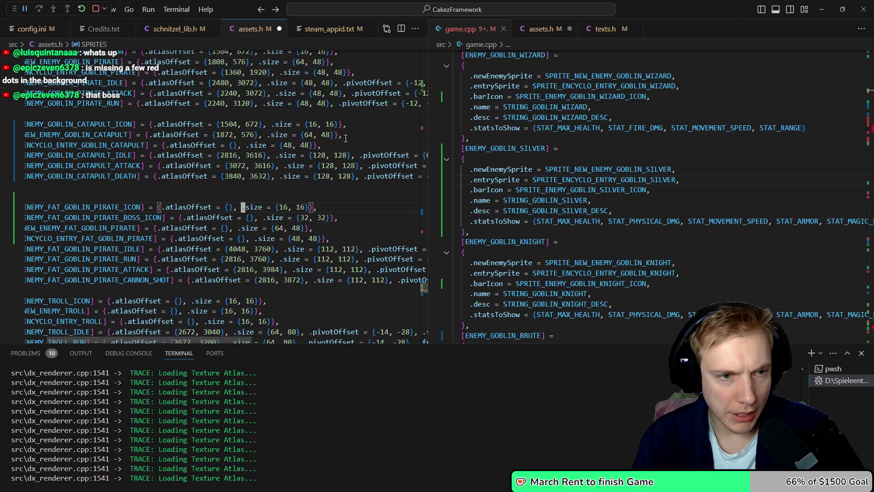
{"action": "key", "text": "alt+Tab"}
{"action": "scroll", "coordinate": [295, 131], "scroll_direction": "down", "scroll_amount": 4}
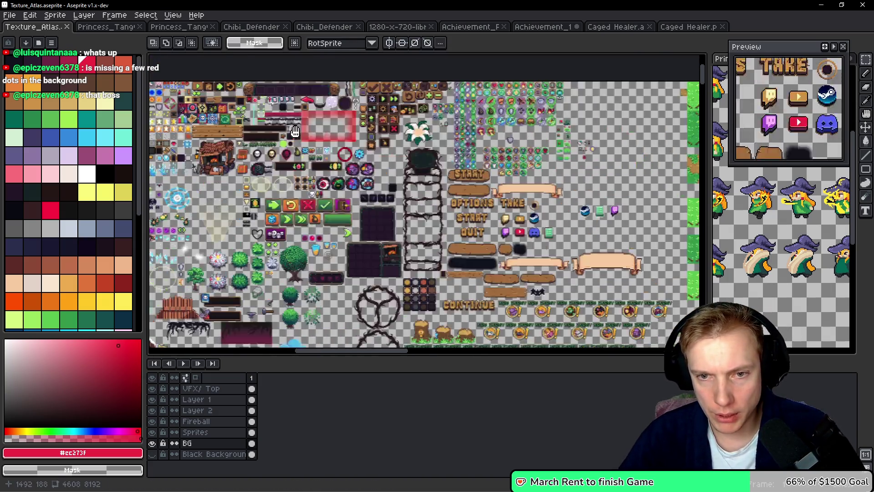
Duplicate the orange blob and place the copy beside the purple face in the enemy icon row
{"action": "mouse_move", "coordinate": [295, 131]}
{"action": "left_mouse_down"}
{"action": "mouse_move", "coordinate": [191, 91]}
{"action": "mouse_move", "coordinate": [137, 27]}
{"action": "left_mouse_up"}
{"action": "scroll", "coordinate": [361, 209], "scroll_direction": "up", "scroll_amount": 4}
{"action": "scroll", "coordinate": [450, 195], "scroll_direction": "down", "scroll_amount": 2}
{"action": "scroll", "coordinate": [291, 226], "scroll_direction": "up", "scroll_amount": 3}
{"action": "mouse_move", "coordinate": [289, 184]}
{"action": "left_mouse_down"}
{"action": "mouse_move", "coordinate": [359, 245]}
{"action": "mouse_move", "coordinate": [380, 220]}
{"action": "mouse_move", "coordinate": [549, 224]}
{"action": "left_mouse_up"}
{"action": "left_click_drag", "start_coordinate": [414, 221], "coordinate": [446, 214]}
{"action": "scroll", "coordinate": [444, 210], "scroll_direction": "down", "scroll_amount": 5}
{"action": "scroll", "coordinate": [437, 206], "scroll_direction": "up", "scroll_amount": 2}
{"action": "scroll", "coordinate": [434, 205], "scroll_direction": "up", "scroll_amount": 4}
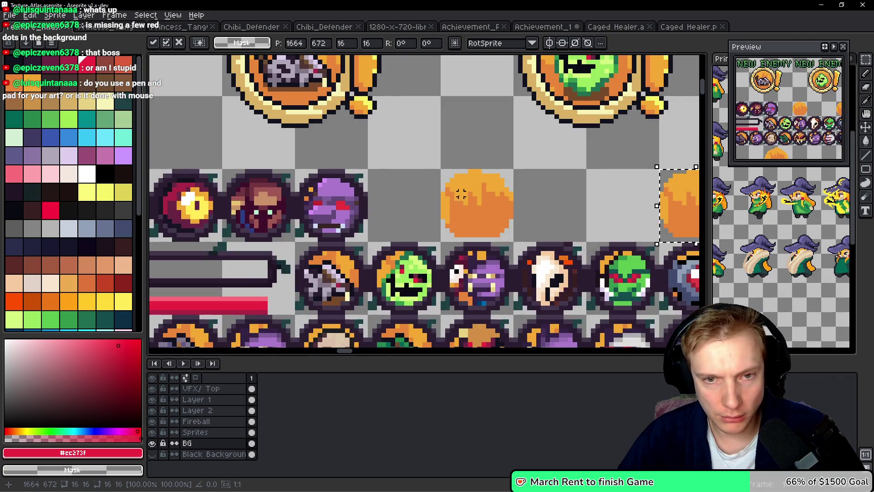
{"action": "mouse_move", "coordinate": [434, 157]}
{"action": "left_mouse_down"}
{"action": "mouse_move", "coordinate": [488, 254]}
{"action": "mouse_move", "coordinate": [549, 271]}
{"action": "left_mouse_up"}
{"action": "left_click_drag", "start_coordinate": [503, 229], "coordinate": [384, 225]}
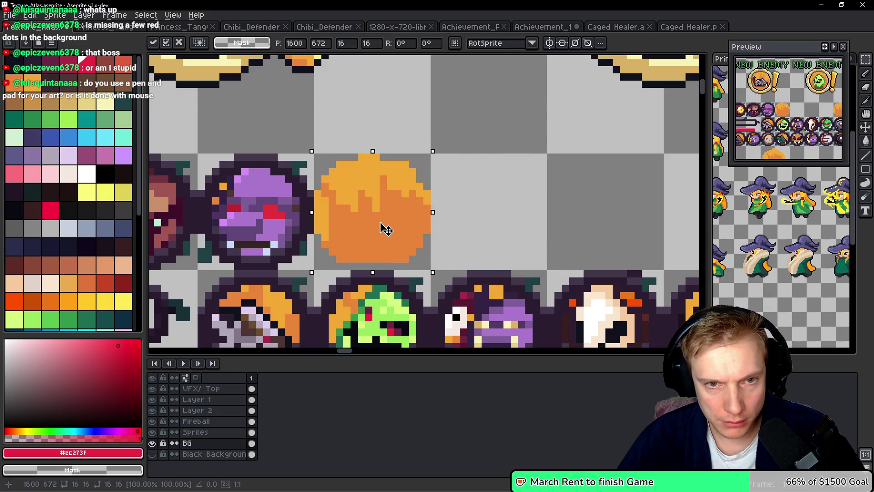
Select the empty circle at the start of the icon row and commit the moved selection
{"action": "scroll", "coordinate": [383, 227], "scroll_direction": "down", "scroll_amount": 2}
{"action": "left_click_drag", "start_coordinate": [320, 210], "coordinate": [438, 211]}
{"action": "scroll", "coordinate": [408, 221], "scroll_direction": "left", "scroll_amount": 4}
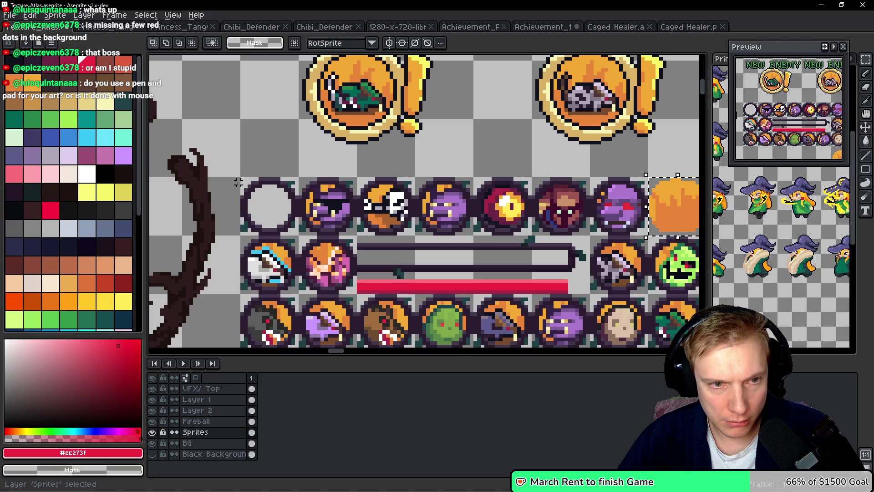
{"action": "mouse_move", "coordinate": [242, 178]}
{"action": "left_mouse_down"}
{"action": "mouse_move", "coordinate": [299, 238]}
{"action": "mouse_move", "coordinate": [546, 232]}
{"action": "left_mouse_up"}
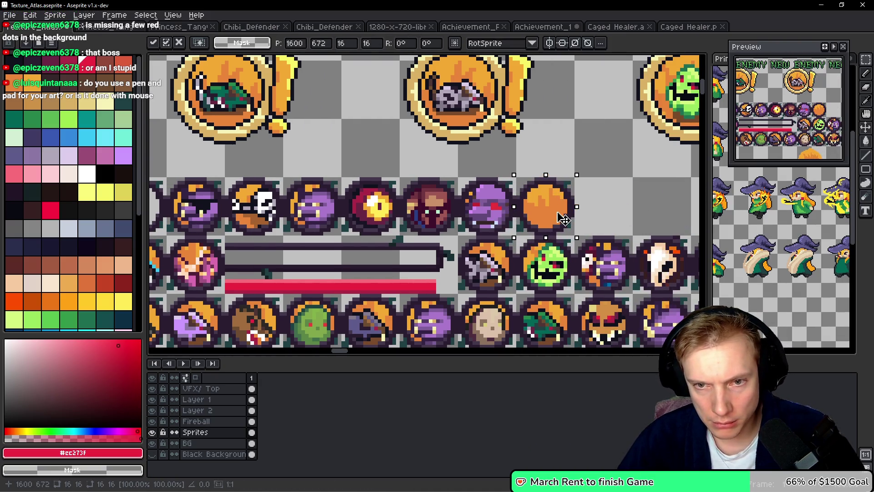
{"action": "key", "text": "Return"}
Lasso the purple creature's head and move it into the empty slot beside the orange badge
{"action": "scroll", "coordinate": [390, 211], "scroll_direction": "down", "scroll_amount": 3}
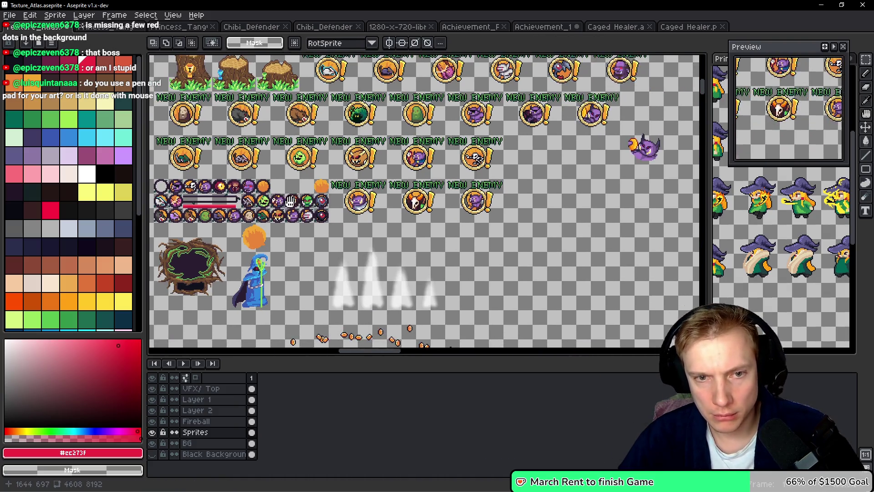
{"action": "scroll", "coordinate": [309, 189], "scroll_direction": "up", "scroll_amount": 1}
{"action": "scroll", "coordinate": [401, 137], "scroll_direction": "up", "scroll_amount": 3}
{"action": "key", "text": "b"}
{"action": "mouse_move", "coordinate": [492, 114]}
{"action": "left_mouse_down"}
{"action": "mouse_move", "coordinate": [399, 95]}
{"action": "mouse_move", "coordinate": [410, 187]}
{"action": "mouse_move", "coordinate": [506, 182]}
{"action": "left_mouse_up"}
{"action": "scroll", "coordinate": [456, 136], "scroll_direction": "down", "scroll_amount": 2}
{"action": "mouse_move", "coordinate": [437, 132]}
{"action": "left_mouse_down"}
{"action": "mouse_move", "coordinate": [155, 172]}
{"action": "mouse_move", "coordinate": [160, 223]}
{"action": "mouse_move", "coordinate": [654, 308]}
{"action": "mouse_move", "coordinate": [644, 219]}
{"action": "mouse_move", "coordinate": [433, 230]}
{"action": "mouse_move", "coordinate": [425, 247]}
{"action": "mouse_move", "coordinate": [592, 230]}
{"action": "mouse_move", "coordinate": [470, 248]}
{"action": "left_mouse_up"}
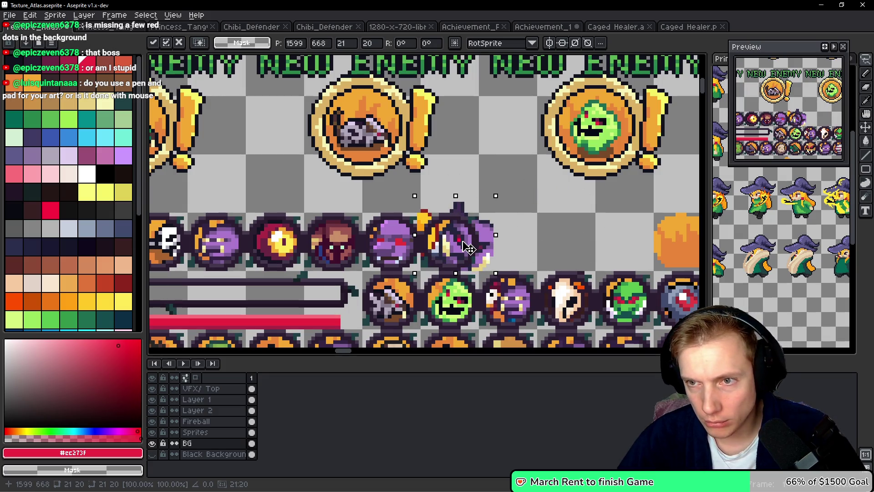
{"action": "left_click_drag", "start_coordinate": [469, 248], "coordinate": [454, 249]}
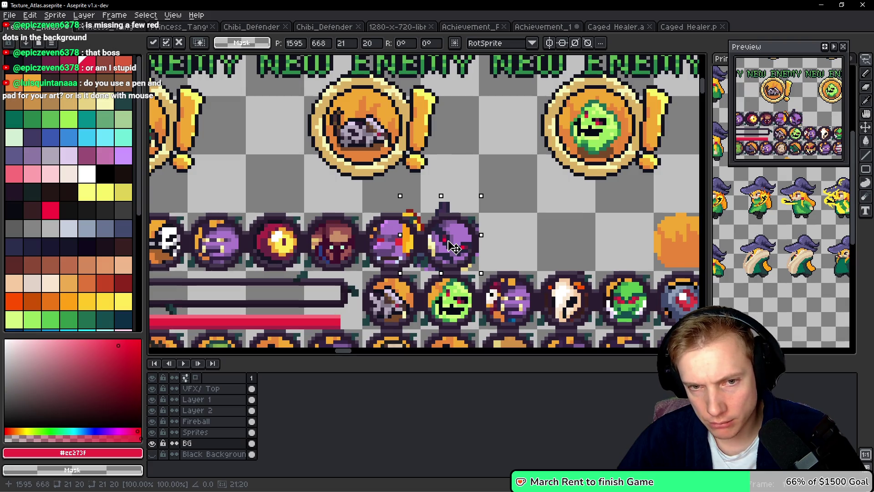
{"action": "left_click_drag", "start_coordinate": [453, 248], "coordinate": [454, 244]}
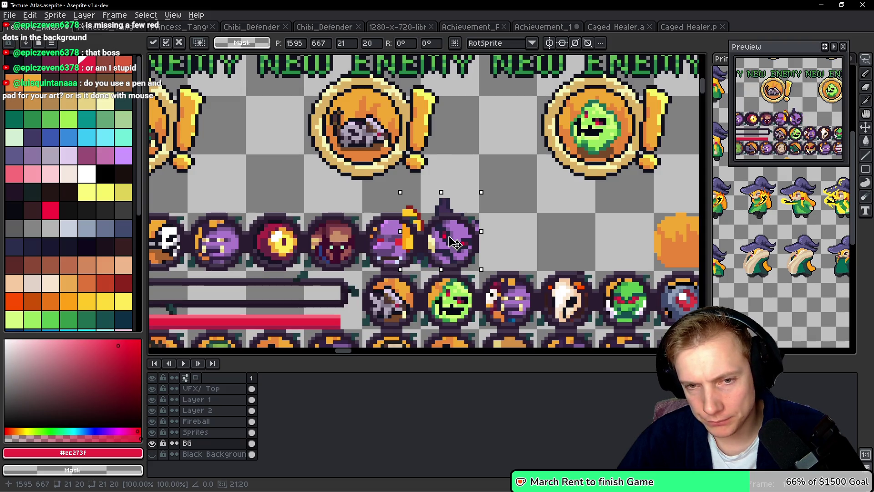
{"action": "left_click_drag", "start_coordinate": [455, 244], "coordinate": [559, 240]}
Erase the orange blade and stray red, orange and dark pixels around the new purple sprite
{"action": "key", "text": "b"}
{"action": "mouse_move", "coordinate": [498, 237]}
{"action": "left_mouse_down"}
{"action": "mouse_move", "coordinate": [515, 248]}
{"action": "mouse_move", "coordinate": [526, 209]}
{"action": "mouse_move", "coordinate": [517, 258]}
{"action": "left_mouse_up"}
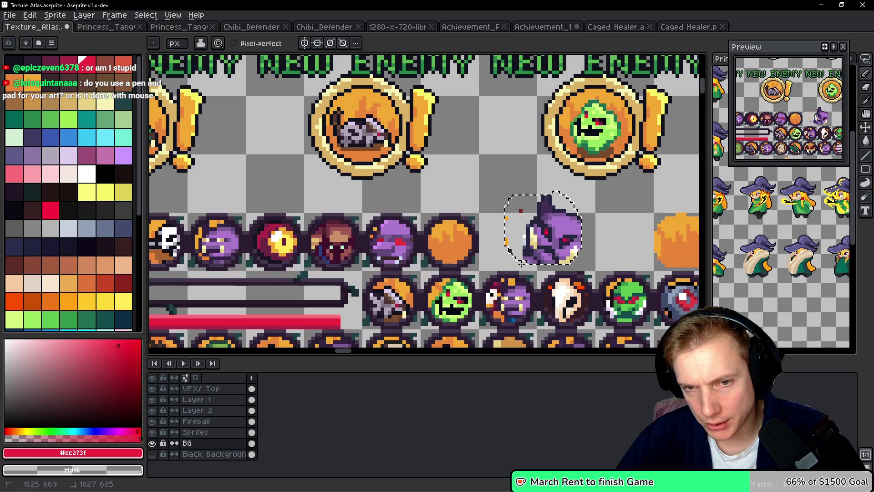
{"action": "mouse_move", "coordinate": [519, 211]}
{"action": "left_mouse_down"}
{"action": "mouse_move", "coordinate": [510, 248]}
{"action": "mouse_move", "coordinate": [554, 245]}
{"action": "mouse_move", "coordinate": [454, 238]}
{"action": "left_mouse_up"}
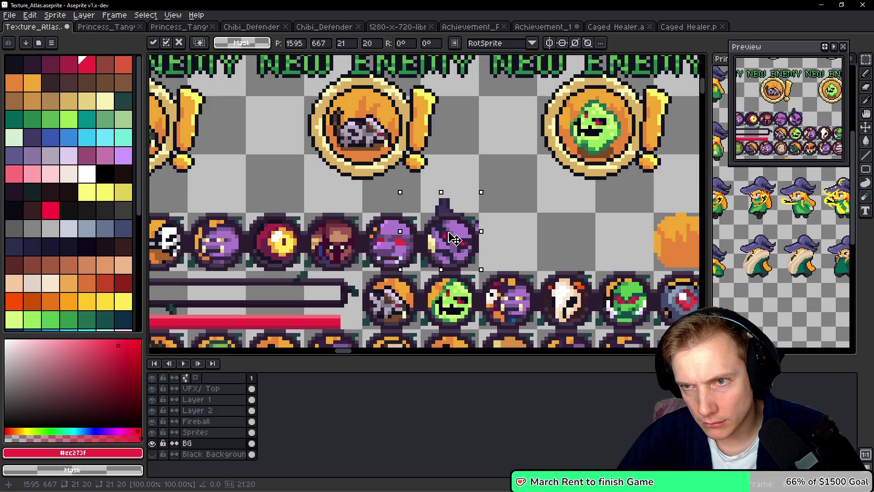
{"action": "key", "text": "Return"}
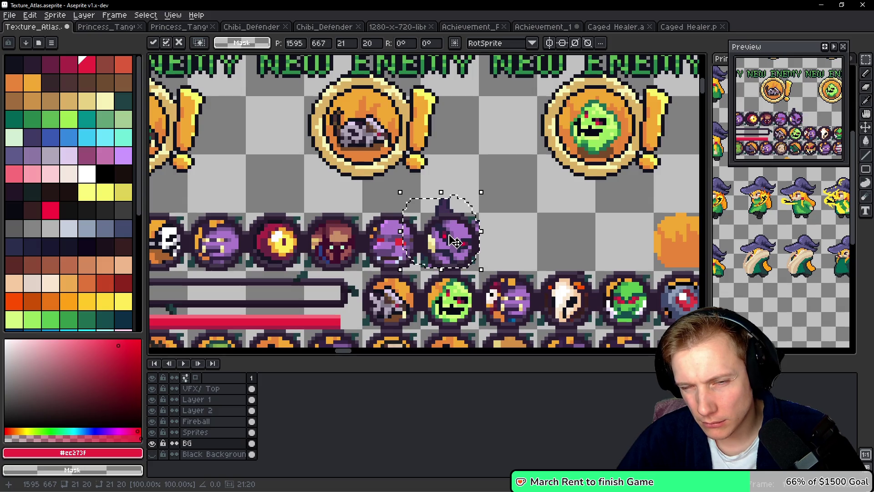
{"action": "scroll", "coordinate": [450, 238], "scroll_direction": "up", "scroll_amount": 2}
{"action": "key", "text": "e"}
{"action": "mouse_move", "coordinate": [433, 132]}
{"action": "left_mouse_down"}
{"action": "mouse_move", "coordinate": [431, 157]}
{"action": "mouse_move", "coordinate": [460, 152]}
{"action": "mouse_move", "coordinate": [441, 107]}
{"action": "left_mouse_up"}
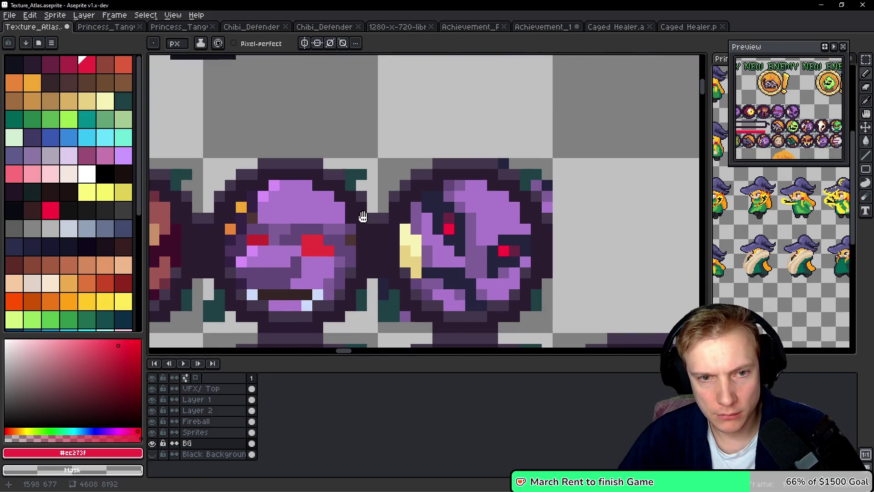
{"action": "scroll", "coordinate": [385, 238], "scroll_direction": "down", "scroll_amount": 3}
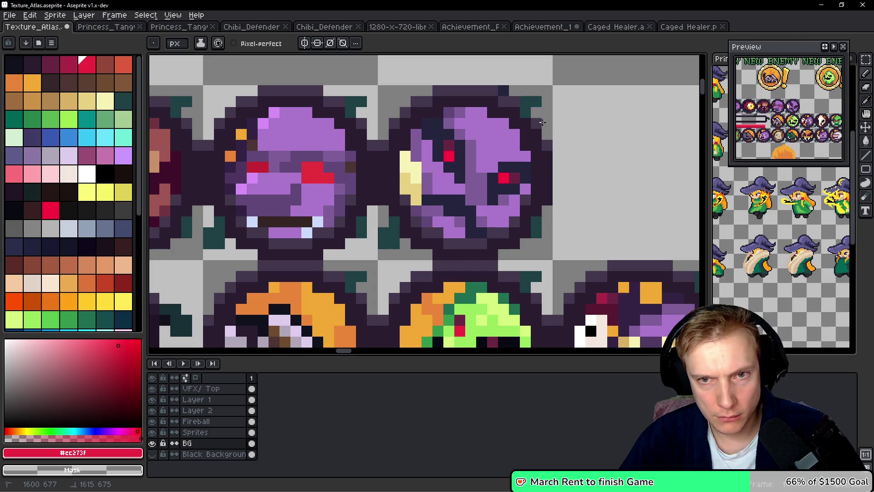
{"action": "scroll", "coordinate": [512, 92], "scroll_direction": "down", "scroll_amount": 4}
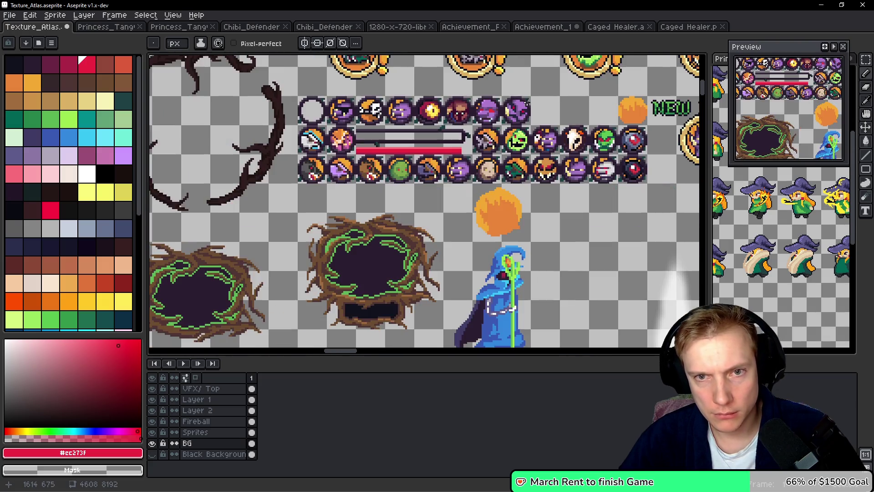
Save Texture_Atlas.aseprite and re-export the sprite sheet to Texture_Atlas.png
{"action": "key", "text": "ctrl+s"}
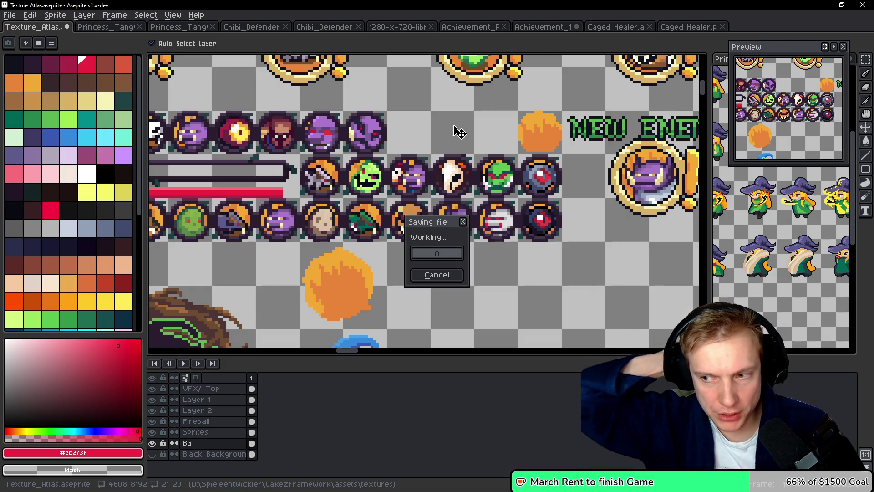
{"action": "key", "text": "ctrl+e"}
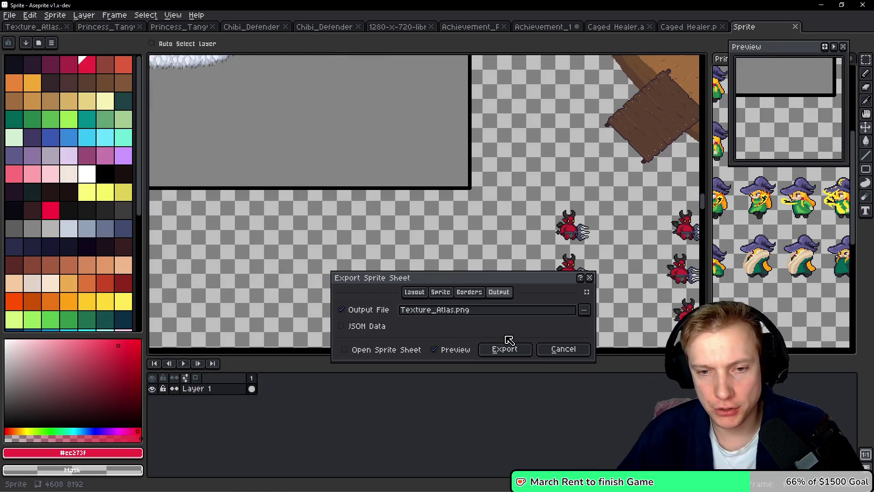
{"action": "left_click", "coordinate": [509, 349]}
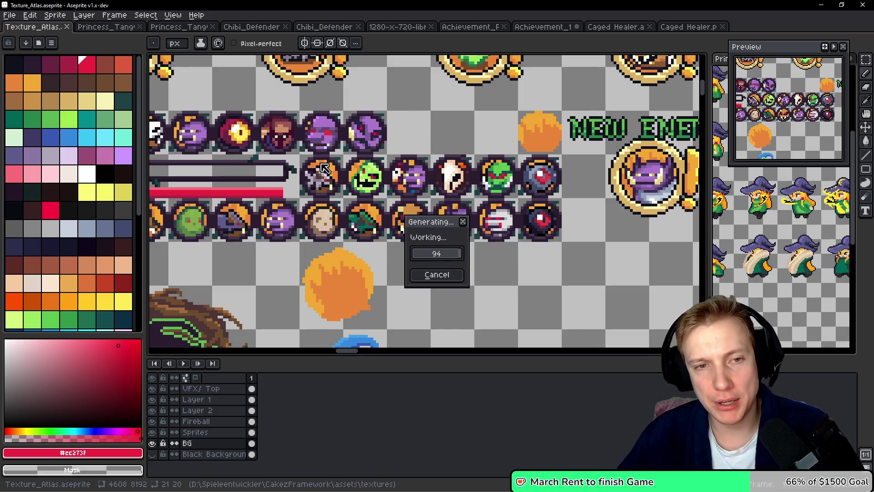
{"action": "mouse_move", "coordinate": [345, 162]}
{"action": "left_mouse_down"}
{"action": "mouse_move", "coordinate": [546, 191]}
{"action": "mouse_move", "coordinate": [274, 137]}
{"action": "mouse_move", "coordinate": [405, 163]}
{"action": "mouse_move", "coordinate": [448, 214]}
{"action": "left_mouse_up"}
{"action": "left_click_drag", "start_coordinate": [364, 137], "coordinate": [475, 221]}
{"action": "left_click_drag", "start_coordinate": [383, 114], "coordinate": [320, 227]}
{"action": "mouse_move", "coordinate": [320, 122]}
{"action": "left_mouse_down"}
{"action": "mouse_move", "coordinate": [380, 145]}
{"action": "mouse_move", "coordinate": [372, 123]}
{"action": "mouse_move", "coordinate": [194, 109]}
{"action": "left_mouse_up"}
{"action": "scroll", "coordinate": [385, 181], "scroll_direction": "up", "scroll_amount": 2}
On the Sprites layer, fill the gap beside the boss icon's yellow shape with light grey
{"action": "scroll", "coordinate": [386, 181], "scroll_direction": "up", "scroll_amount": 4}
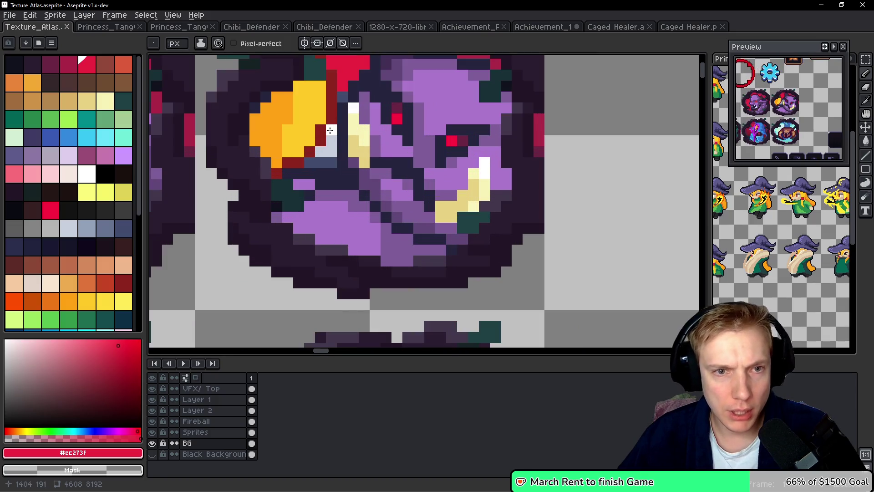
{"action": "scroll", "coordinate": [321, 163], "scroll_direction": "down", "scroll_amount": 4}
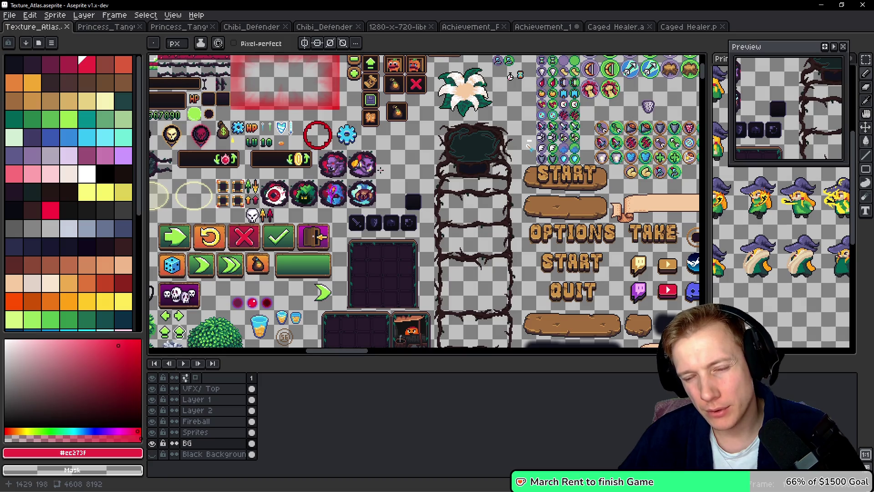
{"action": "scroll", "coordinate": [381, 170], "scroll_direction": "up", "scroll_amount": 2}
{"action": "scroll", "coordinate": [391, 172], "scroll_direction": "up", "scroll_amount": 4}
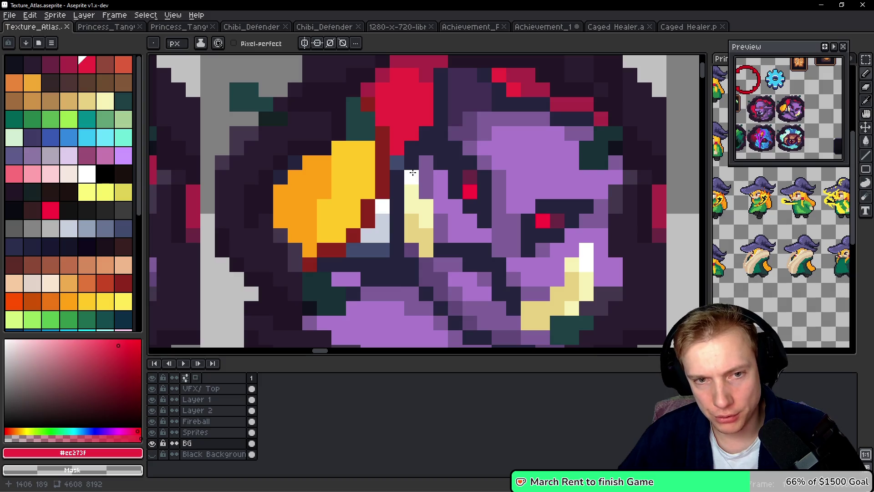
{"action": "scroll", "coordinate": [408, 169], "scroll_direction": "down", "scroll_amount": 1}
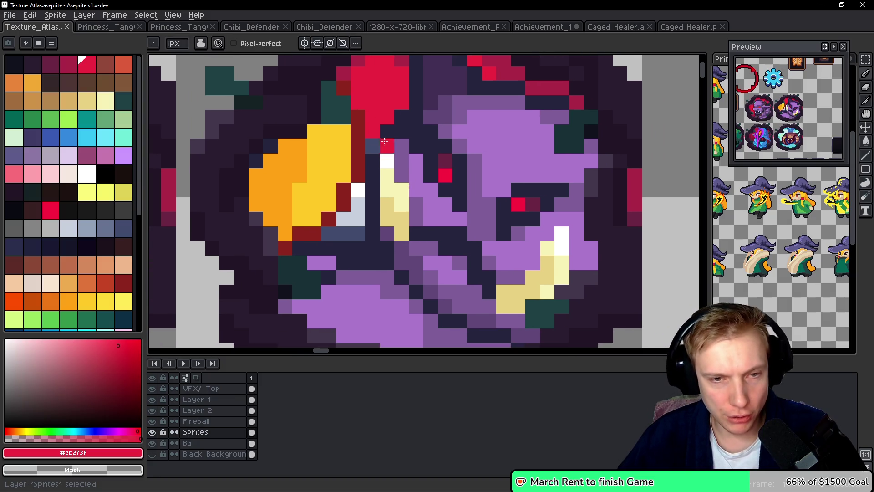
{"action": "left_click", "coordinate": [385, 117], "text": "ctrl"}
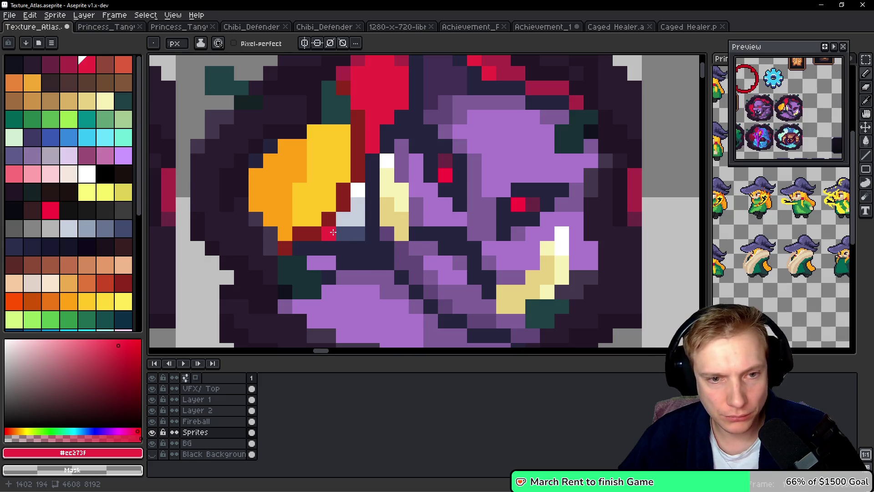
{"action": "left_click", "coordinate": [353, 233]}
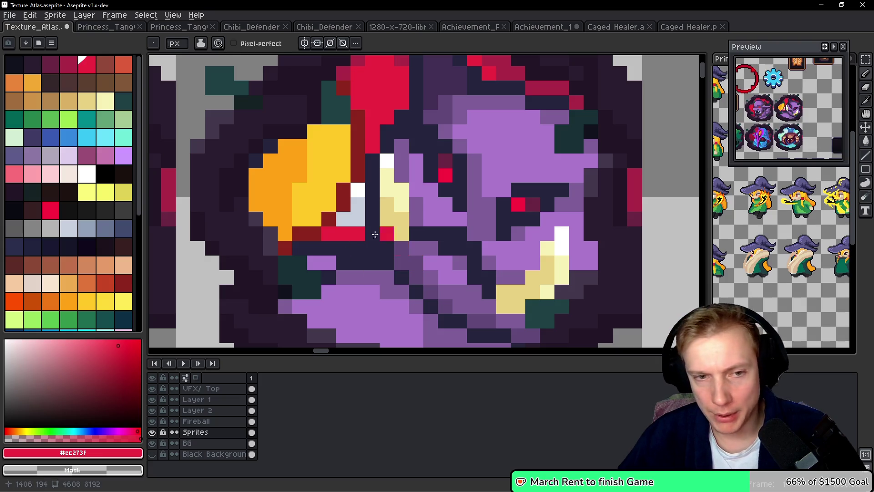
{"action": "left_click", "coordinate": [356, 202], "text": "alt"}
{"action": "mouse_move", "coordinate": [344, 234]}
{"action": "left_mouse_down"}
{"action": "mouse_move", "coordinate": [329, 233]}
{"action": "mouse_move", "coordinate": [354, 234]}
{"action": "left_mouse_up"}
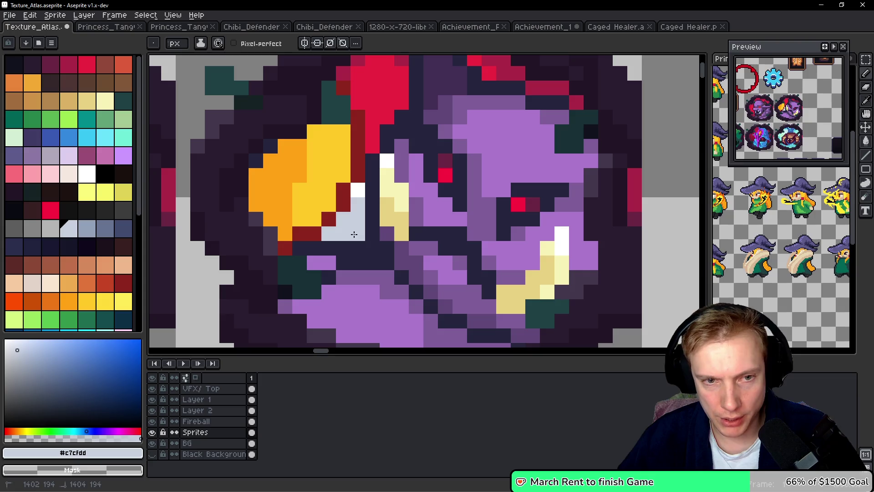
Repaint the yellow shape's right edge dark navy and undo a stray red pixel on the face
{"action": "left_click", "coordinate": [373, 152], "text": "alt"}
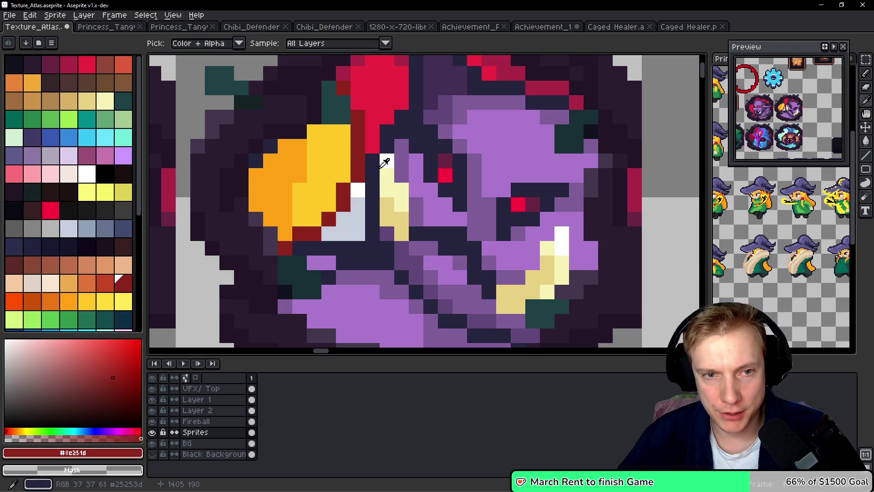
{"action": "mouse_move", "coordinate": [359, 131]}
{"action": "left_mouse_down"}
{"action": "mouse_move", "coordinate": [358, 180]}
{"action": "mouse_move", "coordinate": [344, 205]}
{"action": "mouse_move", "coordinate": [279, 247]}
{"action": "left_mouse_up"}
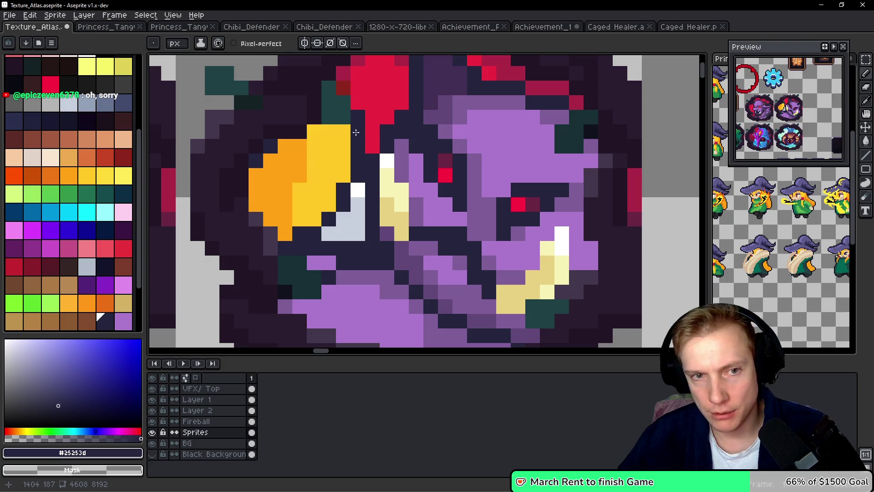
{"action": "left_click", "coordinate": [356, 113], "text": "alt"}
{"action": "left_click", "coordinate": [510, 146]}
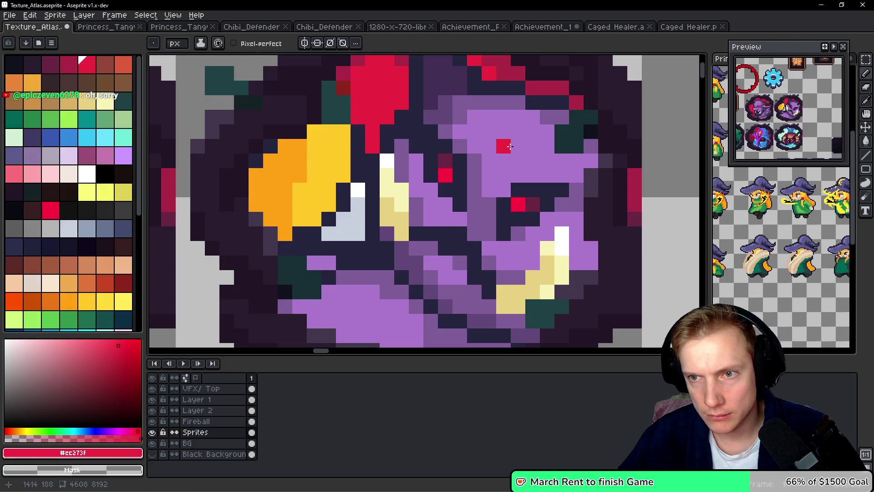
{"action": "key", "text": "ctrl+z"}
{"action": "left_click", "coordinate": [357, 129], "text": "alt"}
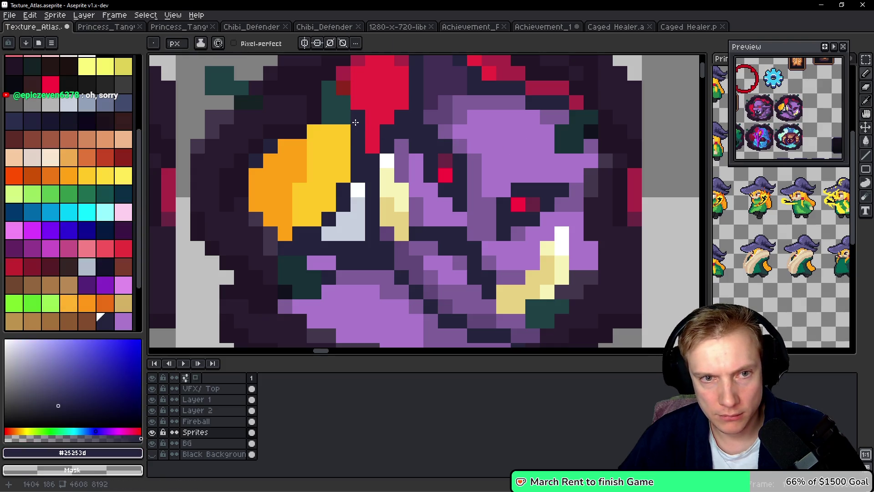
{"action": "left_click", "coordinate": [391, 100], "text": "alt"}
{"action": "key", "text": "alt+Tab"}
Enter 1600, 672 as the fat goblin pirate icon's atlas offset in assets.h
{"action": "type", "text": "1600, 6"}
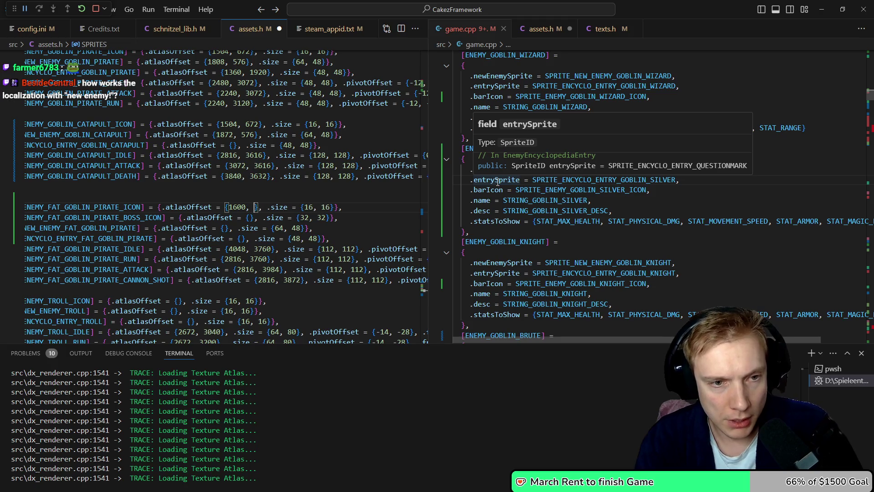
{"action": "key", "text": "BackSpace"}
{"action": "type", "text": "5"}
{"action": "key", "text": "BackSpace"}
{"action": "type", "text": "672"}
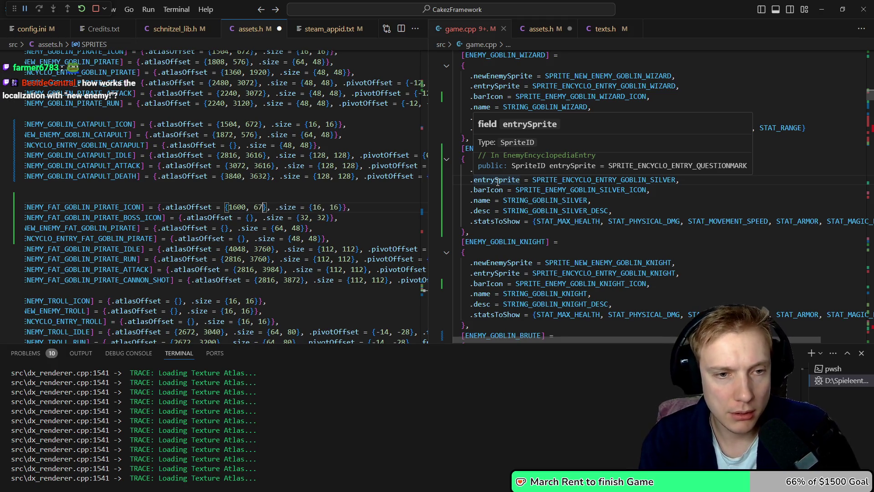
Check the boss icon's position in the atlas, then set its offset to {1392, 176}
{"action": "key", "text": "alt+Tab"}
{"action": "scroll", "coordinate": [496, 181], "scroll_direction": "down", "scroll_amount": 3}
{"action": "scroll", "coordinate": [561, 245], "scroll_direction": "up", "scroll_amount": 3}
{"action": "mouse_move", "coordinate": [561, 245]}
{"action": "left_mouse_down"}
{"action": "mouse_move", "coordinate": [330, 141]}
{"action": "mouse_move", "coordinate": [406, 190]}
{"action": "mouse_move", "coordinate": [273, 182]}
{"action": "mouse_move", "coordinate": [347, 176]}
{"action": "left_mouse_up"}
{"action": "scroll", "coordinate": [347, 176], "scroll_direction": "down", "scroll_amount": 3}
{"action": "scroll", "coordinate": [385, 93], "scroll_direction": "up", "scroll_amount": 6}
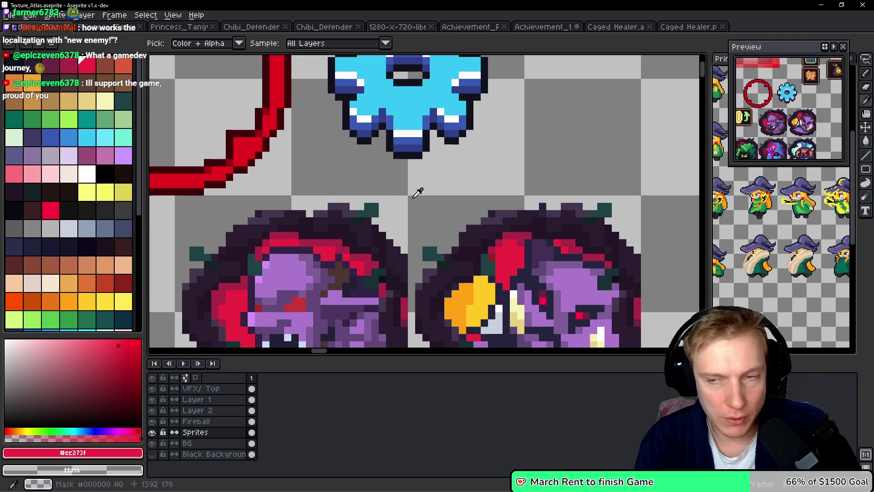
{"action": "key", "text": "alt+Tab"}
{"action": "type", "text": "392, 1"}
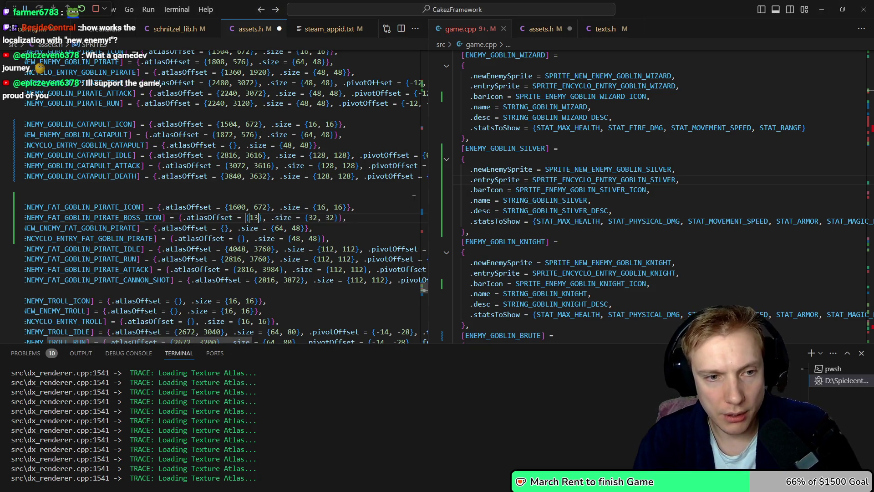
{"action": "type", "text": "76"}
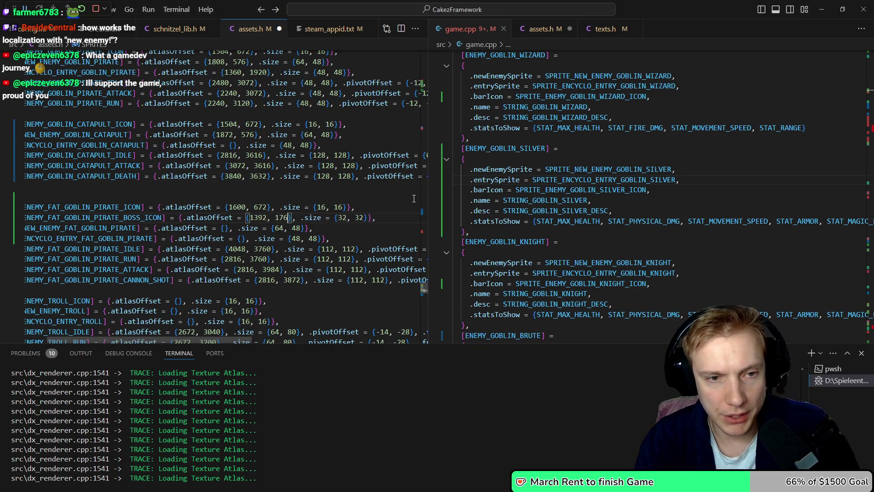
Move the cursor to the next sprite's offset line and go back to the texture atlas
{"action": "key", "text": "Down"}
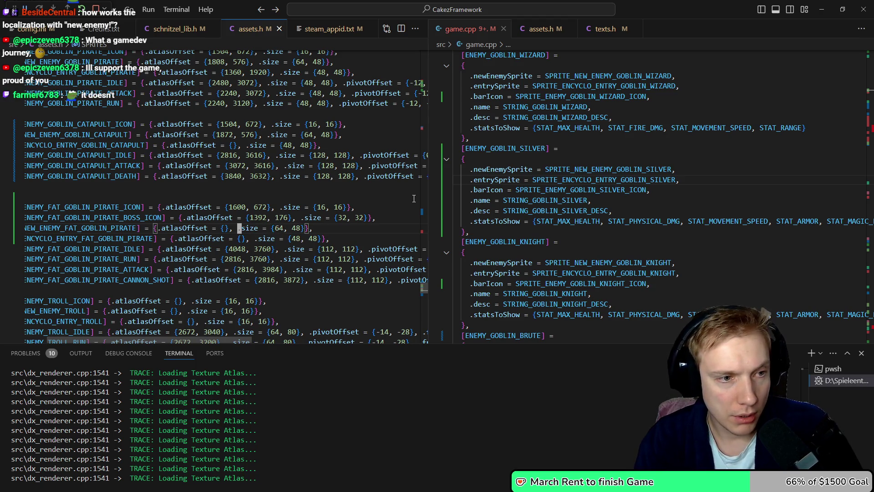
{"action": "key", "text": "Down"}
{"action": "key", "text": "Home"}
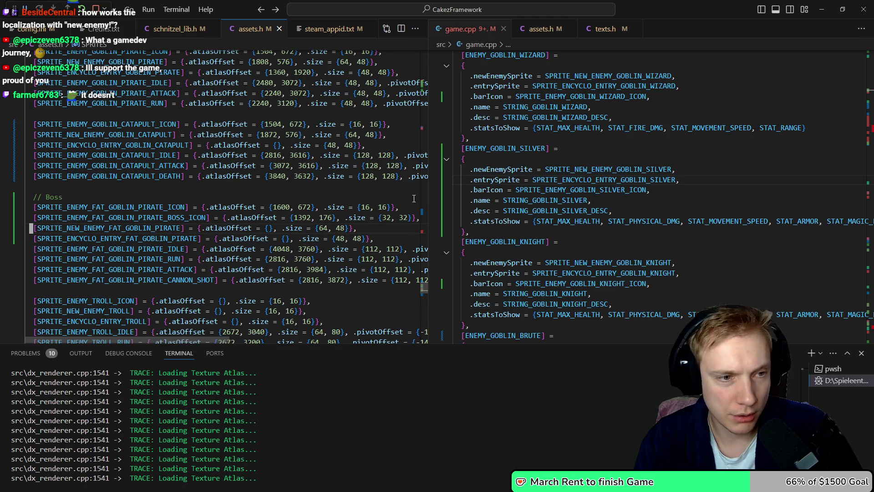
{"action": "key", "text": "End"}
{"action": "key", "text": "Left"}
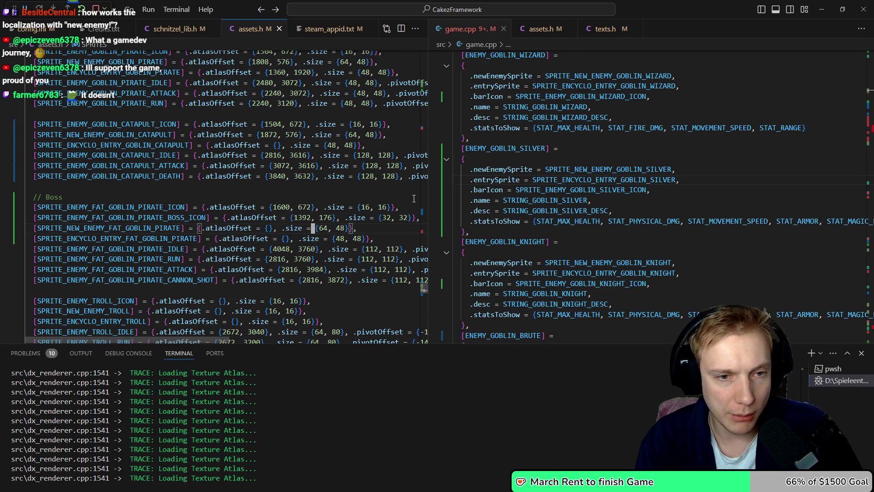
{"action": "key", "text": "alt+Tab"}
{"action": "scroll", "coordinate": [448, 176], "scroll_direction": "down", "scroll_amount": 4}
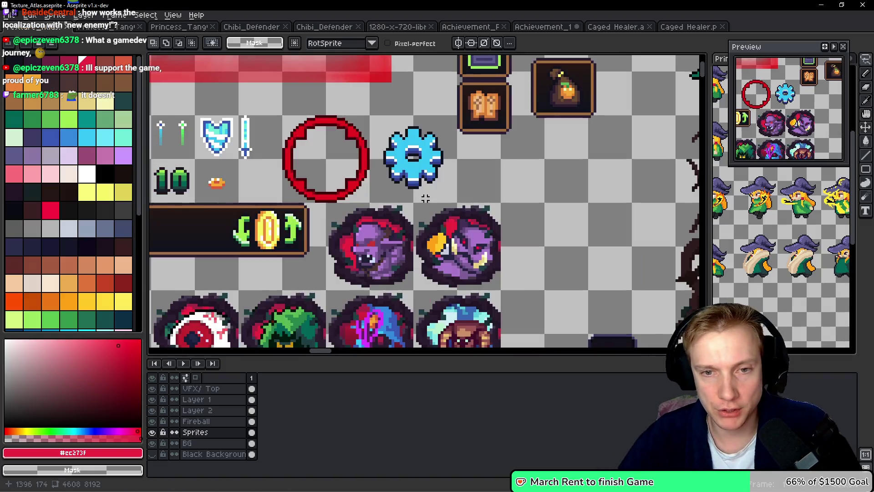
Find the NEW ENEMY banner's position in the atlas and type 1936, 576 into its assets.h offset
{"action": "scroll", "coordinate": [447, 176], "scroll_direction": "up", "scroll_amount": 1}
{"action": "scroll", "coordinate": [448, 176], "scroll_direction": "up", "scroll_amount": 5}
{"action": "mouse_move", "coordinate": [428, 263]}
{"action": "left_mouse_down"}
{"action": "mouse_move", "coordinate": [478, 146]}
{"action": "mouse_move", "coordinate": [385, 173]}
{"action": "left_mouse_up"}
{"action": "scroll", "coordinate": [385, 173], "scroll_direction": "up", "scroll_amount": 3}
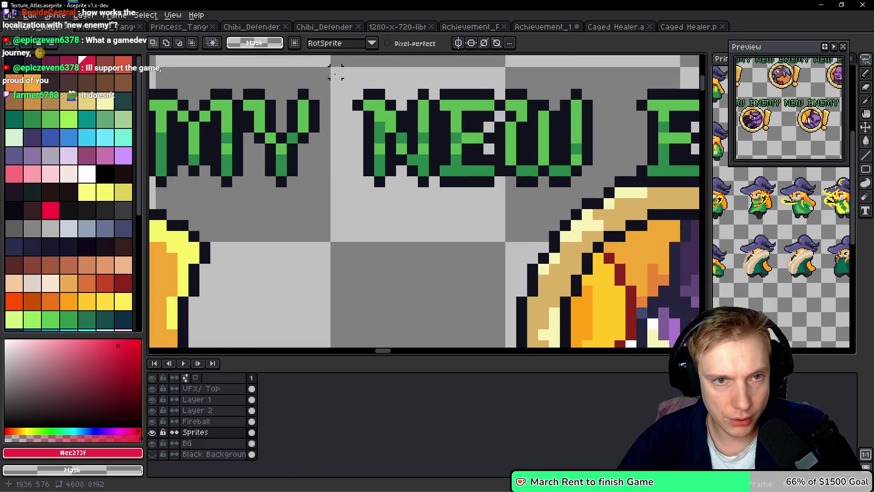
{"action": "key", "text": "alt+Tab"}
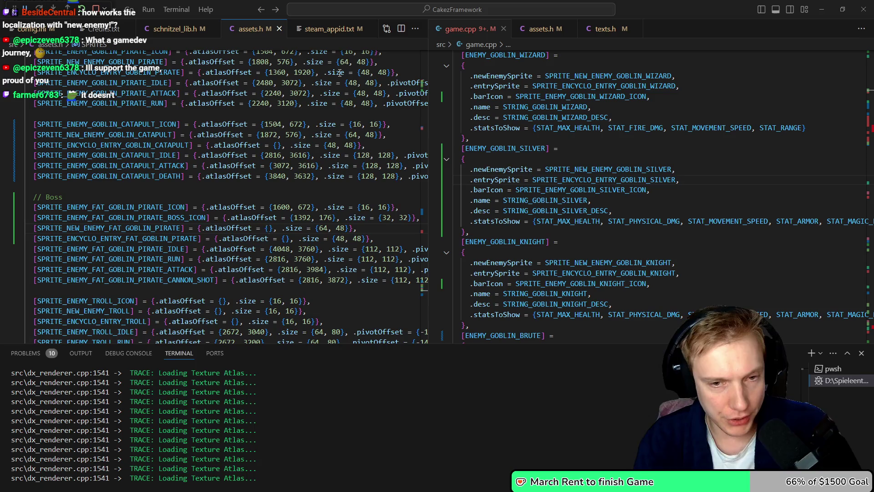
{"action": "type", "text": "1"}
{"action": "type", "text": "936, 576"}
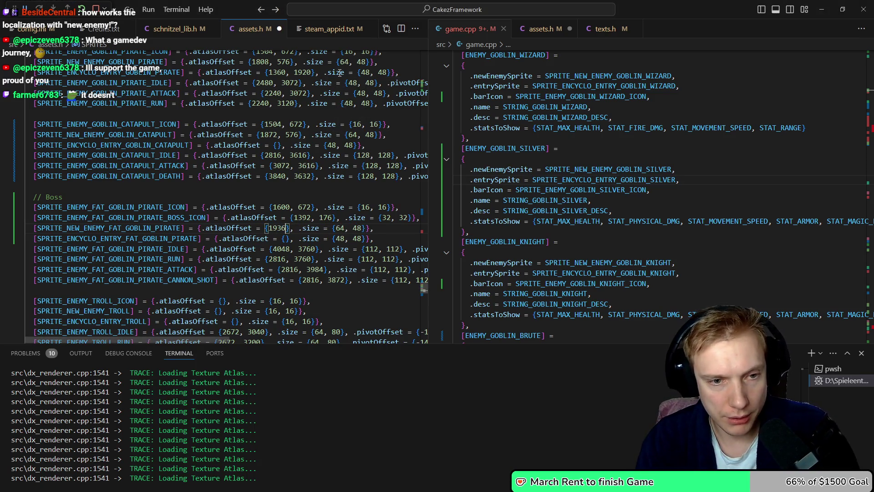
Recheck the banner and correct the new-enemy goblin pirate offset to {1936, 576}, then focus game.cpp
{"action": "key", "text": "alt+Tab"}
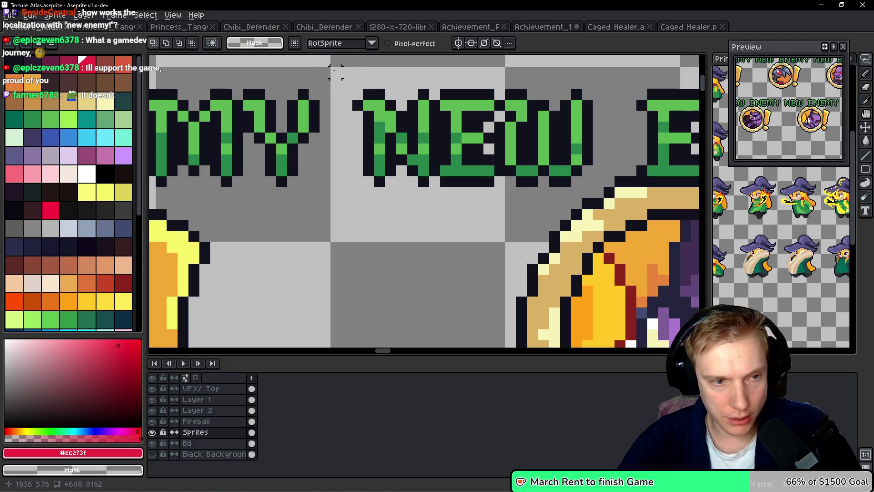
{"action": "key", "text": "alt+Tab"}
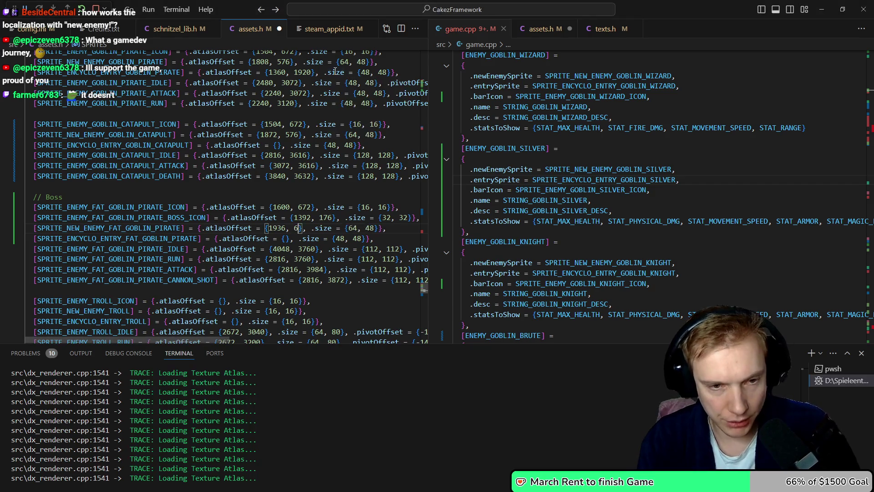
{"action": "key", "text": "BackSpace"}
{"action": "key", "text": "BackSpace"}
{"action": "key", "text": "BackSpace"}
{"action": "type", "text": "6"}
{"action": "key", "text": "BackSpace"}
{"action": "type", "text": "576"}
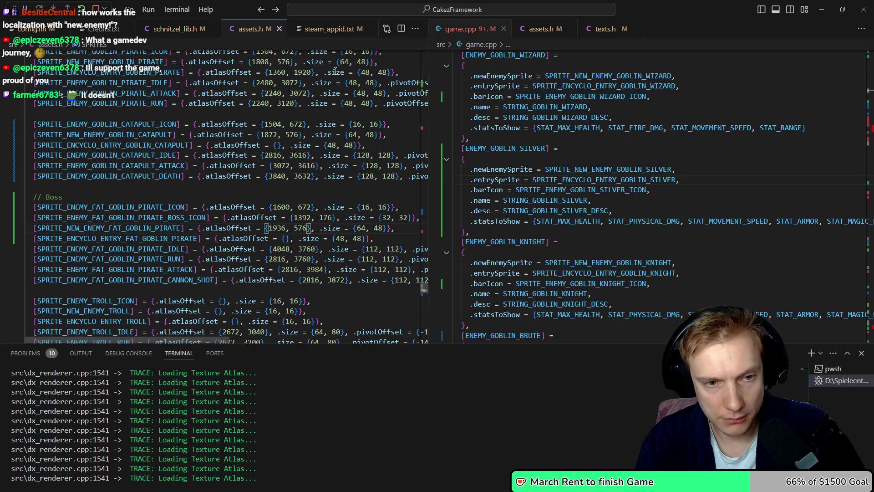
{"action": "key", "text": "ctrl+2"}
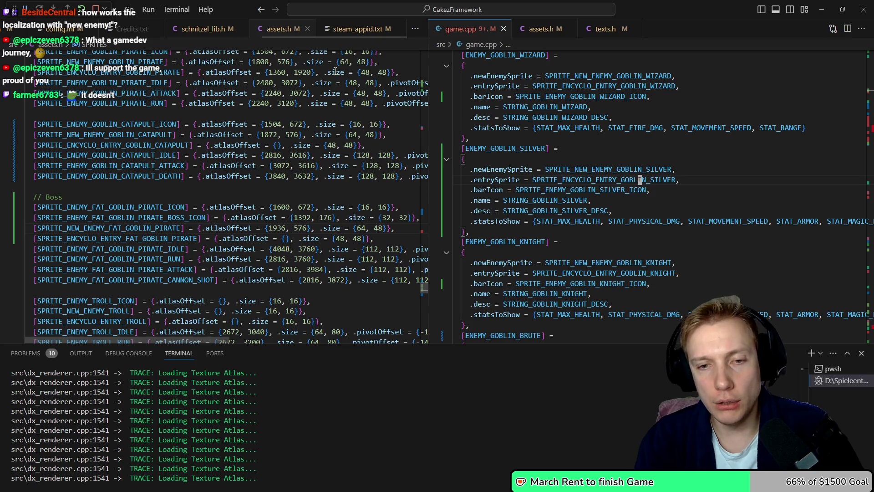
{"action": "key", "text": "Down"}
{"action": "key", "text": "Down"}
{"action": "key", "text": "Down"}
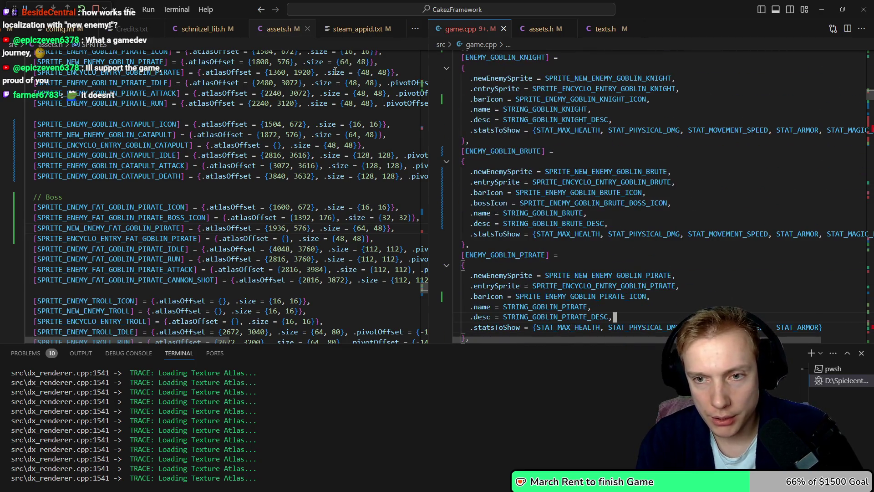
Duplicate the .barIcon line in the ENEMY_FAT_GOBLIN_PIRATE encyclopedia entry
{"action": "key", "text": "Up"}
{"action": "key", "text": "Up"}
{"action": "key", "text": "Up"}
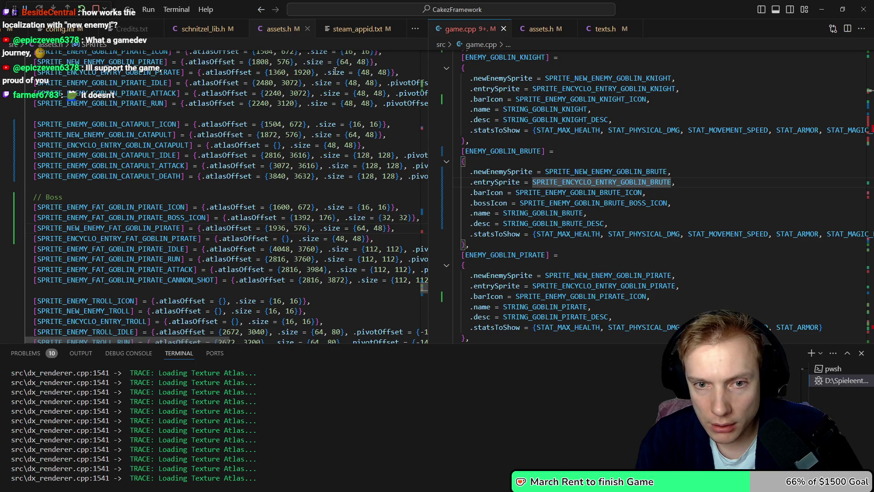
{"action": "key", "text": "Down"}
{"action": "key", "text": "Down"}
{"action": "key", "text": "Down"}
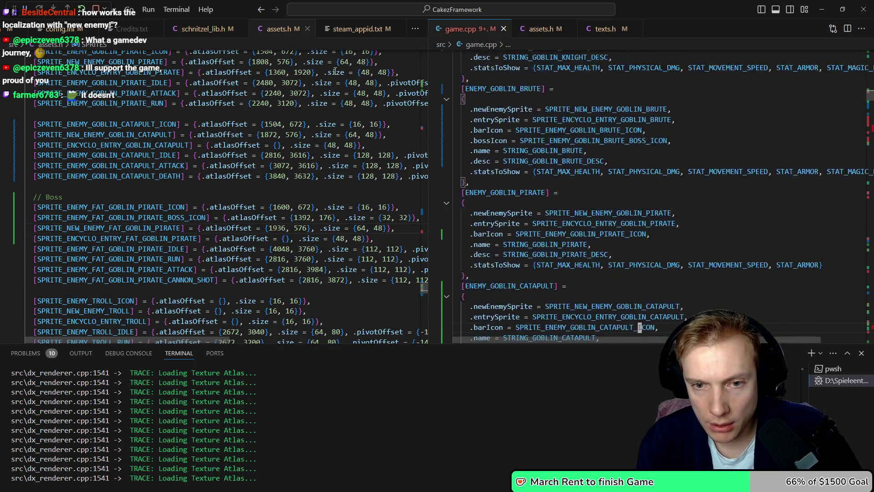
{"action": "key", "text": "Down"}
{"action": "key", "text": "Down"}
{"action": "key", "text": "Down"}
{"action": "key", "text": "Up"}
{"action": "key", "text": "Up"}
{"action": "key", "text": "Up"}
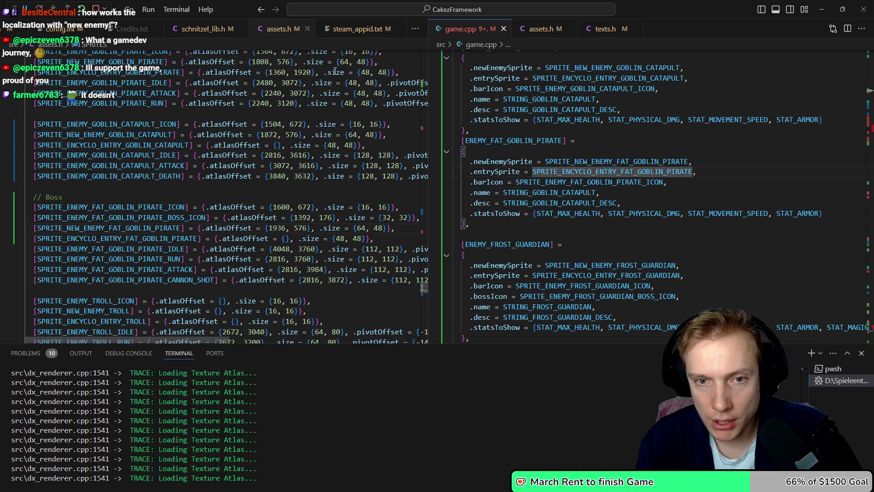
{"action": "key", "text": "Down"}
{"action": "key", "text": "shift+alt+Down"}
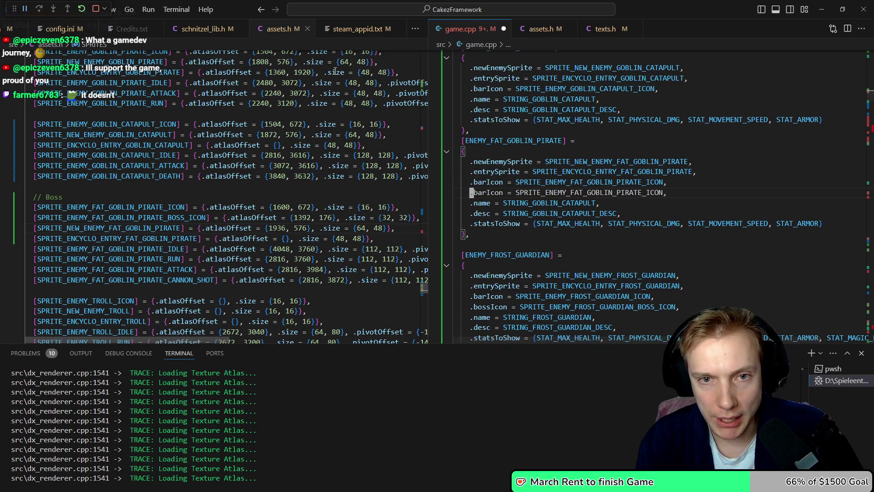
Rename the copy to .bossIcon with value SPRITE_ENEMY_FAT_GOBLIN_PIRATE_BOSS_ICON
{"action": "key", "text": "Right"}
{"action": "key", "text": "Right"}
{"action": "key", "text": "Right"}
{"action": "key", "text": "BackSpace"}
{"action": "key", "text": "BackSpace"}
{"action": "type", "text": "oss"}
{"action": "key", "text": "Left"}
{"action": "key", "text": "Left"}
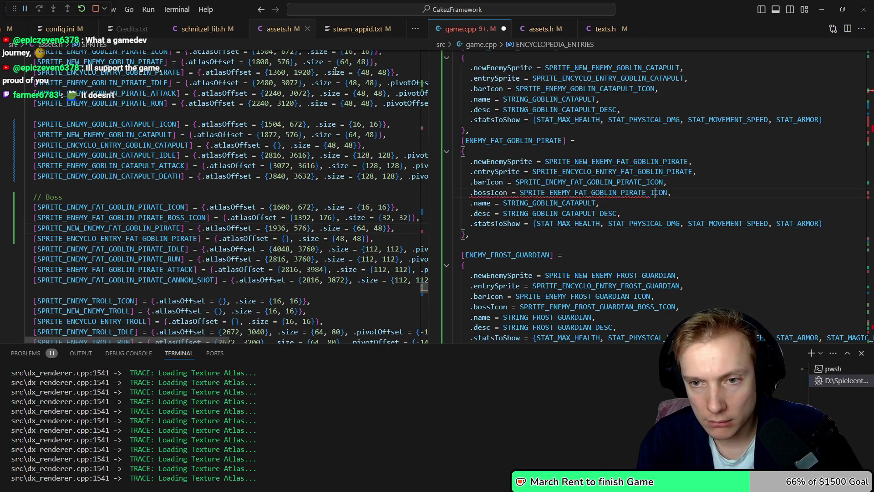
{"action": "type", "text": "SS_"}
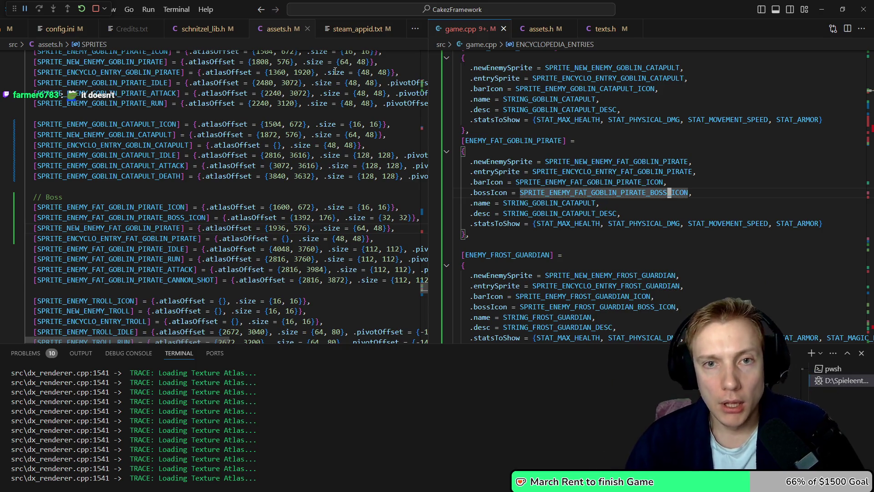
{"action": "left_click", "coordinate": [335, 72]}
{"action": "key", "text": "ctrl+Tab"}
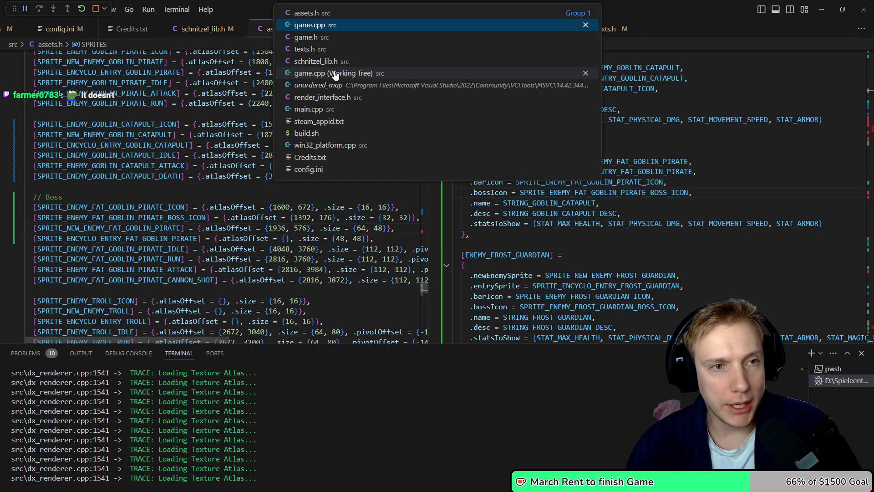
Move the slime's enemy.barIcon line from its setup case into the ENEMY_SLIME encyclopedia entry
{"action": "key", "text": "ctrl+Home"}
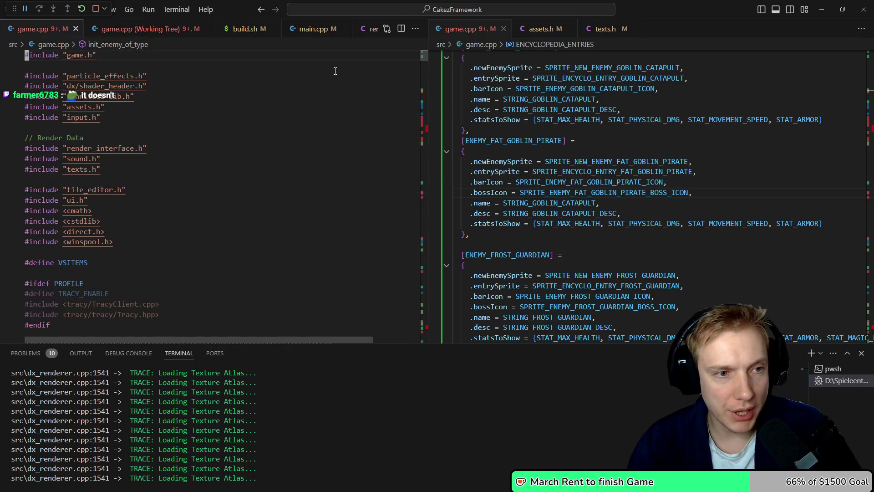
{"action": "key", "text": "F8"}
{"action": "key", "text": "Escape"}
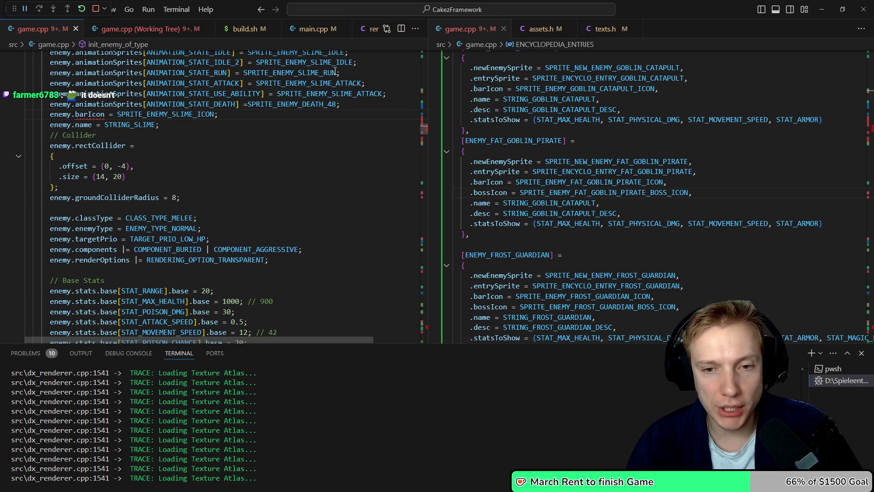
{"action": "key", "text": "ctrl+shift+k"}
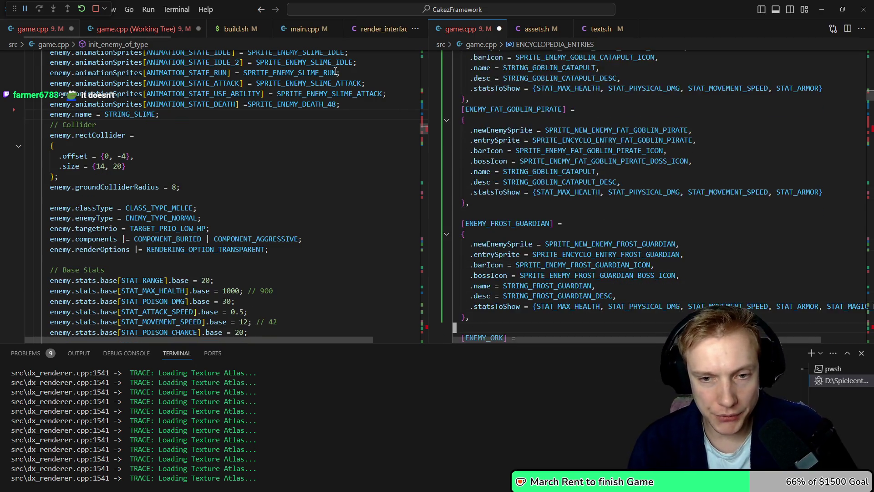
{"action": "key", "text": "Down"}
{"action": "key", "text": "Down"}
{"action": "key", "text": "Down"}
{"action": "key", "text": "End"}
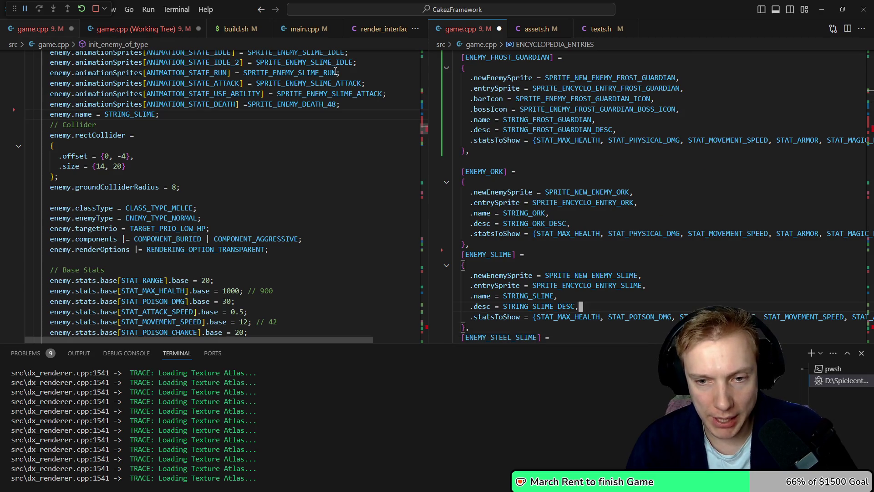
{"action": "key", "text": "Return"}
{"action": "type", "text": "enemy.barIcon = SPRITE_ENEMY_SLIME_ICON;"}
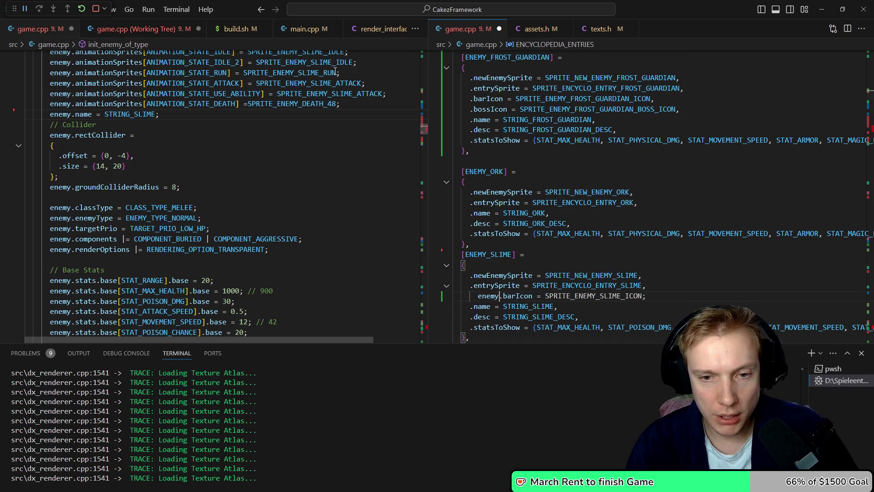
{"action": "key", "text": "shift+Tab"}
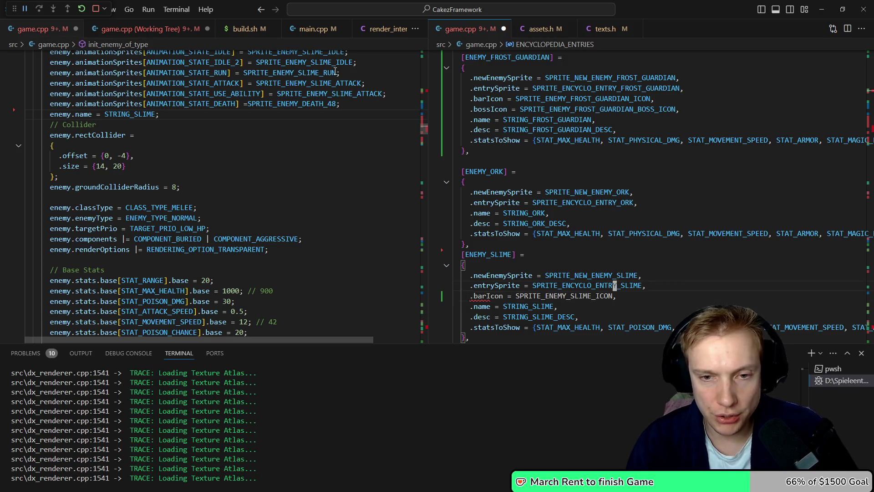
Cut the ENEMY_SLIME, STEEL_SLIME, SLIME_MONSTER and BUSH_MONSTER entries and paste them after FAT_GOBLIN_PIRATE
{"action": "key", "text": "Up"}
{"action": "key", "text": "Home"}
{"action": "key", "text": "shift+Down"}
{"action": "key", "text": "shift+Down"}
{"action": "key", "text": "shift+Down"}
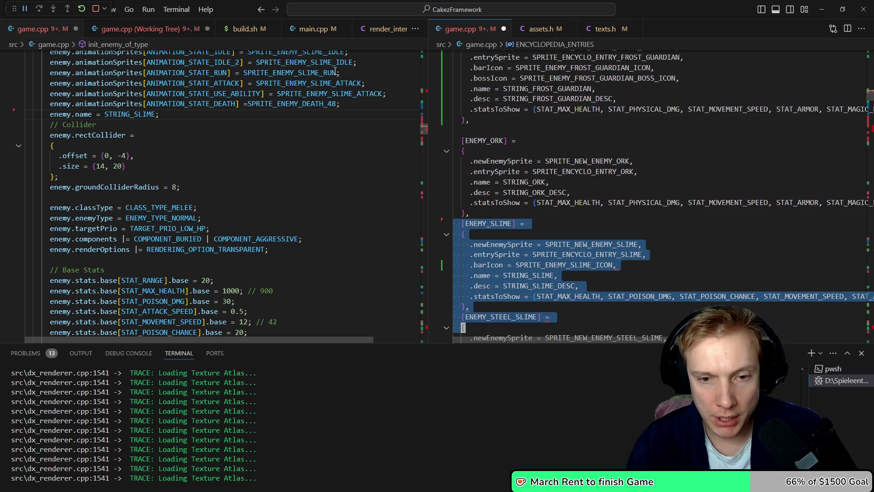
{"action": "key", "text": "shift+Down"}
{"action": "key", "text": "shift+Down"}
{"action": "key", "text": "shift+Down"}
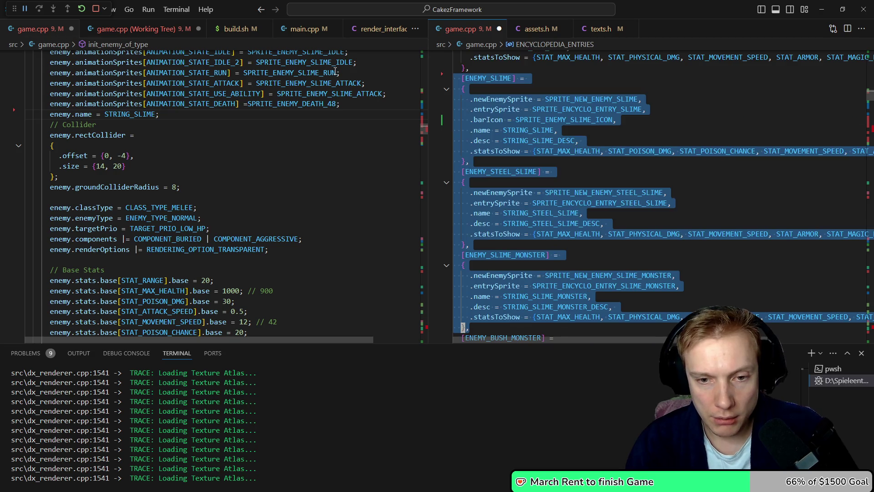
{"action": "key", "text": "shift+Down"}
{"action": "key", "text": "shift+Down"}
{"action": "key", "text": "shift+Down"}
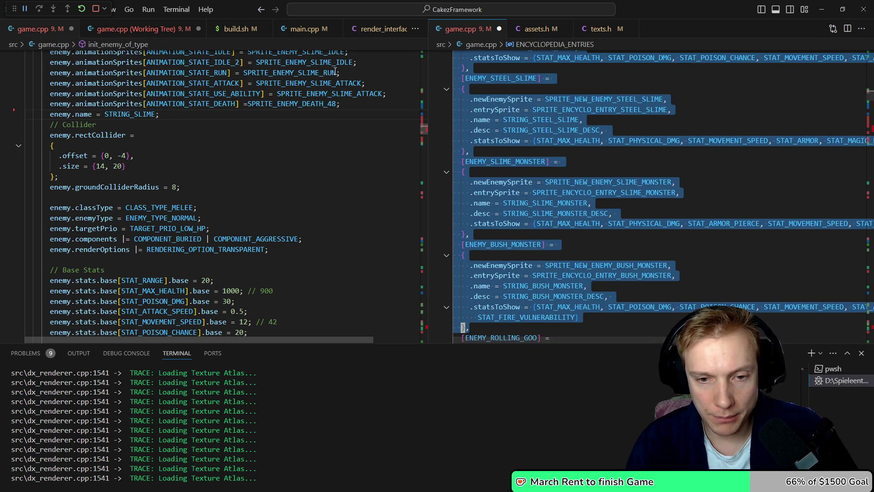
{"action": "key", "text": "ctrl+x"}
{"action": "key", "text": "Up"}
{"action": "key", "text": "Up"}
{"action": "key", "text": "Up"}
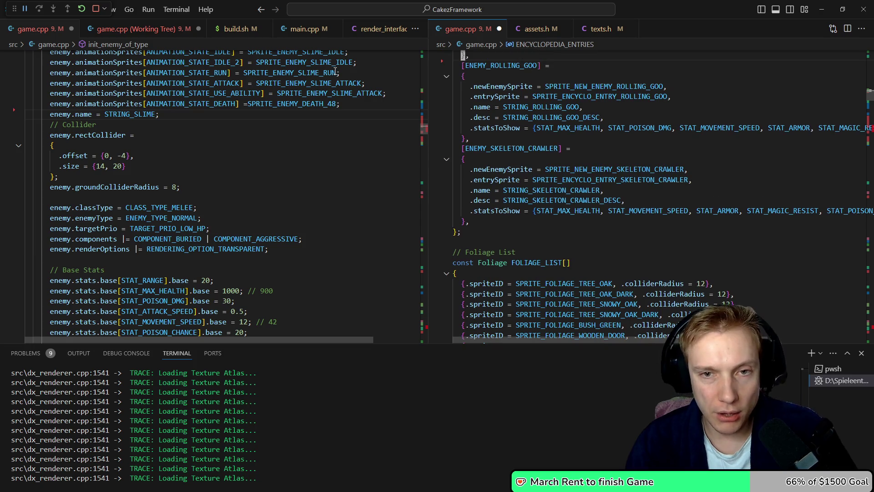
{"action": "key", "text": "Up"}
{"action": "key", "text": "Up"}
{"action": "key", "text": "Up"}
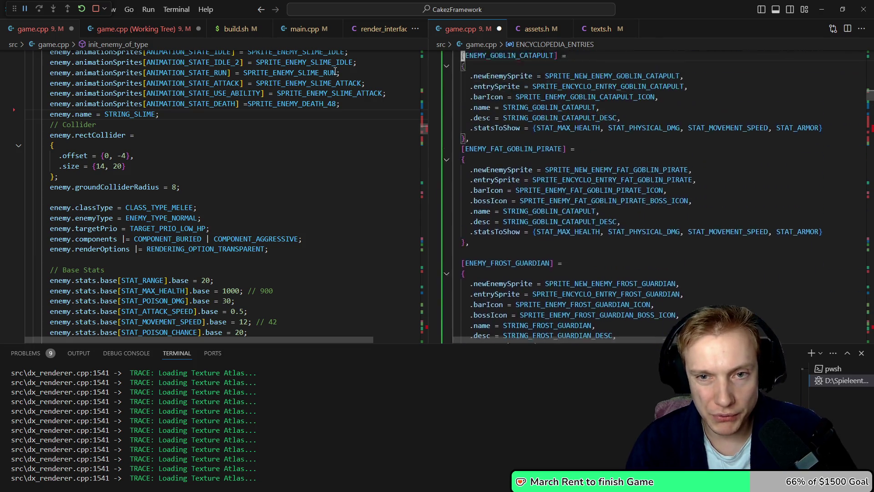
{"action": "key", "text": "Down"}
{"action": "key", "text": "Down"}
{"action": "key", "text": "Down"}
{"action": "key", "text": "Down"}
{"action": "key", "text": "Down"}
{"action": "key", "text": "Down"}
{"action": "key", "text": "Up"}
{"action": "key", "text": "Up"}
{"action": "key", "text": "Up"}
{"action": "key", "text": "ctrl+v"}
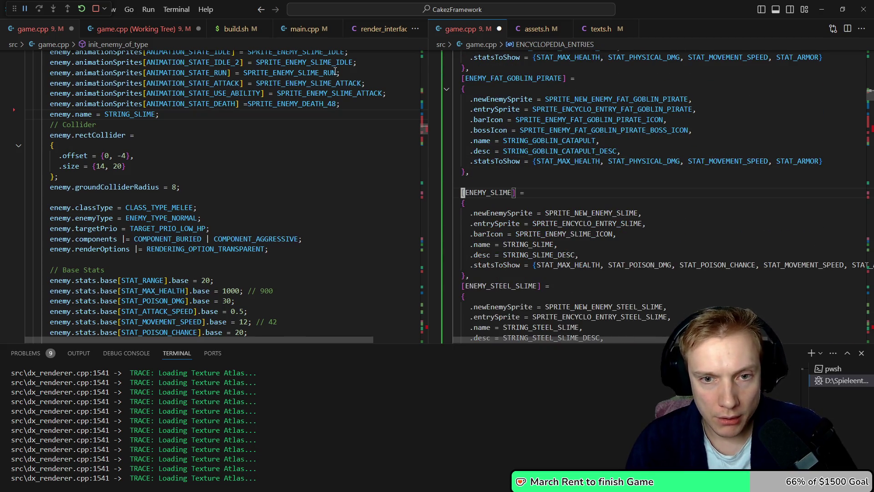
{"action": "key", "text": "ctrl+1"}
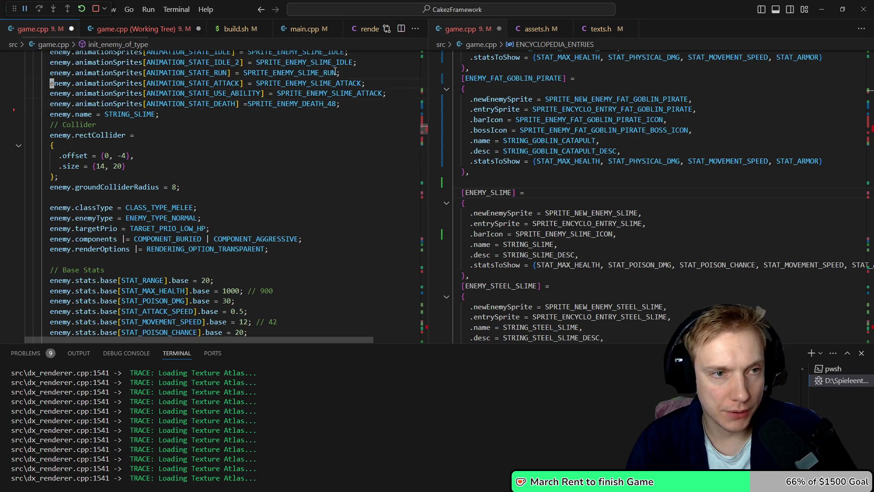
Move the steel slime's barIcon line into its ENEMY_STEEL_SLIME encyclopedia entry, drop the enemy prefix, and save
{"action": "key", "text": "Up"}
{"action": "key", "text": "Up"}
{"action": "key", "text": "Up"}
{"action": "key", "text": "Down"}
{"action": "key", "text": "Down"}
{"action": "key", "text": "Down"}
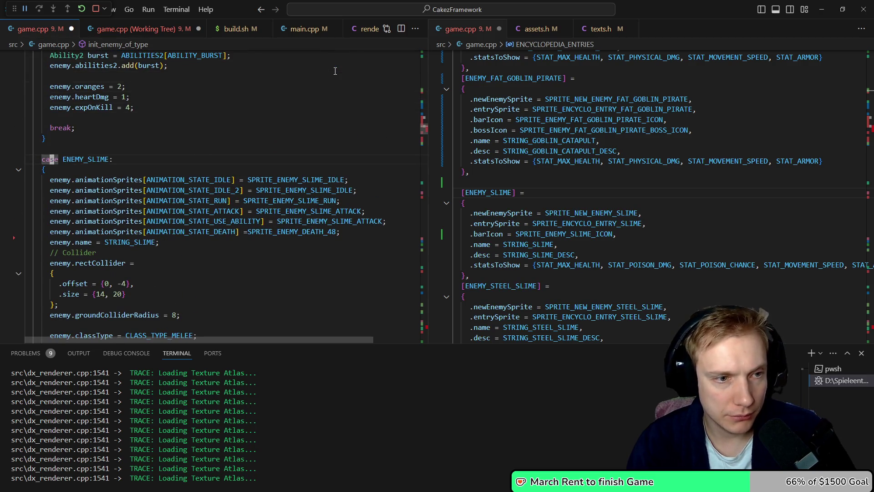
{"action": "key", "text": "ctrl+shift+bracketleft"}
{"action": "key", "text": "Down"}
{"action": "key", "text": "Down"}
{"action": "key", "text": "Down"}
{"action": "key", "text": "ctrl+x"}
{"action": "key", "text": "ctrl+2"}
{"action": "key", "text": "Down"}
{"action": "key", "text": "Down"}
{"action": "key", "text": "Down"}
{"action": "key", "text": "Down"}
{"action": "key", "text": "Down"}
{"action": "key", "text": "Down"}
{"action": "key", "text": "ctrl+v"}
{"action": "key", "text": "Up"}
{"action": "key", "text": "Home"}
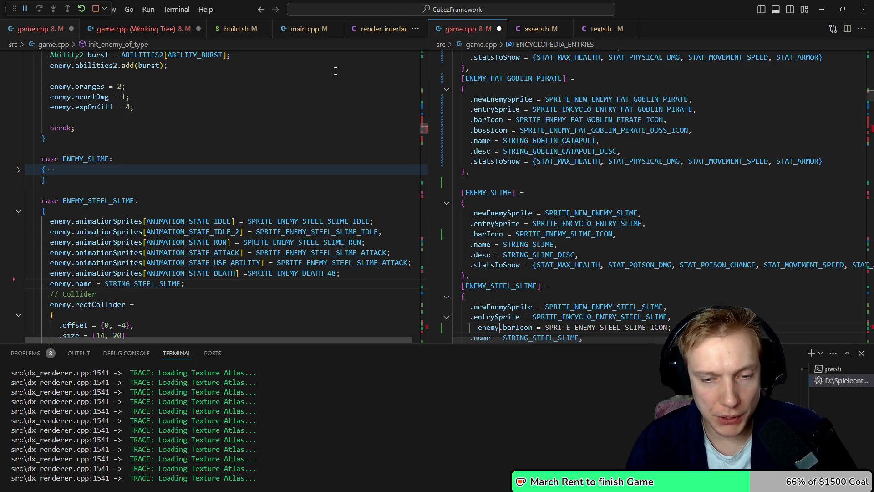
{"action": "key", "text": "ctrl+Delete"}
{"action": "key", "text": "ctrl+s"}
Move the slime monster's barIcon line into its ENEMY_SLIME_MONSTER encyclopedia entry, dropping the enemy prefix
{"action": "key", "text": "ctrl+1"}
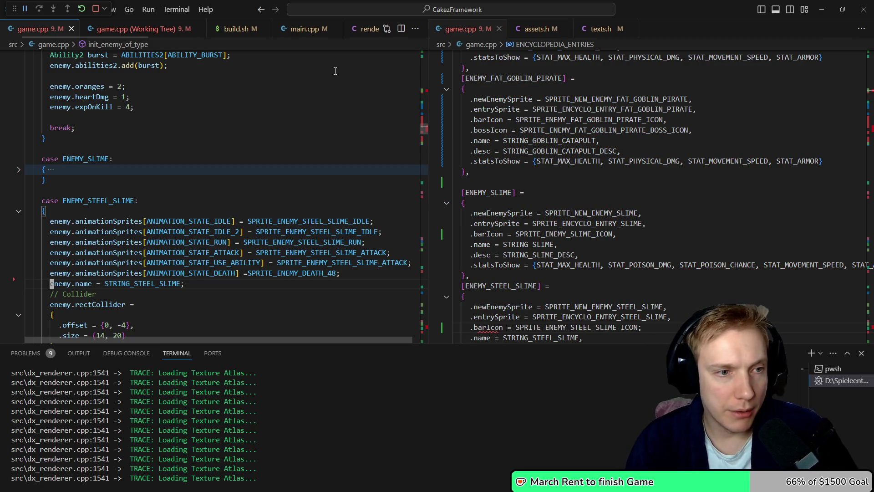
{"action": "key", "text": "Up"}
{"action": "key", "text": "Up"}
{"action": "key", "text": "Up"}
{"action": "key", "text": "ctrl+shift+bracketleft"}
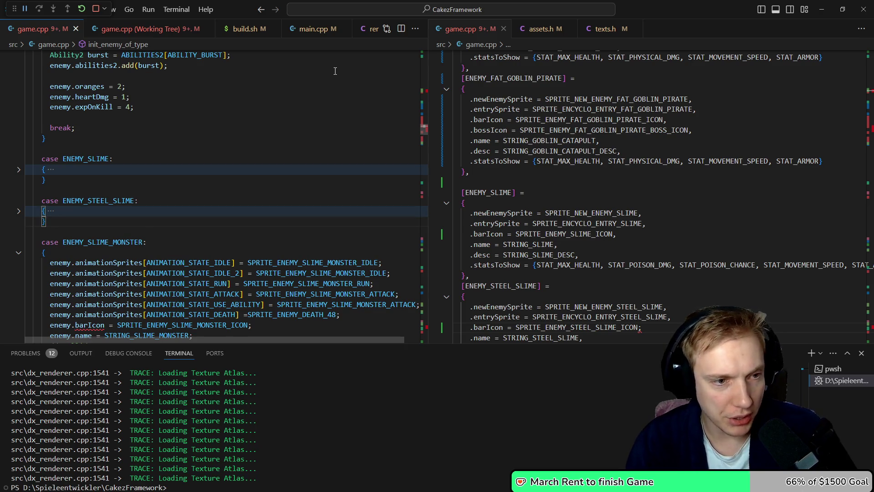
{"action": "key", "text": "Down"}
{"action": "key", "text": "Down"}
{"action": "key", "text": "Down"}
{"action": "key", "text": "Down"}
{"action": "key", "text": "Down"}
{"action": "key", "text": "Down"}
{"action": "key", "text": "ctrl+x"}
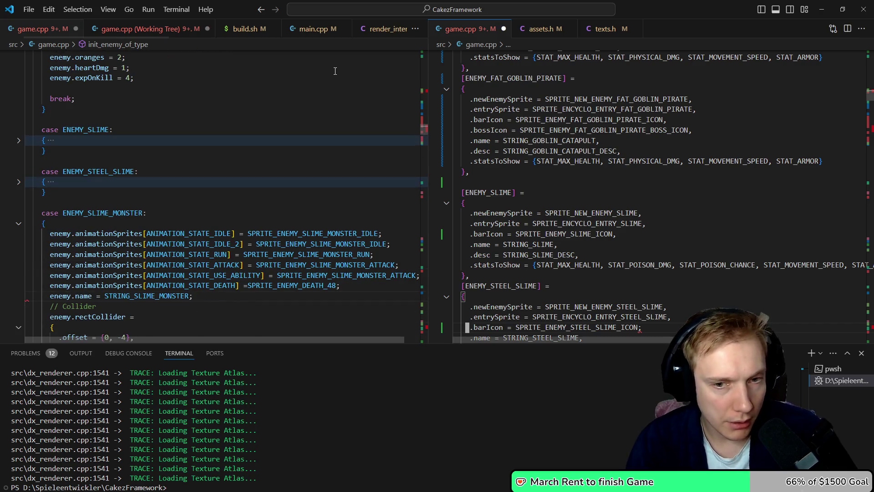
{"action": "key", "text": "ctrl+2"}
{"action": "key", "text": "Down"}
{"action": "key", "text": "Down"}
{"action": "key", "text": "Down"}
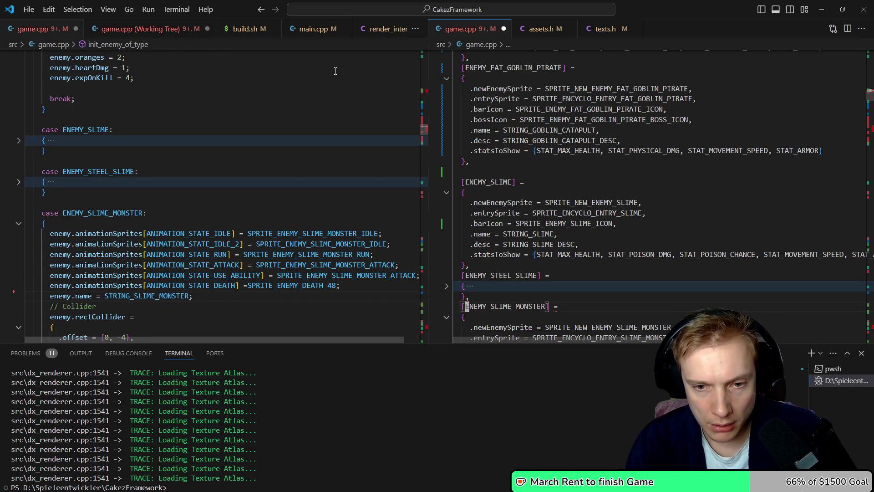
{"action": "key", "text": "Up"}
{"action": "key", "text": "Up"}
{"action": "key", "text": "Up"}
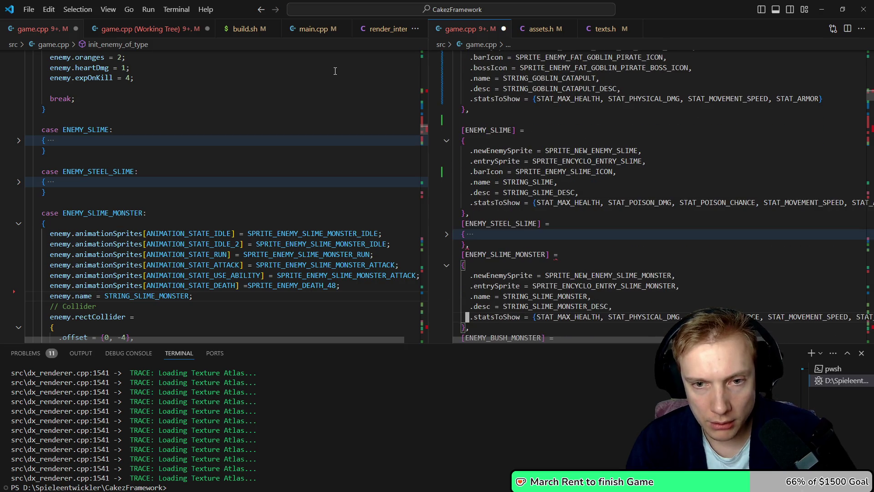
{"action": "key", "text": "ctrl+v"}
{"action": "key", "text": "ctrl+Delete"}
{"action": "key", "text": "BackSpace"}
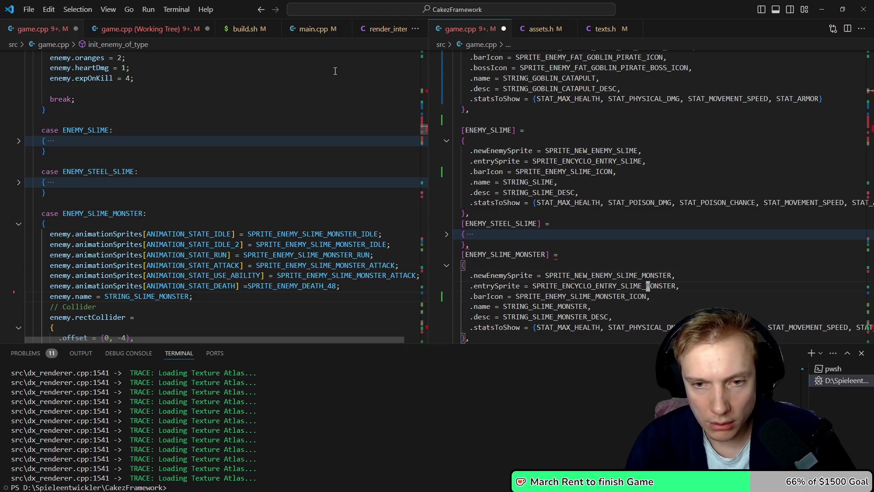
Cut the bush monster's barIcon line and go to the ENEMY_BUSH_MONSTER entry's name line
{"action": "key", "text": "ctrl+shift+bracketright"}
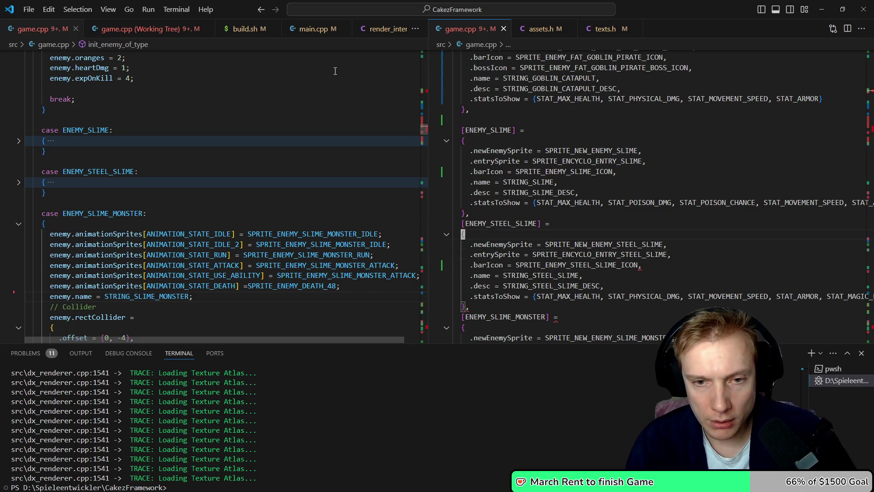
{"action": "key", "text": "ctrl+shift+bracketleft"}
{"action": "key", "text": "Down"}
{"action": "key", "text": "Down"}
{"action": "key", "text": "ctrl+Down"}
{"action": "key", "text": "ctrl+Down"}
{"action": "key", "text": "ctrl+Down"}
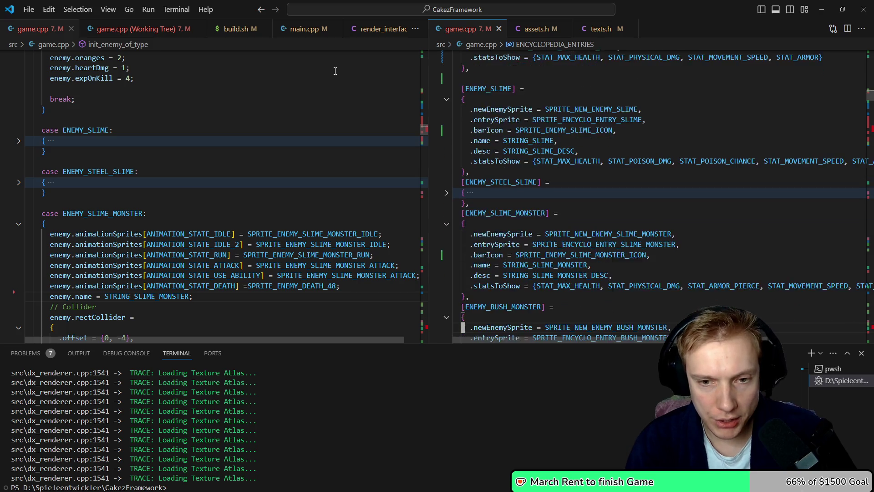
{"action": "key", "text": "ctrl+1"}
{"action": "key", "text": "Up"}
{"action": "key", "text": "Up"}
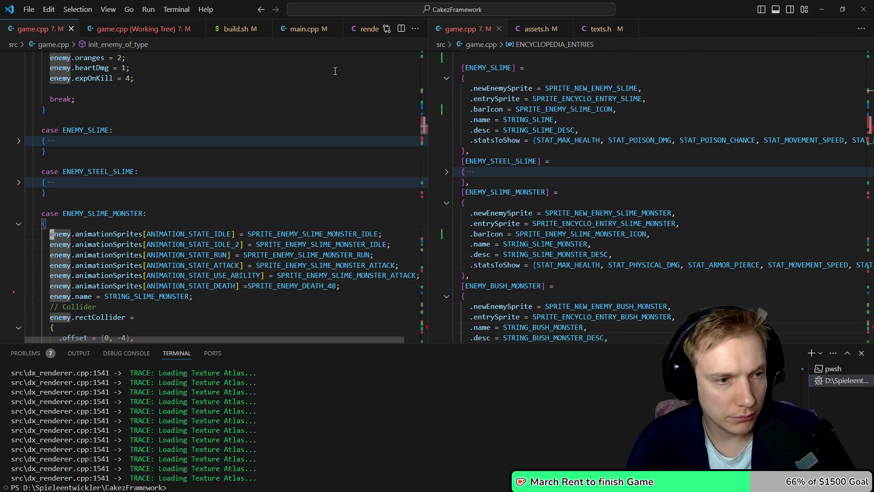
{"action": "key", "text": "Up"}
{"action": "key", "text": "Up"}
{"action": "key", "text": "ctrl+shift+bracketleft"}
{"action": "key", "text": "Down"}
{"action": "key", "text": "Down"}
{"action": "key", "text": "Down"}
{"action": "key", "text": "Down"}
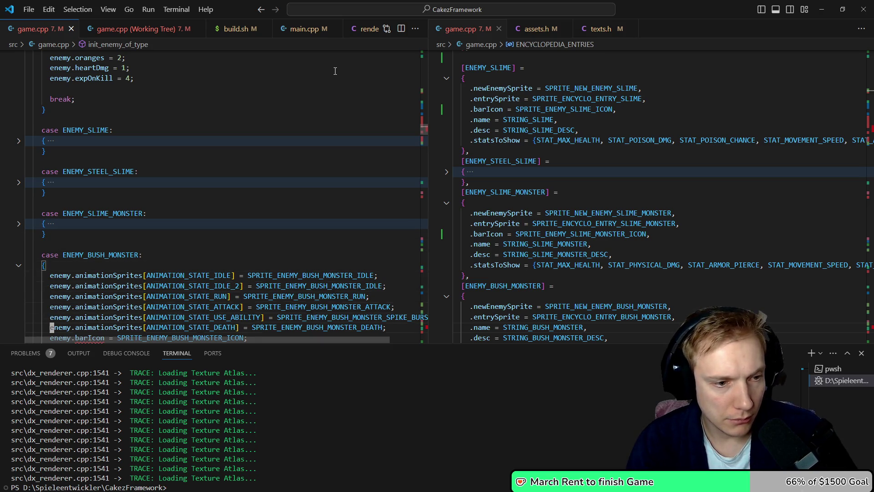
{"action": "key", "text": "Down"}
{"action": "key", "text": "Down"}
{"action": "key", "text": "ctrl+x"}
{"action": "key", "text": "ctrl+2"}
{"action": "key", "text": "Down"}
{"action": "key", "text": "Down"}
{"action": "key", "text": "Down"}
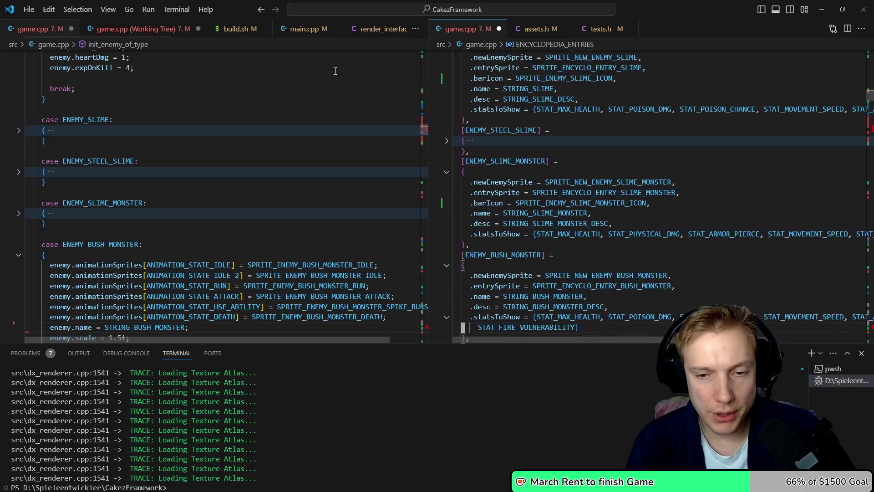
{"action": "key", "text": "ctrl+Down"}
{"action": "key", "text": "ctrl+Down"}
{"action": "key", "text": "ctrl+Down"}
{"action": "key", "text": "Up"}
{"action": "key", "text": "Up"}
{"action": "key", "text": "Up"}
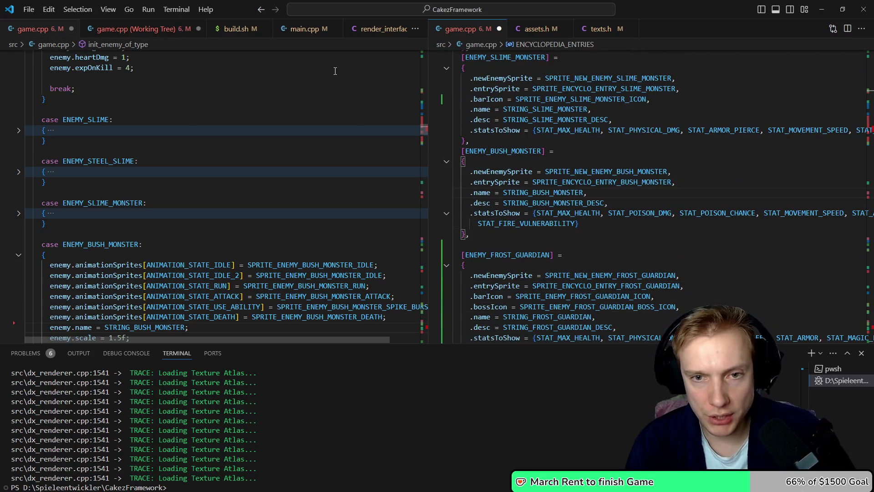
Paste barIcon into the bush monster entry and add a bossIcon copy using SPRITE_ENEMY_BUSH_MONSTER_BOSS_ICON
{"action": "key", "text": "ctrl+v"}
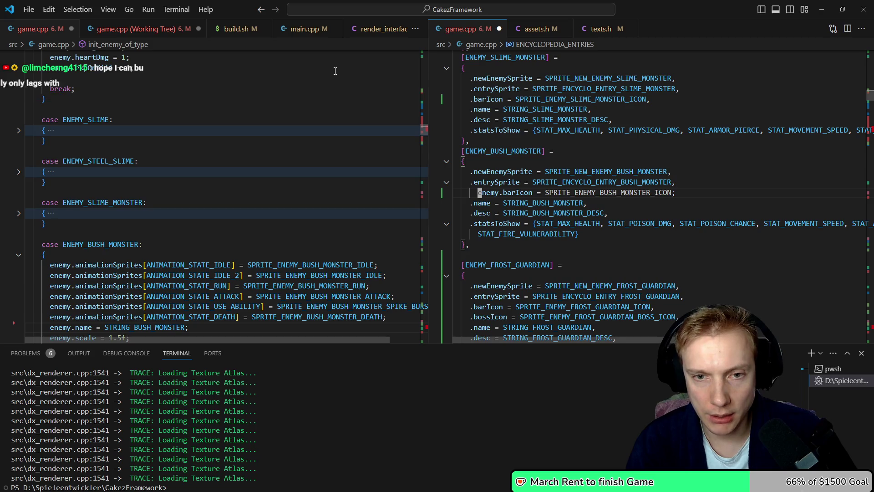
{"action": "key", "text": "shift+Tab"}
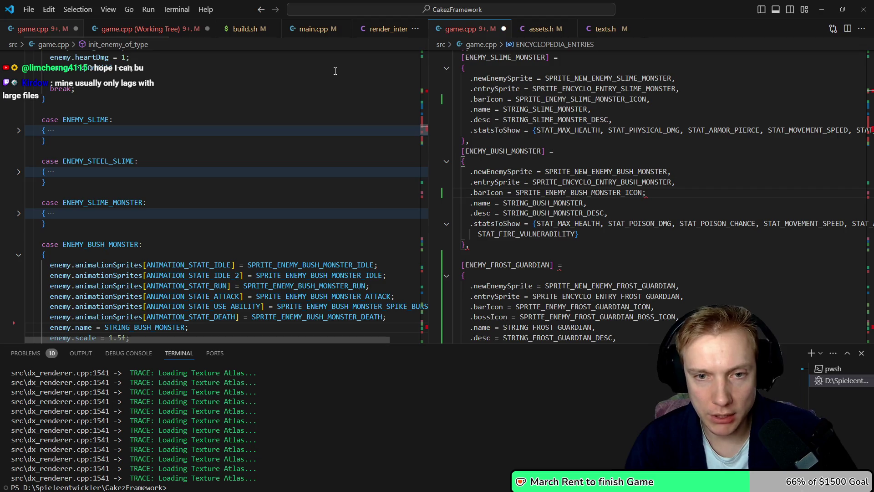
{"action": "key", "text": "ctrl+v"}
{"action": "key", "text": "BackSpace"}
{"action": "key", "text": "BackSpace"}
{"action": "type", "text": "oss"}
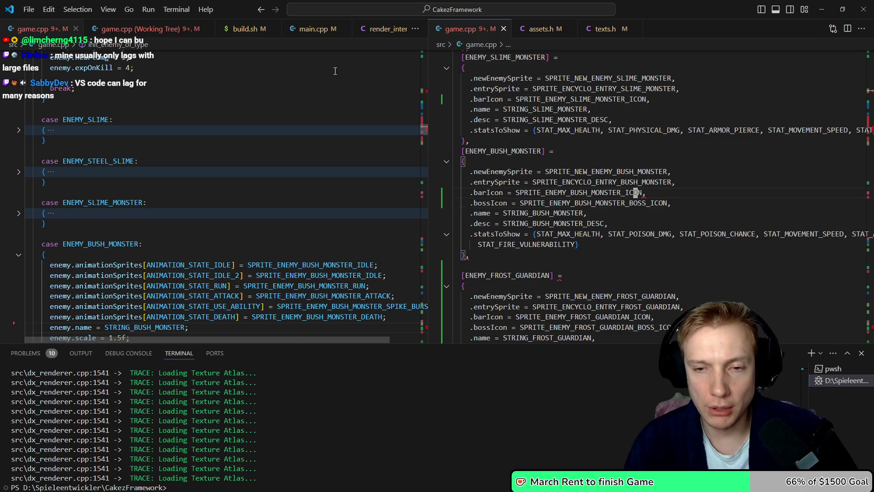
{"action": "key", "text": "F12"}
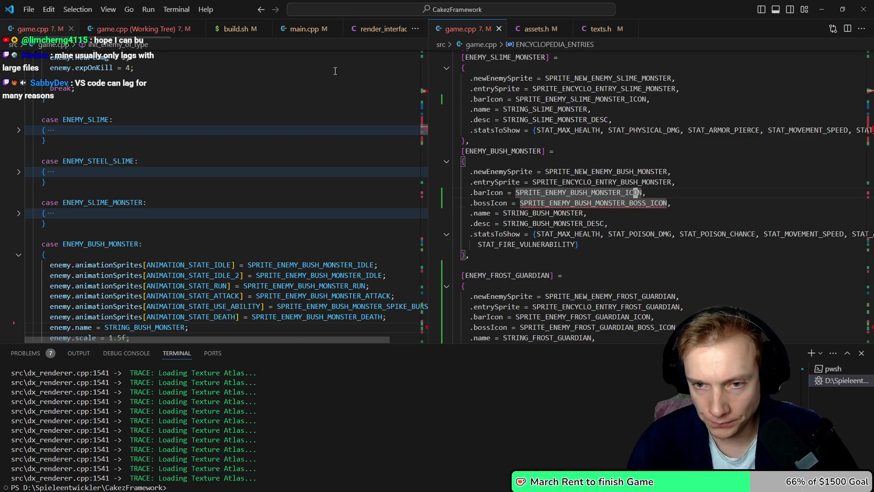
Duplicate the bush monster icon ID in assets.h as SPRITE_ENEMY_BUSH_MONSTER_BOSS_ICON
{"action": "key", "text": "shift+alt+Down"}
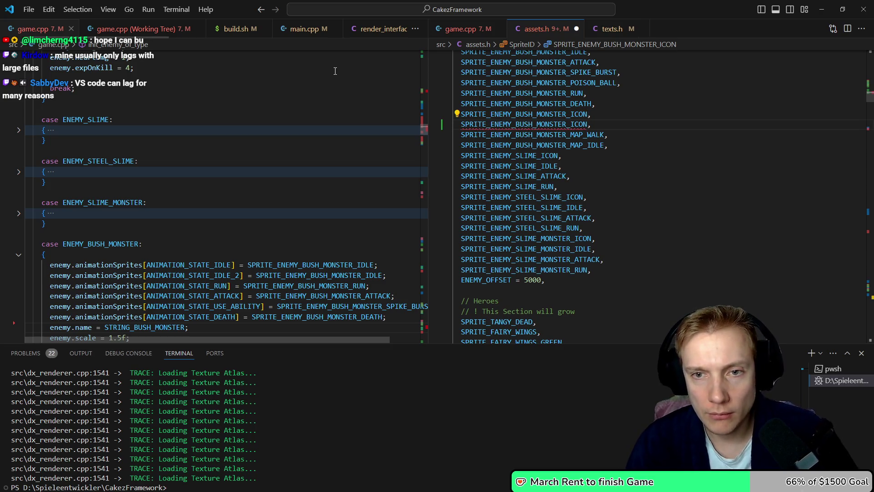
{"action": "type", "text": "BOSS_"}
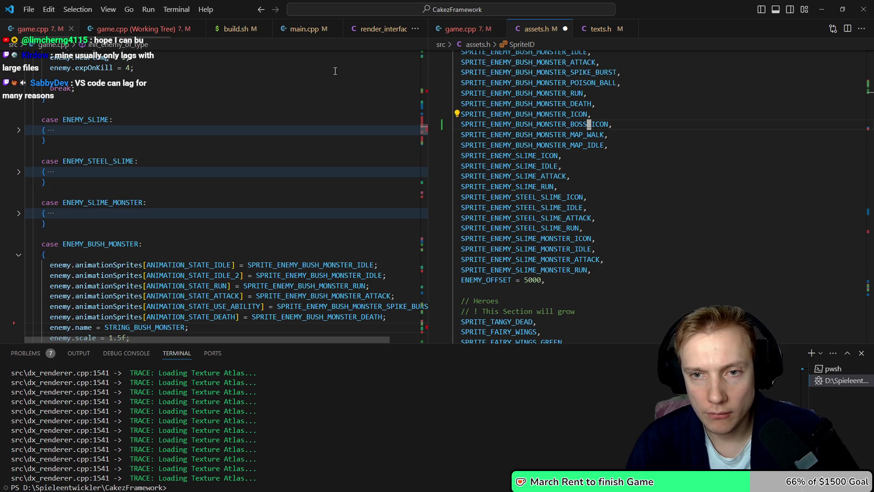
{"action": "key", "text": "shift+Up"}
{"action": "key", "text": "ctrl+shift+k"}
{"action": "key", "text": "ctrl+s"}
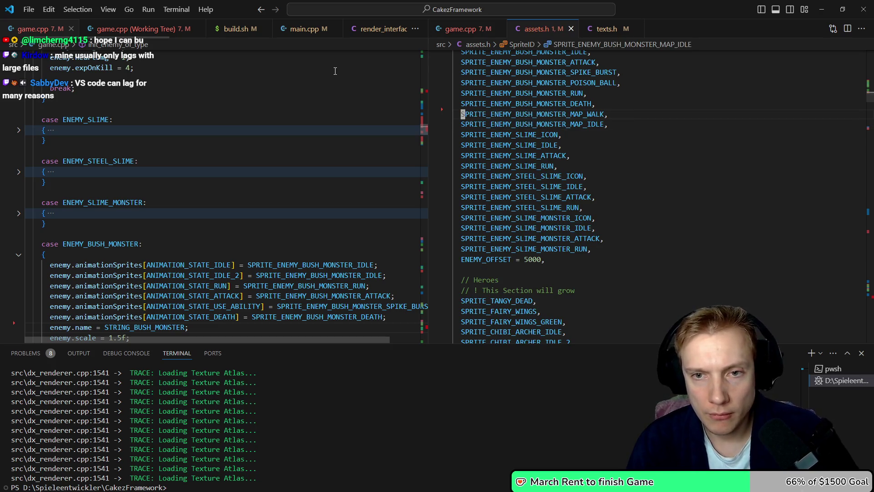
{"action": "key", "text": "Up"}
{"action": "key", "text": "Up"}
{"action": "key", "text": "Up"}
{"action": "key", "text": "Down"}
{"action": "key", "text": "ctrl+z"}
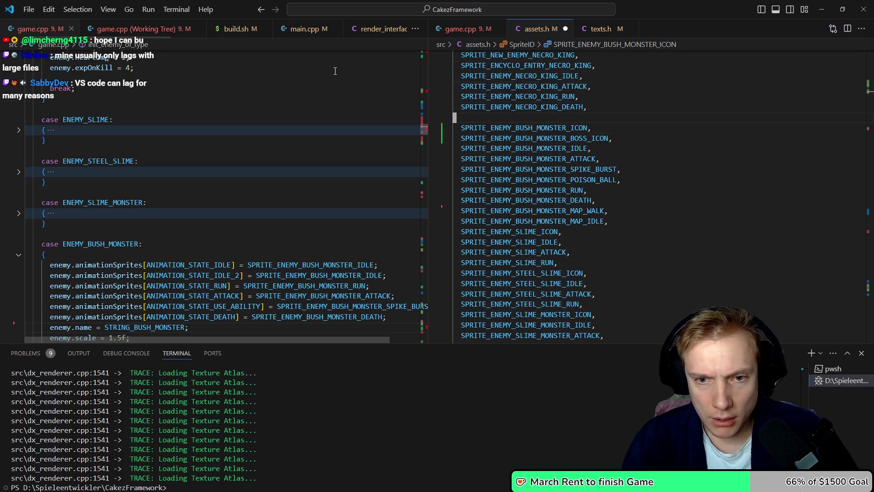
Delete the SPRITE_NEW_ENEMY_BUSH_MONSTER and SPRITE_ENCYCLO_ENTRY_BUSH_MONSTER lines from the enum and save
{"action": "key", "text": "Up"}
{"action": "key", "text": "Up"}
{"action": "key", "text": "Up"}
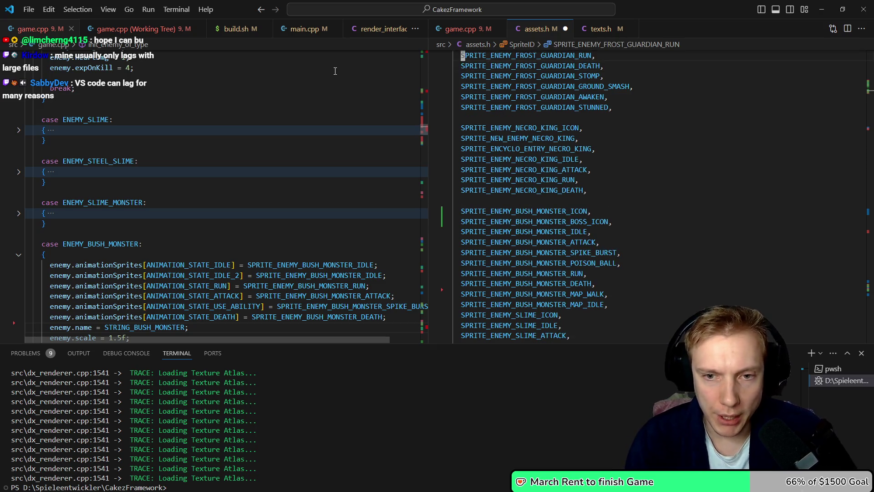
{"action": "key", "text": "ctrl+Home"}
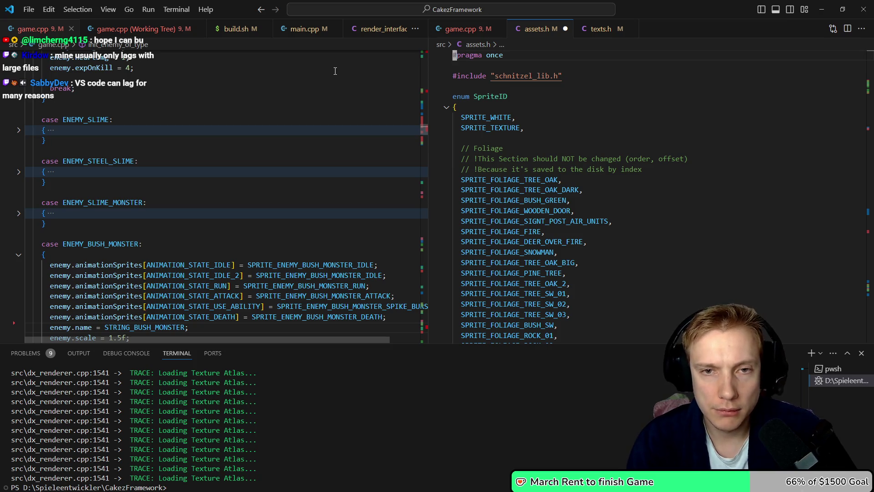
{"action": "type", "text": "/BUSH_MONSTER"}
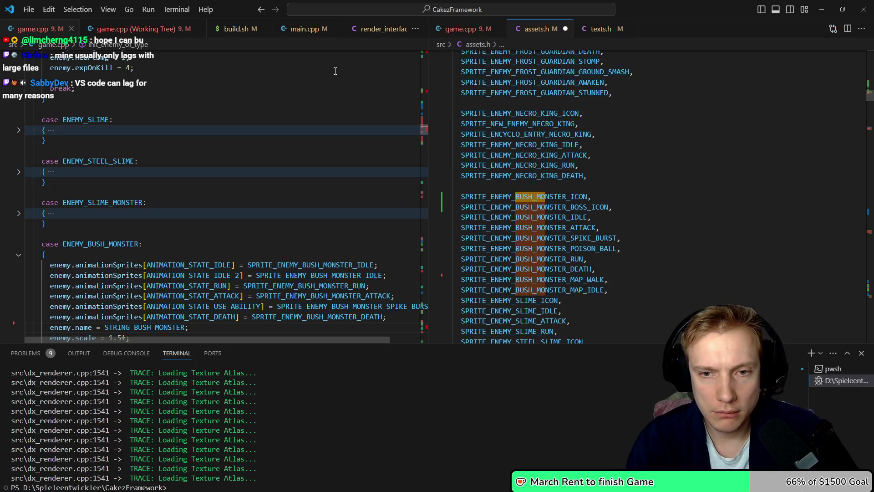
{"action": "key", "text": "Return"}
{"action": "key", "text": "Down"}
{"action": "key", "text": "Down"}
{"action": "key", "text": "Down"}
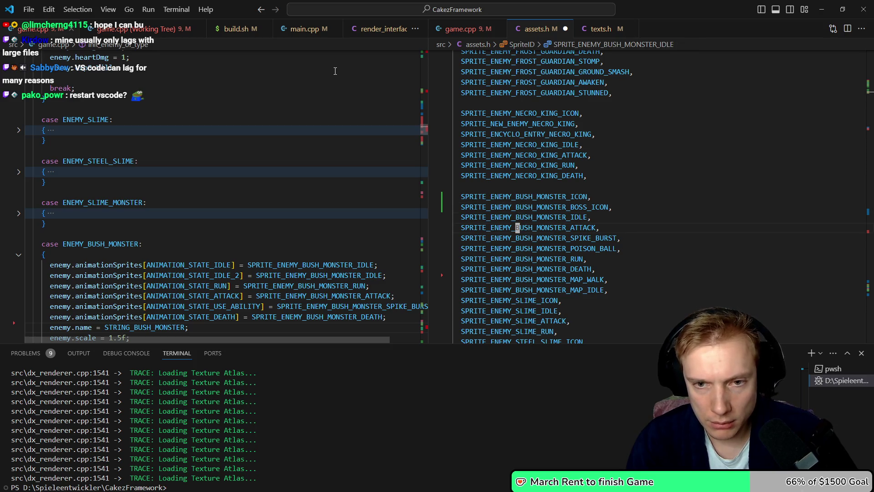
{"action": "key", "text": "n"}
{"action": "key", "text": "n"}
{"action": "key", "text": "n"}
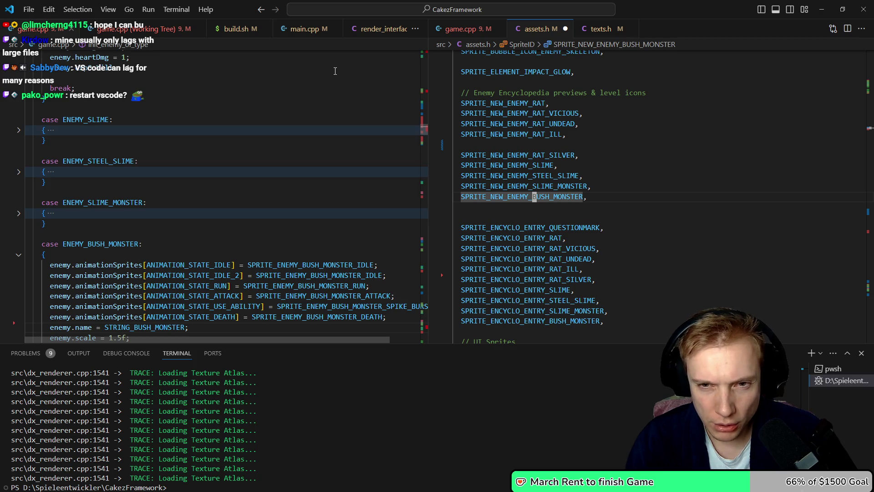
{"action": "key", "text": "d"}
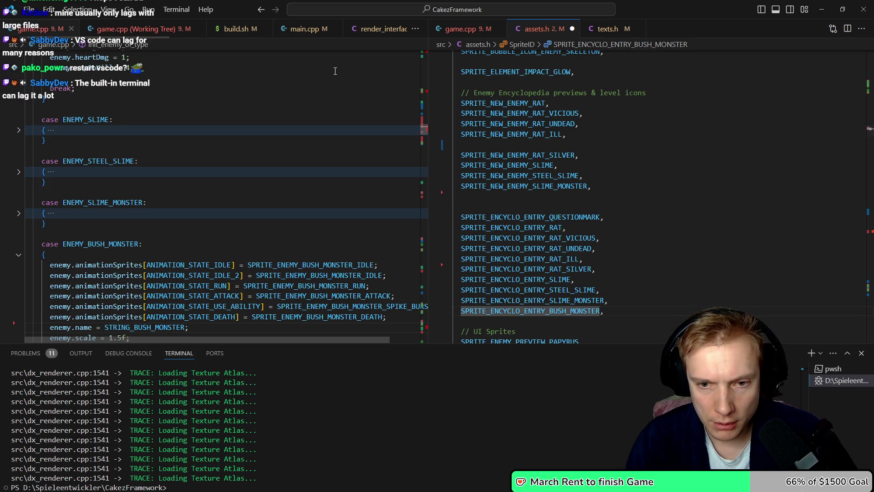
{"action": "key", "text": "shift+v"}
{"action": "key", "text": "d"}
{"action": "key", "text": "ctrl+s"}
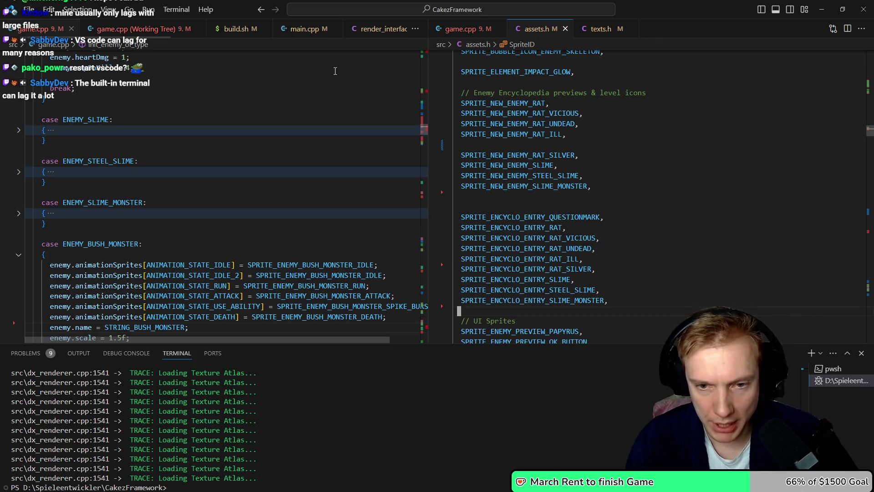
{"action": "key", "text": "n"}
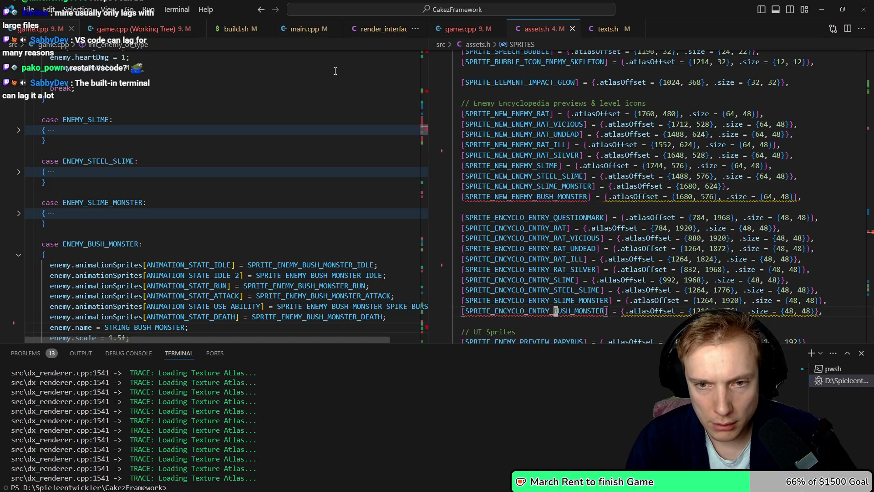
Move the bush monster icon atlas line to the block's top and delete two misplaced enum lines
{"action": "key", "text": "n"}
{"action": "key", "text": "P"}
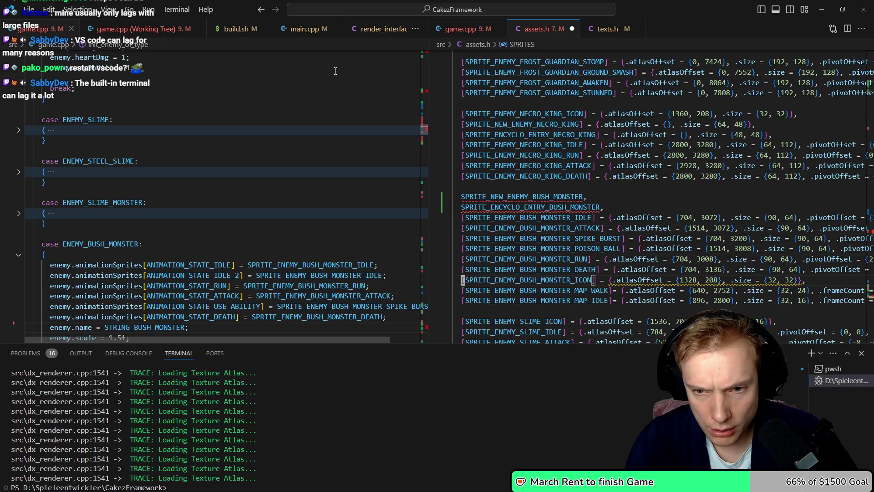
{"action": "key", "text": "ctrl+x"}
{"action": "key", "text": "Up"}
{"action": "key", "text": "Up"}
{"action": "key", "text": "Up"}
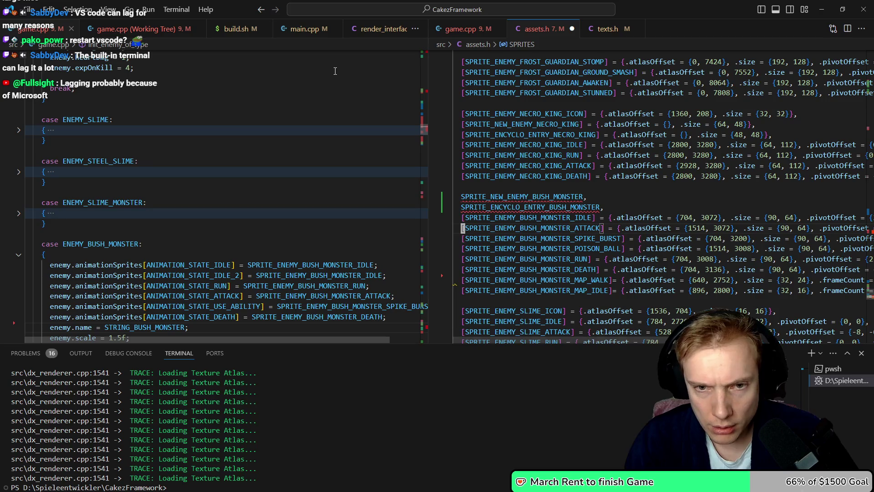
{"action": "key", "text": "Up"}
{"action": "key", "text": "Up"}
{"action": "key", "text": "Up"}
{"action": "key", "text": "ctrl+v"}
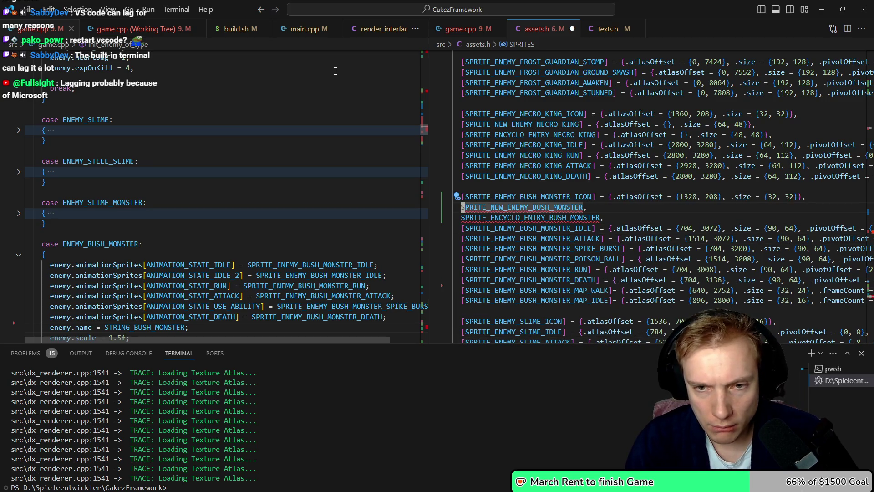
{"action": "key", "text": "shift+Down"}
{"action": "key", "text": "Delete"}
{"action": "key", "text": "ctrl+s"}
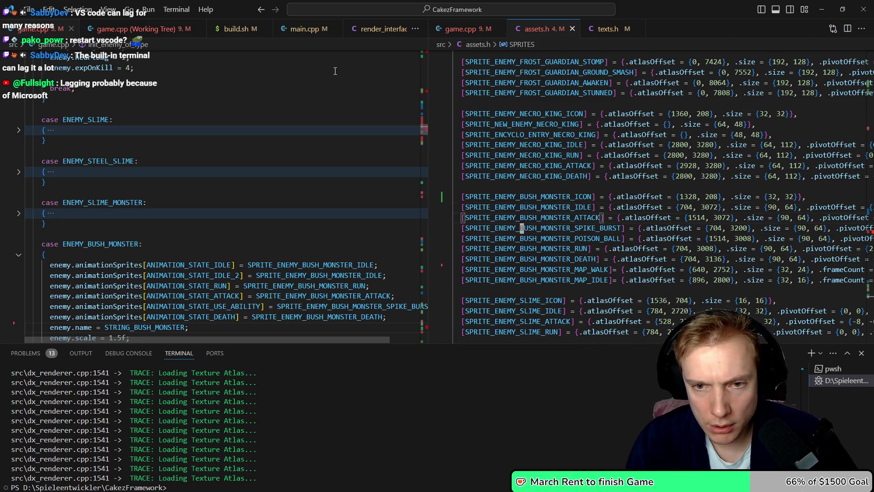
Reinsert the preview and encyclopedia bush monster IDs after BOSS_ICON in the SpriteID enum
{"action": "key", "text": "alt+Left"}
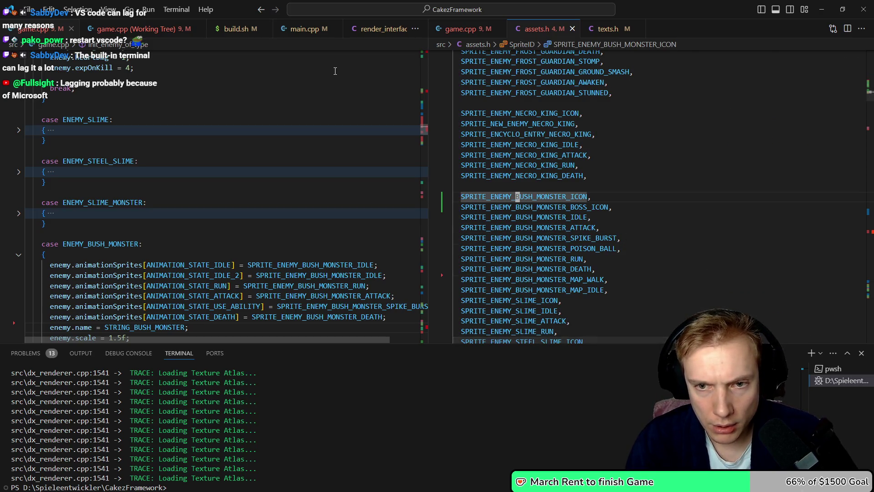
{"action": "key", "text": "Down"}
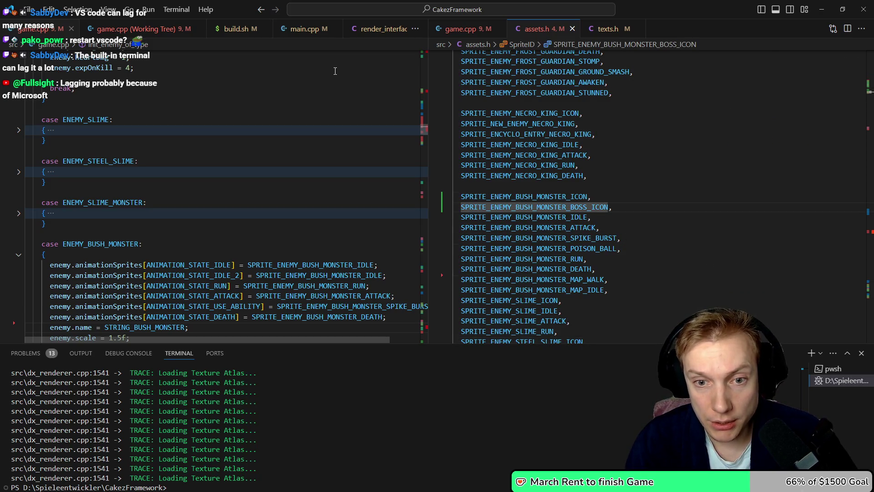
{"action": "key", "text": "ctrl+v"}
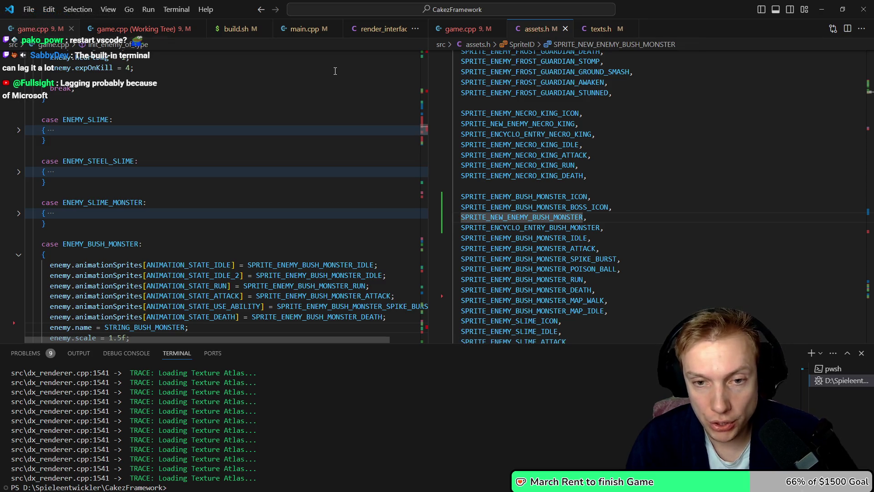
{"action": "key", "text": "Down"}
{"action": "key", "text": "Down"}
{"action": "key", "text": "Down"}
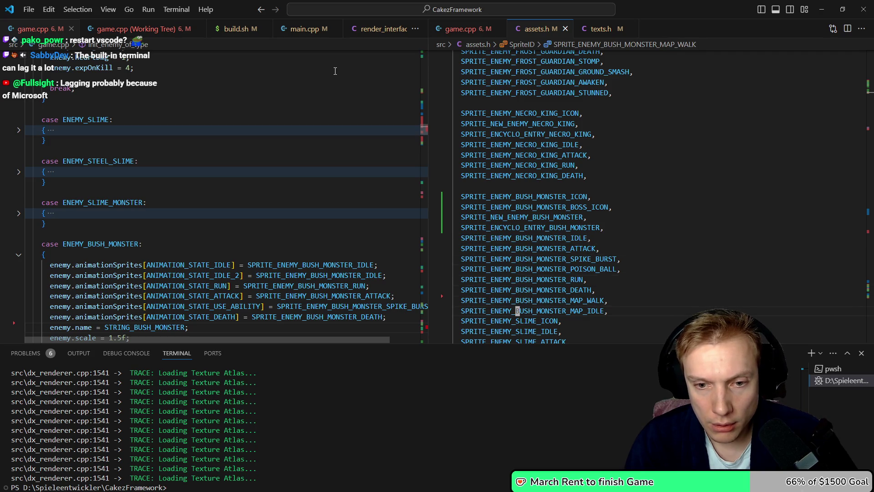
{"action": "key", "text": "ctrl+d"}
{"action": "key", "text": "End"}
{"action": "key", "text": "Return"}
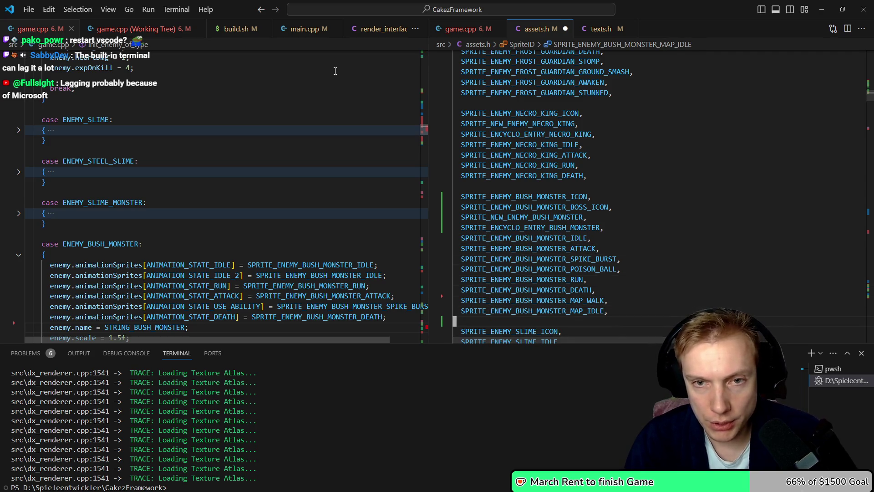
Move the two bush monster entries in the SPRITES array below the BUSH_MONSTER_ICON entry
{"action": "key", "text": "alt+Left"}
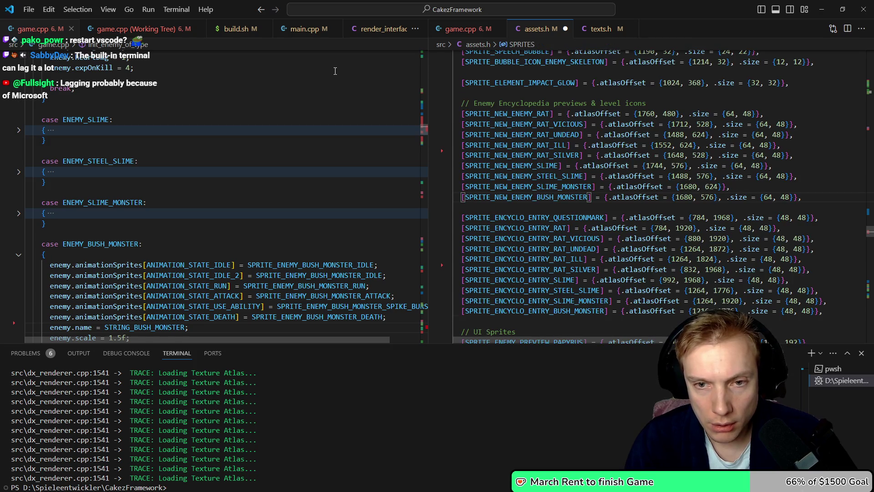
{"action": "key", "text": "ctrl+x"}
{"action": "key", "text": "Down"}
{"action": "key", "text": "Down"}
{"action": "key", "text": "Down"}
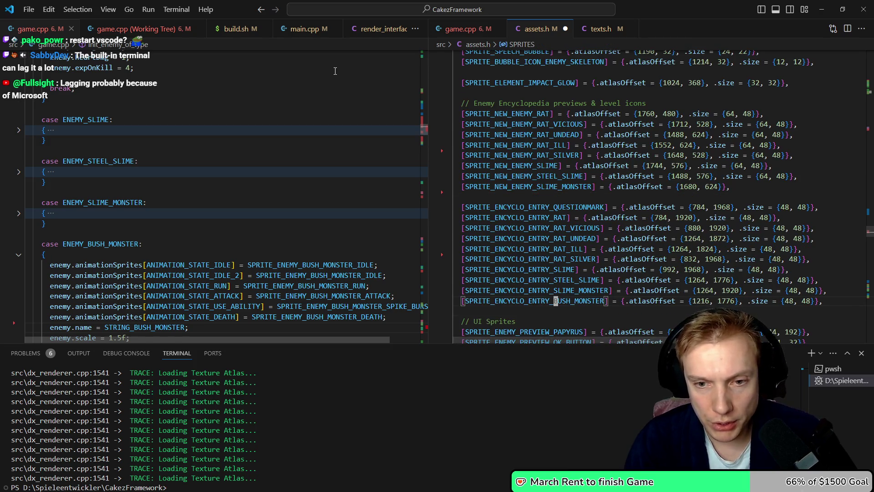
{"action": "key", "text": "ctrl+v"}
{"action": "key", "text": "shift+Down"}
{"action": "key", "text": "shift+Down"}
{"action": "key", "text": "ctrl+x"}
{"action": "key", "text": "ctrl+s"}
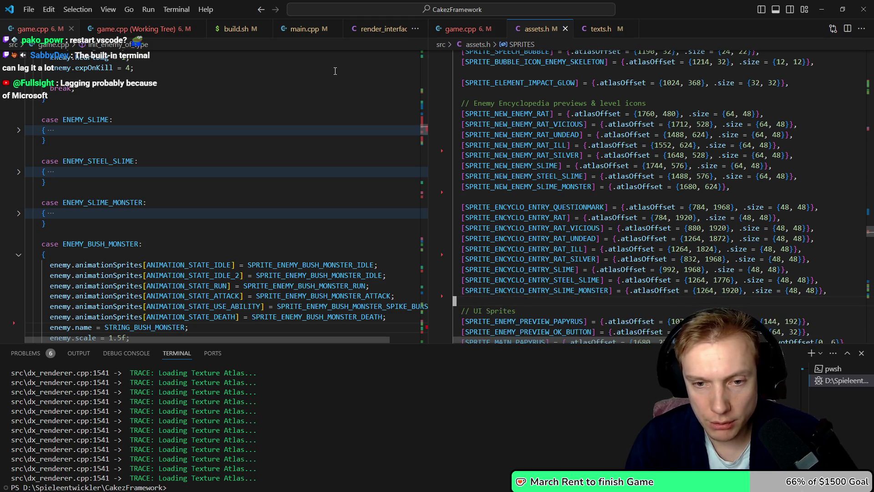
{"action": "key", "text": "alt+Left"}
{"action": "key", "text": "Right"}
{"action": "key", "text": "Right"}
{"action": "key", "text": "Right"}
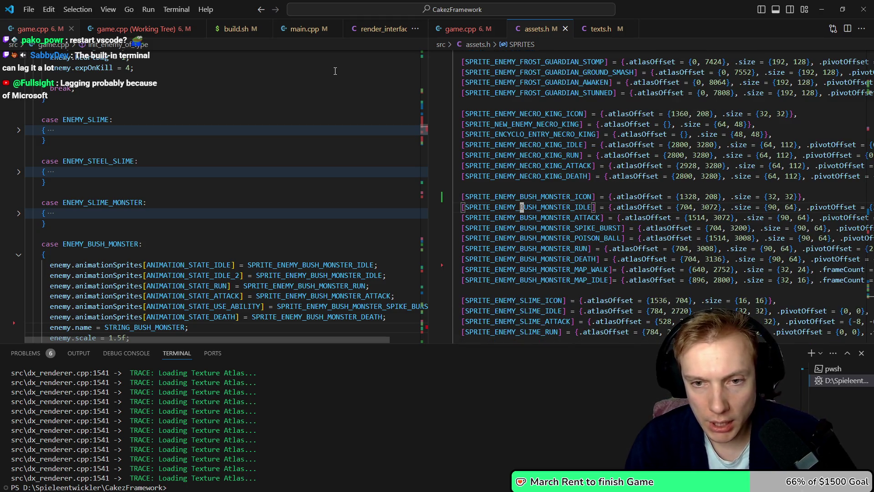
{"action": "key", "text": "ctrl+v"}
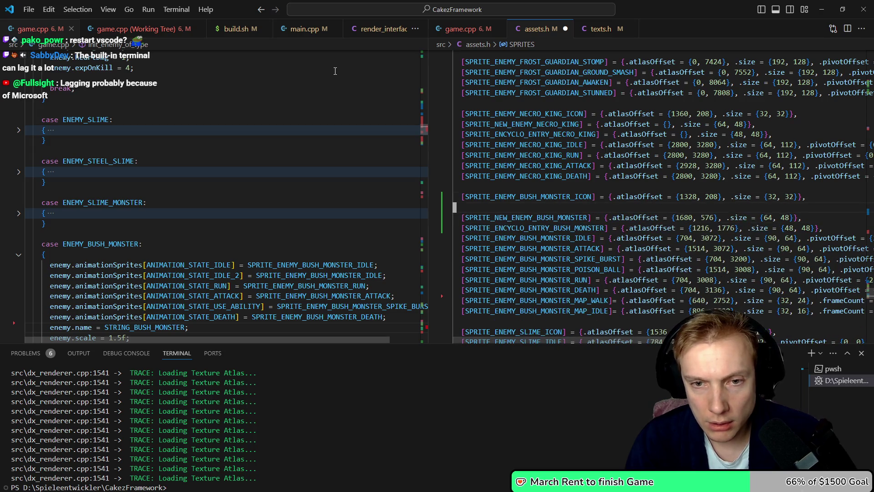
Add the BOSS_ICON atlas entry at offset {1328, 208}, size {32, 32}, and remove the stray comma line
{"action": "key", "text": "Right"}
{"action": "key", "text": "Right"}
{"action": "key", "text": "Right"}
{"action": "key", "text": "F12"}
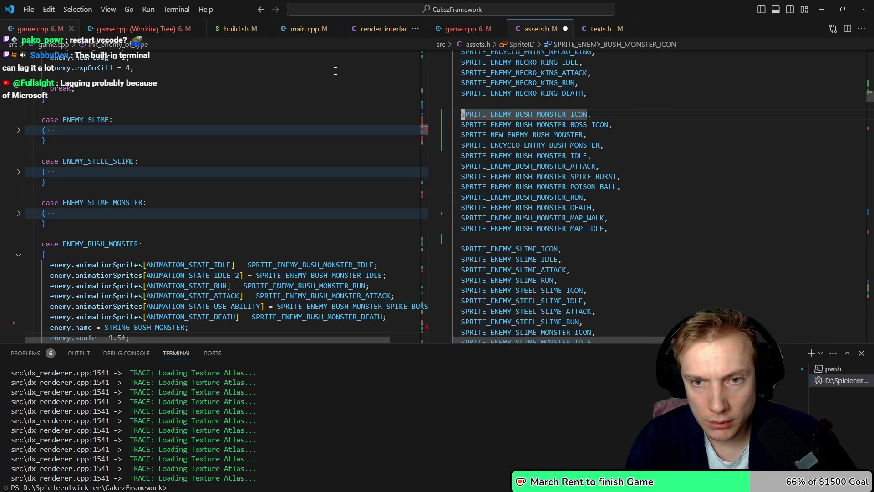
{"action": "key", "text": "alt+Left"}
{"action": "key", "text": "ctrl+v"}
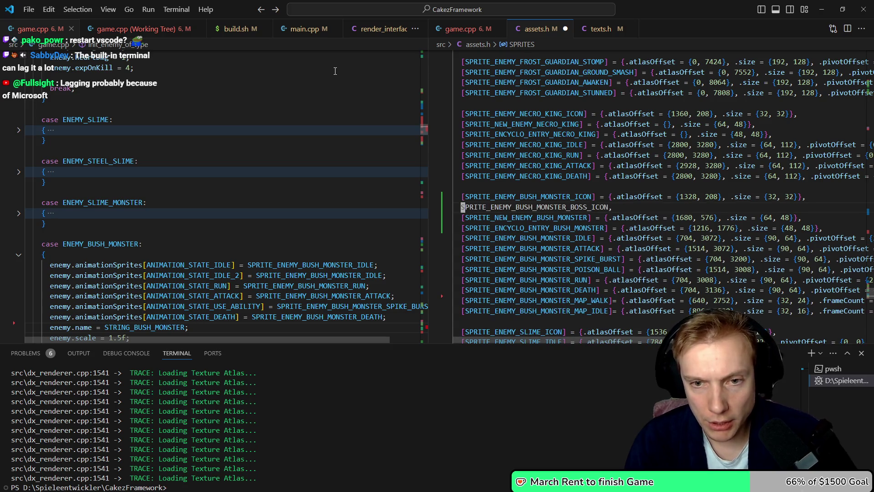
{"action": "key", "text": "ctrl+v"}
{"action": "key", "text": "ctrl+v"}
{"action": "key", "text": "Down"}
{"action": "key", "text": "ctrl+shift+k"}
{"action": "key", "text": "Up"}
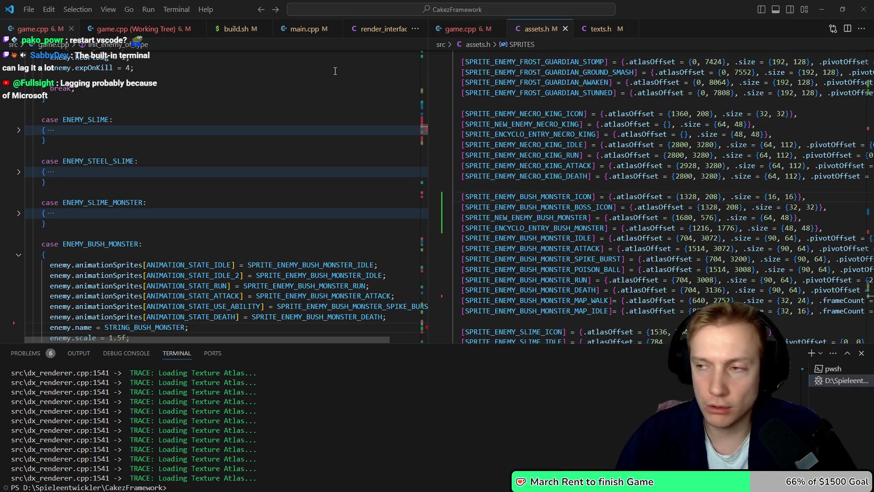
{"action": "key", "text": "alt+Tab"}
Inspect the atlas icons, briefly hiding and reshowing the Sprites layer
{"action": "scroll", "coordinate": [347, 170], "scroll_direction": "down", "scroll_amount": 5}
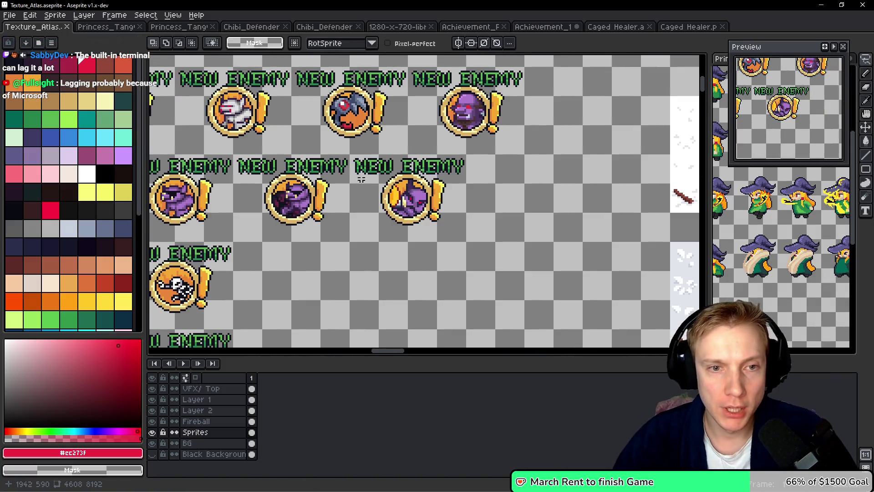
{"action": "scroll", "coordinate": [485, 202], "scroll_direction": "up", "scroll_amount": 3}
{"action": "scroll", "coordinate": [485, 202], "scroll_direction": "down", "scroll_amount": 3}
{"action": "scroll", "coordinate": [409, 209], "scroll_direction": "up", "scroll_amount": 1}
{"action": "scroll", "coordinate": [455, 191], "scroll_direction": "right", "scroll_amount": 3}
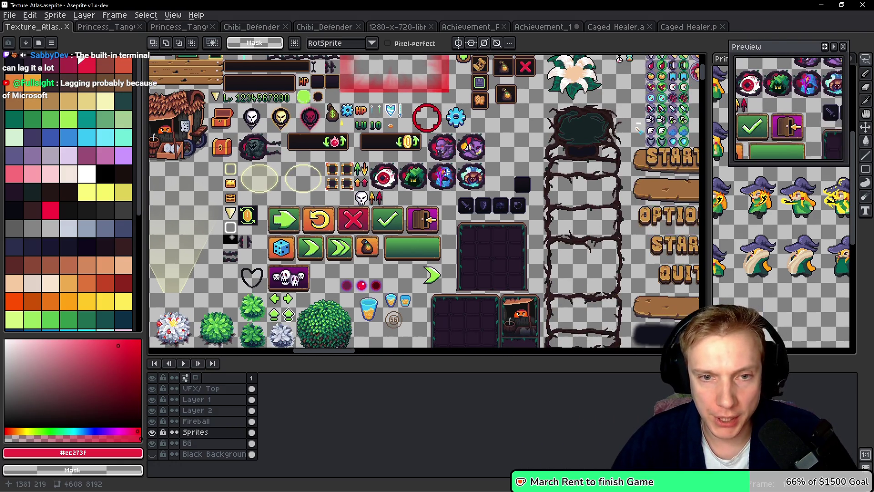
{"action": "scroll", "coordinate": [456, 191], "scroll_direction": "up", "scroll_amount": 4}
{"action": "left_click", "coordinate": [153, 432]}
{"action": "left_click", "coordinate": [153, 432]}
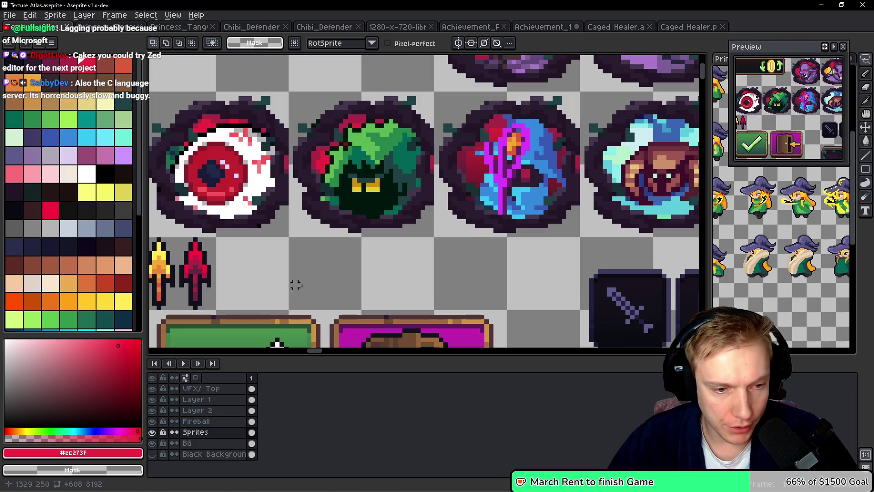
{"action": "scroll", "coordinate": [342, 227], "scroll_direction": "up", "scroll_amount": 1}
Copy the green bush monster icon and drop the copy in free space near the NEW ENEMY badges
{"action": "mouse_move", "coordinate": [396, 125]}
{"action": "left_mouse_down"}
{"action": "mouse_move", "coordinate": [303, 167]}
{"action": "mouse_move", "coordinate": [296, 182]}
{"action": "mouse_move", "coordinate": [300, 168]}
{"action": "mouse_move", "coordinate": [319, 264]}
{"action": "mouse_move", "coordinate": [423, 182]}
{"action": "mouse_move", "coordinate": [426, 153]}
{"action": "left_mouse_up"}
{"action": "key", "text": "ctrl+d"}
{"action": "scroll", "coordinate": [410, 179], "scroll_direction": "down", "scroll_amount": 5}
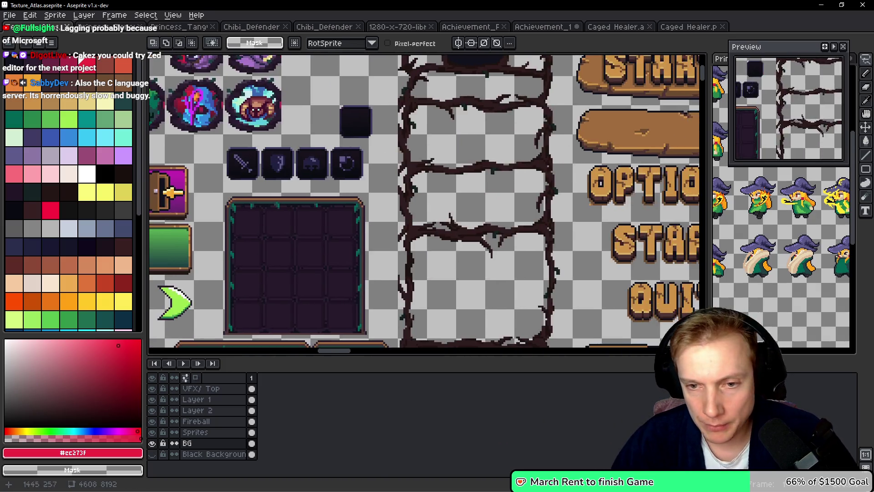
{"action": "key", "text": "ctrl+v"}
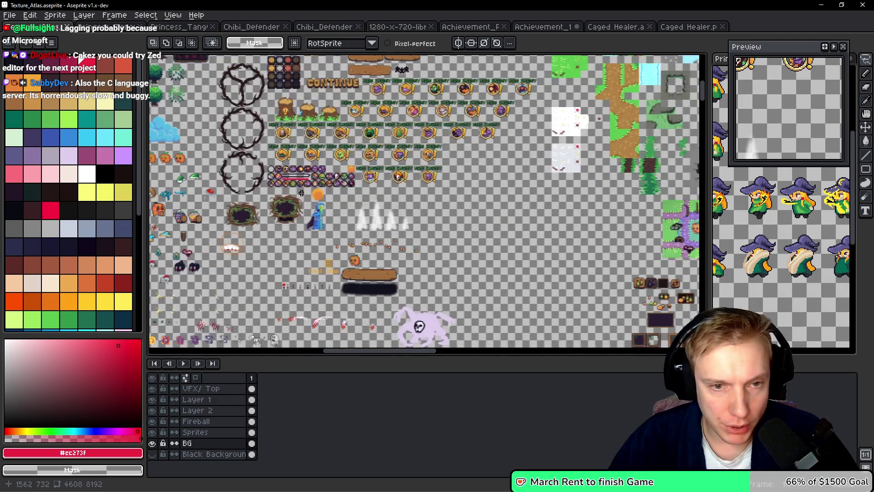
{"action": "scroll", "coordinate": [425, 200], "scroll_direction": "up", "scroll_amount": 5}
{"action": "mouse_move", "coordinate": [425, 201]}
{"action": "left_mouse_down"}
{"action": "mouse_move", "coordinate": [426, 191]}
{"action": "mouse_move", "coordinate": [481, 180]}
{"action": "left_mouse_up"}
{"action": "scroll", "coordinate": [332, 211], "scroll_direction": "left", "scroll_amount": 5}
{"action": "scroll", "coordinate": [333, 211], "scroll_direction": "left", "scroll_amount": 5}
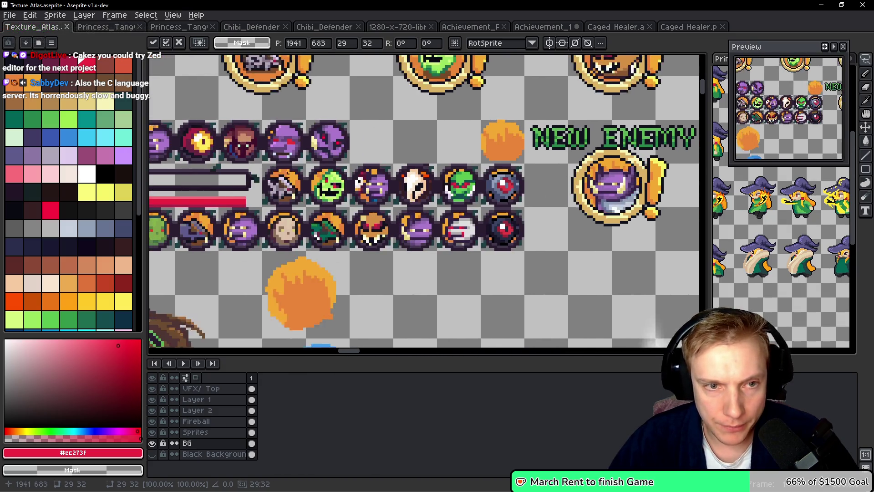
{"action": "scroll", "coordinate": [355, 177], "scroll_direction": "left", "scroll_amount": 5}
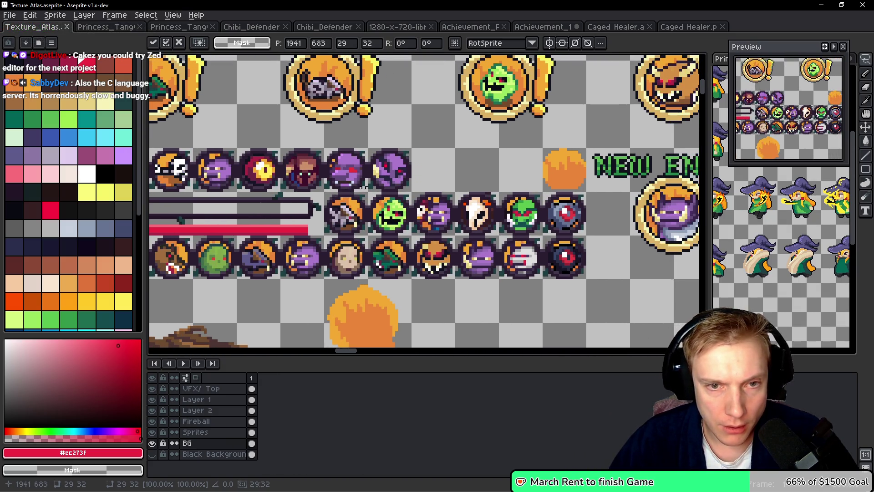
{"action": "scroll", "coordinate": [235, 167], "scroll_direction": "up", "scroll_amount": 2}
{"action": "left_click", "coordinate": [284, 133], "text": "ctrl"}
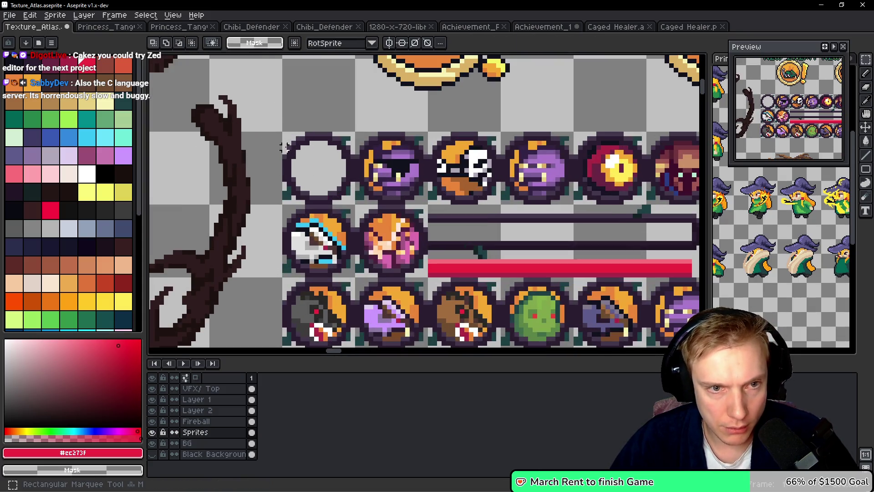
Copy the 16×16 white circle icon and place a copy next to the bush monster
{"action": "mouse_move", "coordinate": [284, 133]}
{"action": "left_mouse_down"}
{"action": "mouse_move", "coordinate": [363, 212]}
{"action": "mouse_move", "coordinate": [325, 188]}
{"action": "mouse_move", "coordinate": [157, 170]}
{"action": "left_mouse_up"}
{"action": "scroll", "coordinate": [408, 197], "scroll_direction": "down", "scroll_amount": 1}
{"action": "scroll", "coordinate": [343, 187], "scroll_direction": "right", "scroll_amount": 3}
{"action": "key", "text": "ctrl+v"}
{"action": "mouse_move", "coordinate": [435, 138]}
{"action": "left_mouse_down"}
{"action": "mouse_move", "coordinate": [430, 182]}
{"action": "mouse_move", "coordinate": [531, 182]}
{"action": "left_mouse_up"}
{"action": "key", "text": "Return"}
Lasso the bush monster onto the white circle and erase everything outside the circle
{"action": "key", "text": "b"}
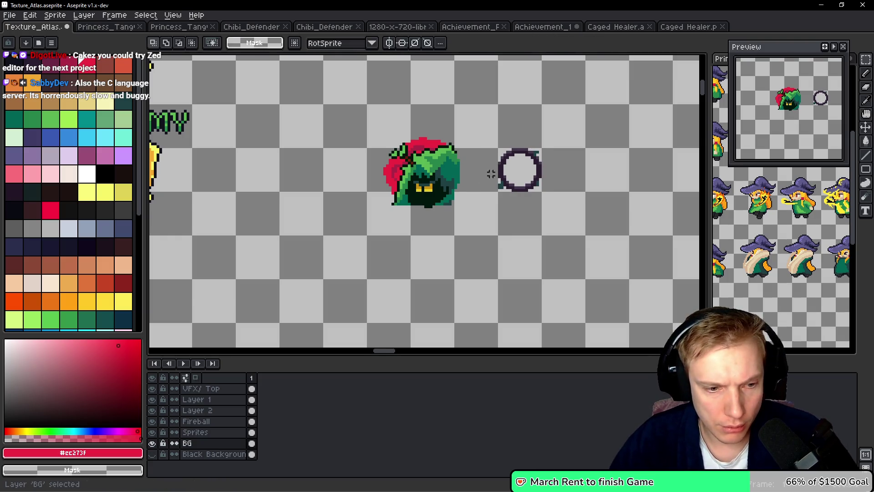
{"action": "mouse_move", "coordinate": [407, 156]}
{"action": "left_mouse_down"}
{"action": "mouse_move", "coordinate": [272, 217]}
{"action": "mouse_move", "coordinate": [462, 164]}
{"action": "left_mouse_up"}
{"action": "left_click_drag", "start_coordinate": [382, 196], "coordinate": [478, 184]}
{"action": "key", "text": "ctrl+d"}
{"action": "scroll", "coordinate": [473, 182], "scroll_direction": "up", "scroll_amount": 2}
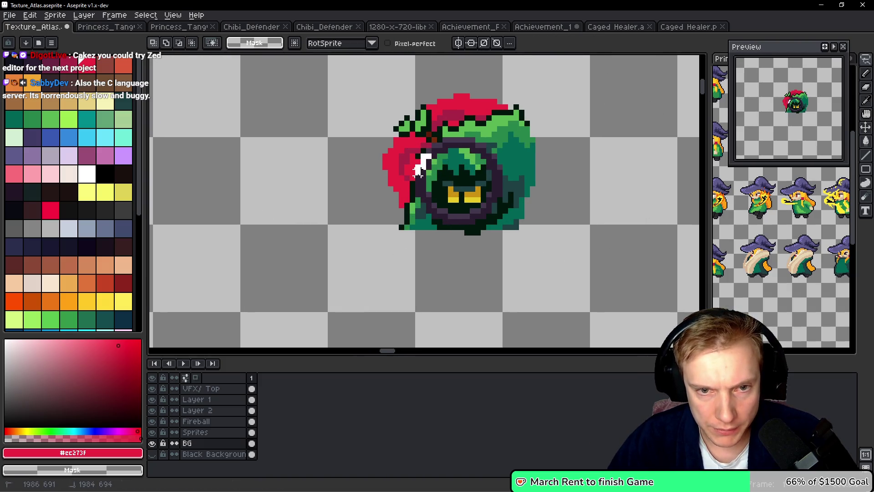
{"action": "mouse_move", "coordinate": [438, 216]}
{"action": "left_mouse_down"}
{"action": "mouse_move", "coordinate": [354, 137]}
{"action": "mouse_move", "coordinate": [503, 73]}
{"action": "mouse_move", "coordinate": [587, 225]}
{"action": "mouse_move", "coordinate": [449, 243]}
{"action": "left_mouse_up"}
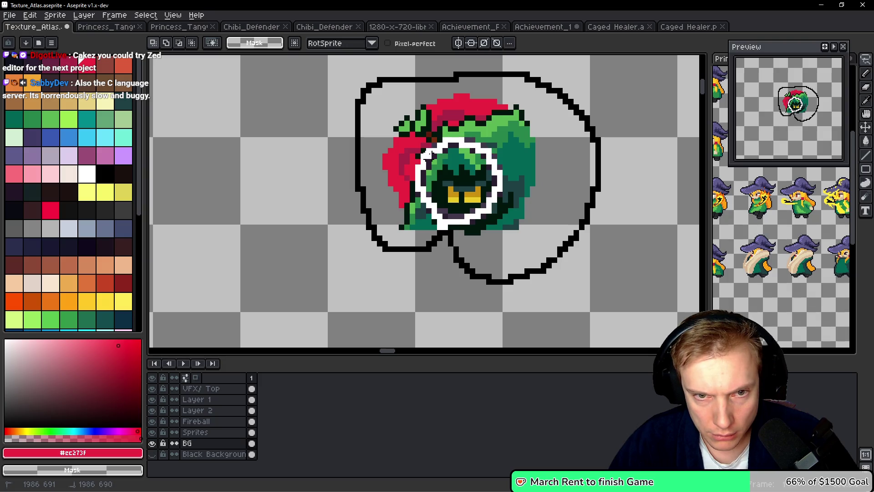
{"action": "left_click_drag", "start_coordinate": [430, 154], "coordinate": [432, 154]}
{"action": "key", "text": "Delete"}
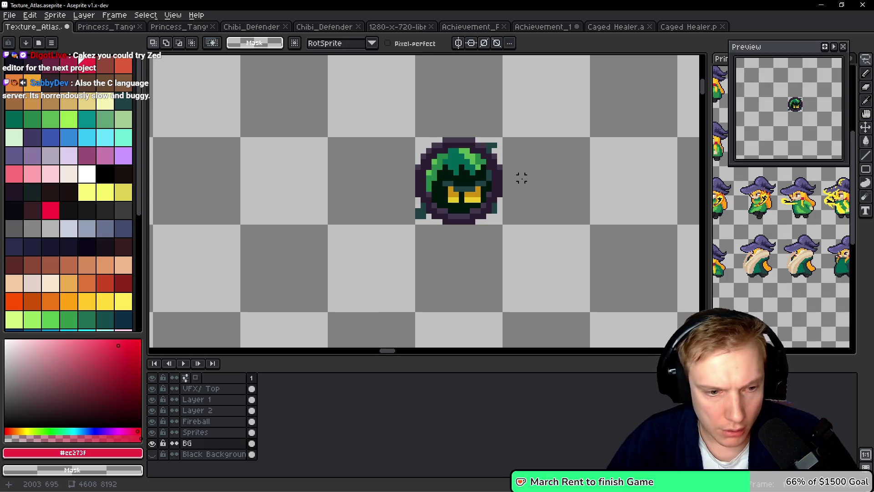
Select the finished round icon and place a copy among the small icons on the Sprites layer
{"action": "key", "text": "m"}
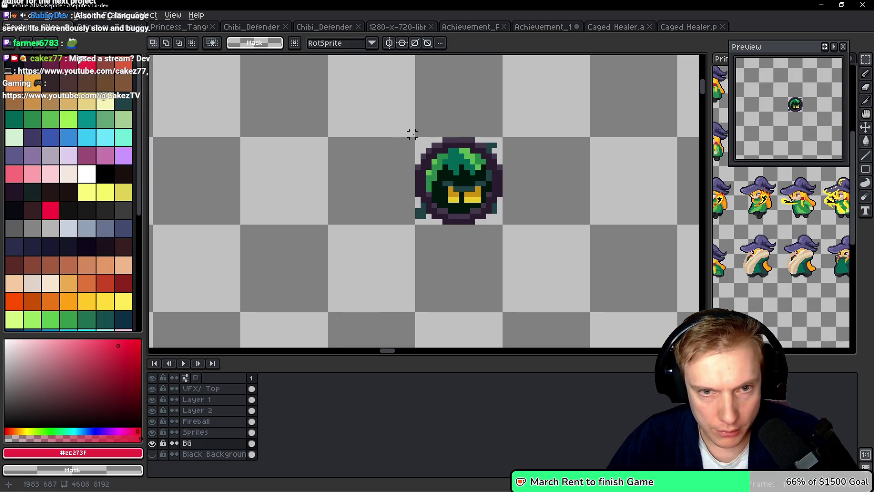
{"action": "left_click_drag", "start_coordinate": [416, 137], "coordinate": [501, 224]}
{"action": "scroll", "coordinate": [338, 182], "scroll_direction": "down", "scroll_amount": 2}
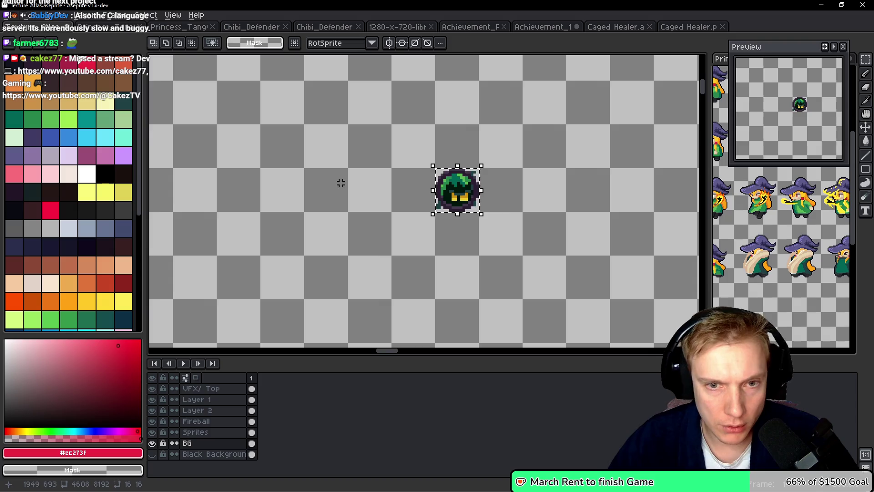
{"action": "left_click", "coordinate": [217, 433]}
{"action": "scroll", "coordinate": [419, 263], "scroll_direction": "down", "scroll_amount": 1}
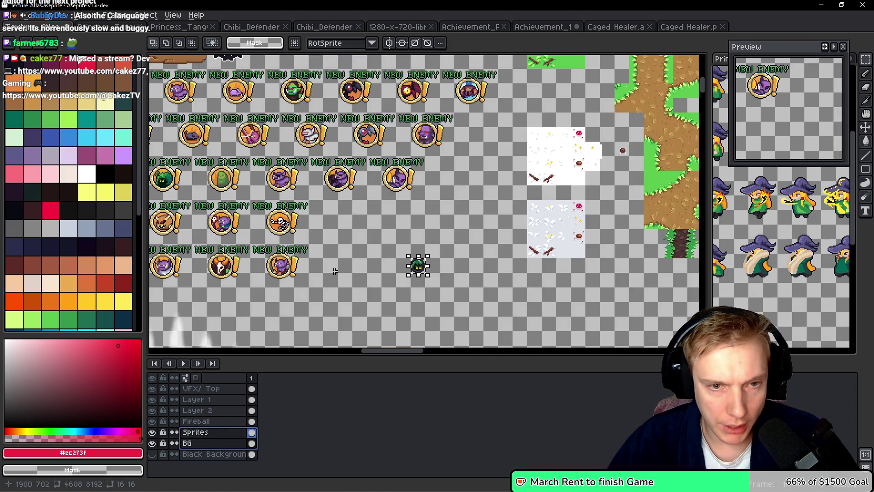
{"action": "scroll", "coordinate": [494, 221], "scroll_direction": "down", "scroll_amount": 1}
{"action": "scroll", "coordinate": [513, 254], "scroll_direction": "up", "scroll_amount": 1}
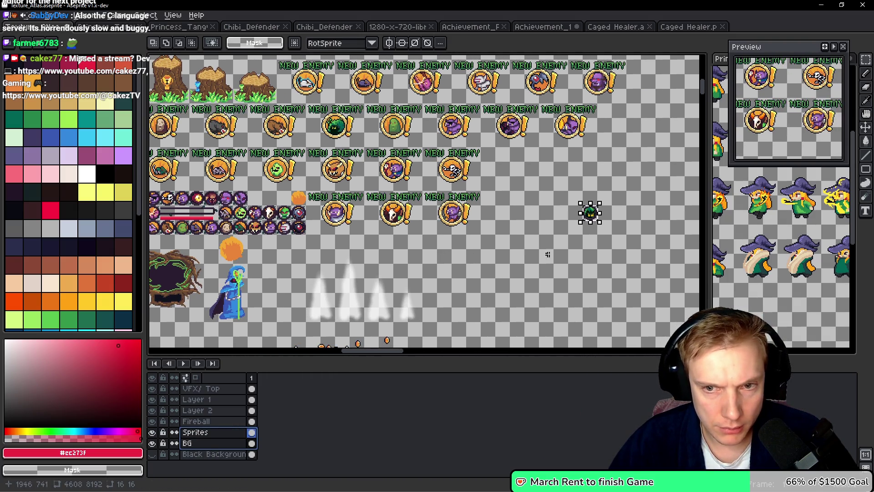
{"action": "left_click_drag", "start_coordinate": [590, 213], "coordinate": [255, 201]}
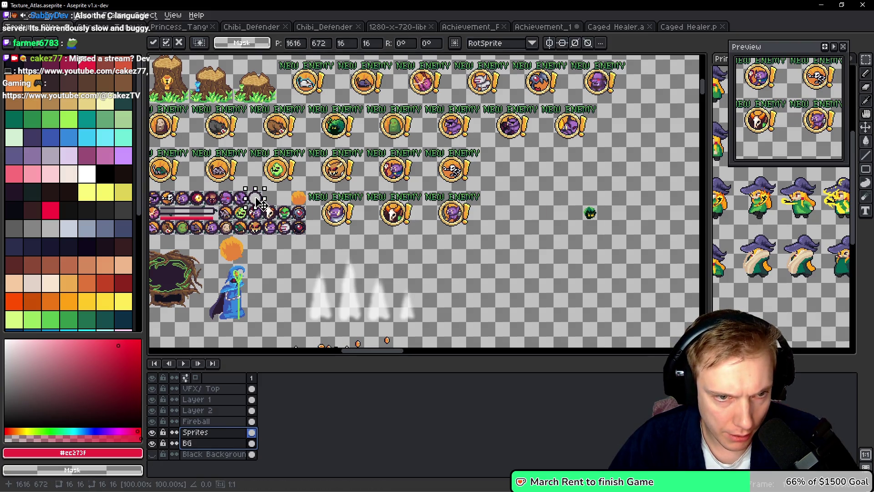
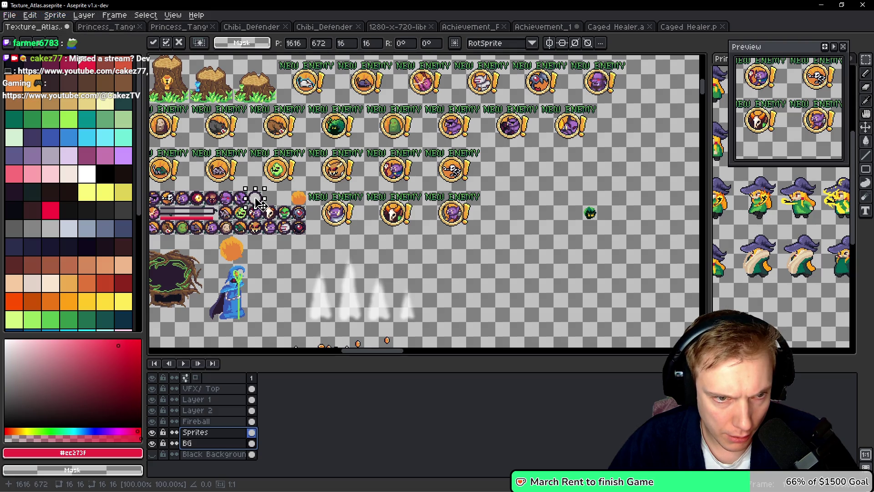
Commit the pasted 16×16 green bush monster icon at 1616, 672 on the atlas and zoom in to check it
{"action": "key", "text": "Return"}
{"action": "scroll", "coordinate": [255, 201], "scroll_direction": "up", "scroll_amount": 10}
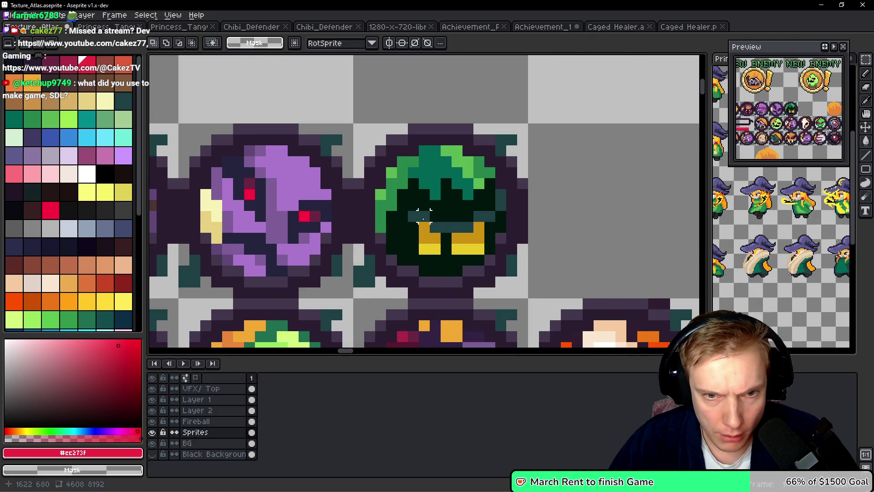
{"action": "scroll", "coordinate": [413, 216], "scroll_direction": "down", "scroll_amount": 3}
{"action": "scroll", "coordinate": [418, 197], "scroll_direction": "up", "scroll_amount": 4}
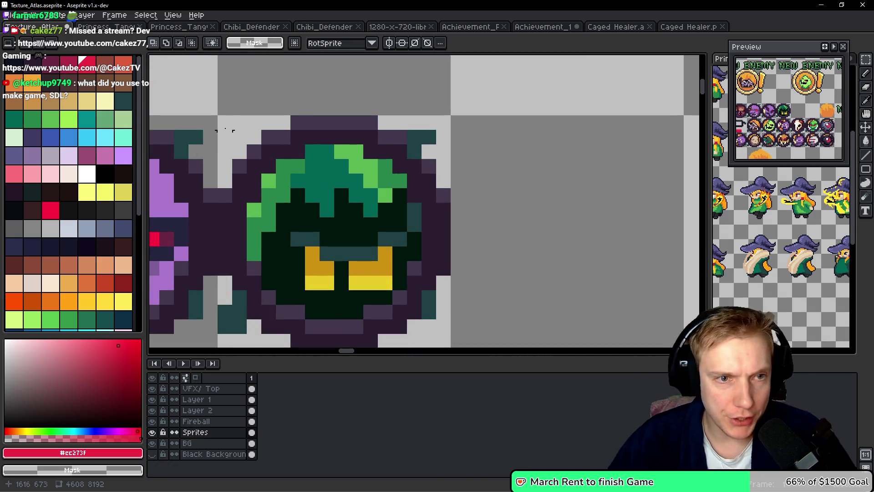
{"action": "key", "text": "i"}
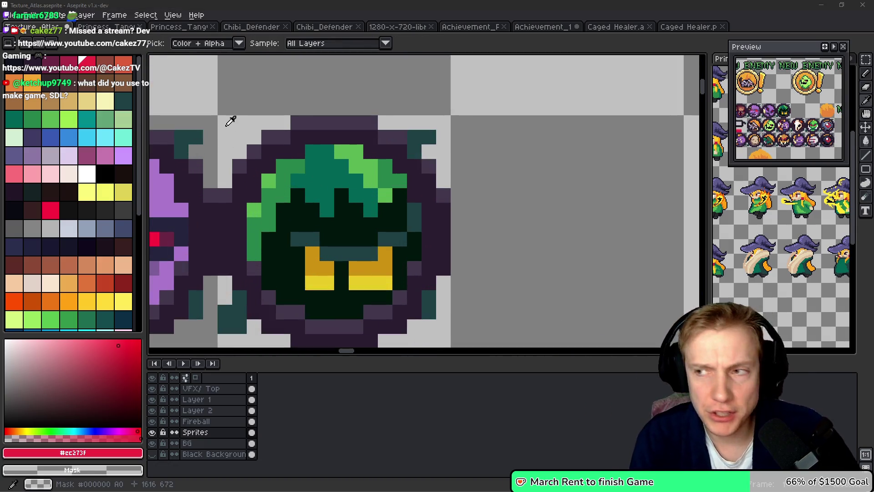
{"action": "key", "text": "alt+Tab"}
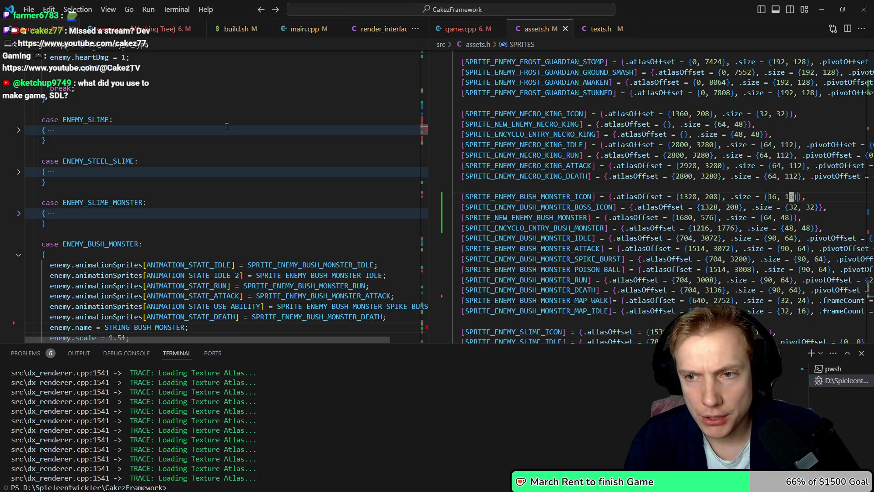
Change the BUSH_MONSTER_ICON atlas offset in assets.h to {1616, 672}
{"action": "key", "text": "BackSpace"}
{"action": "key", "text": "BackSpace"}
{"action": "key", "text": "BackSpace"}
{"action": "type", "text": "16, 672"}
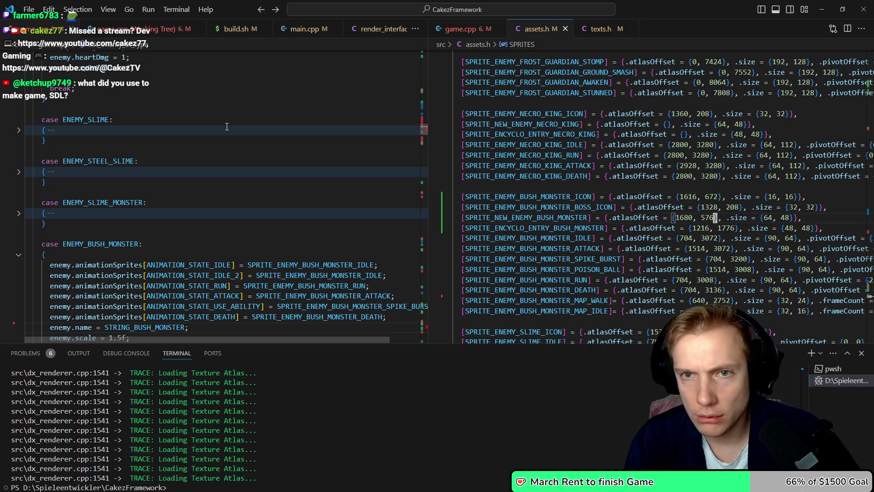
{"action": "key", "text": "ctrl+1"}
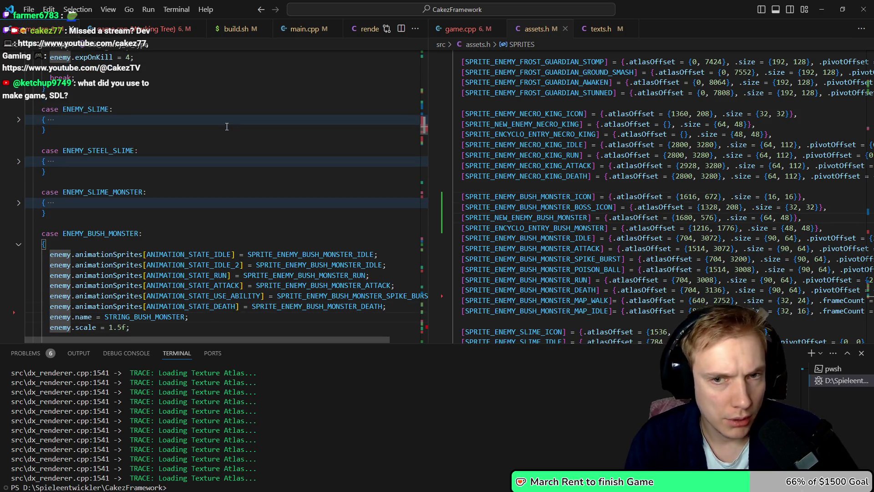
{"action": "key", "text": "ctrl+Tab"}
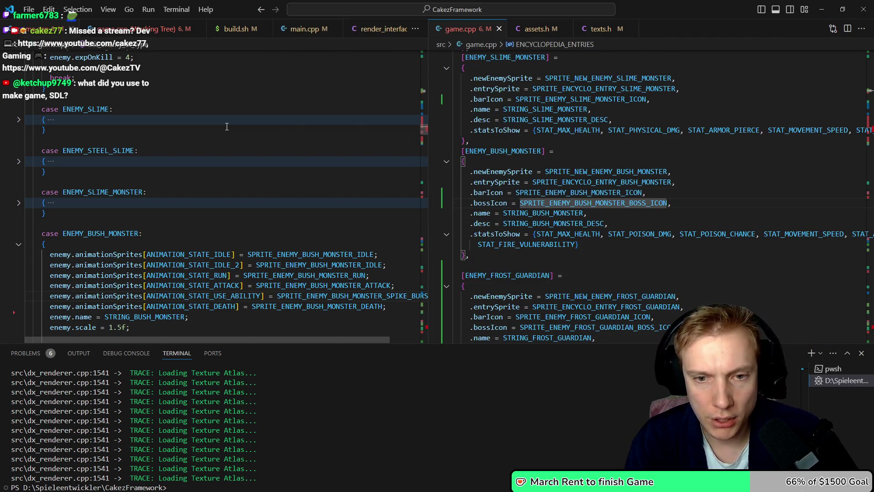
Show assets.h in the left editor, scrolled to the troll sprite entries
{"action": "key", "text": "ctrl+1"}
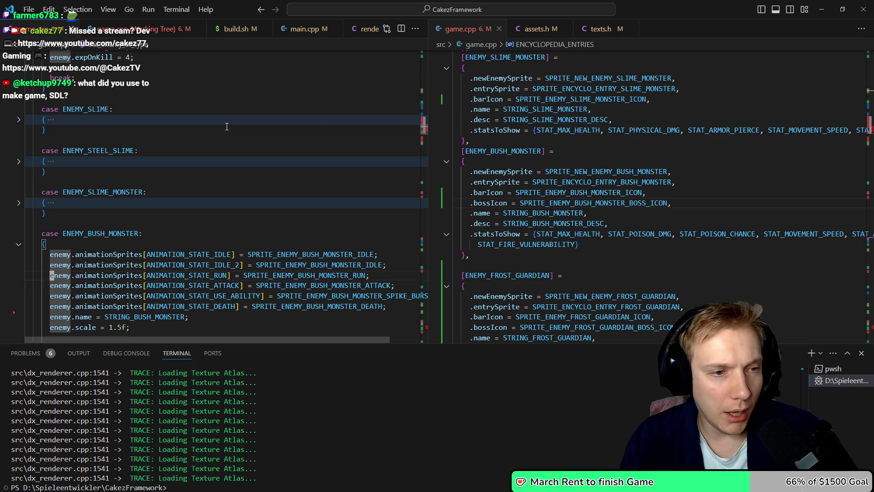
{"action": "key", "text": "ctrl+Tab"}
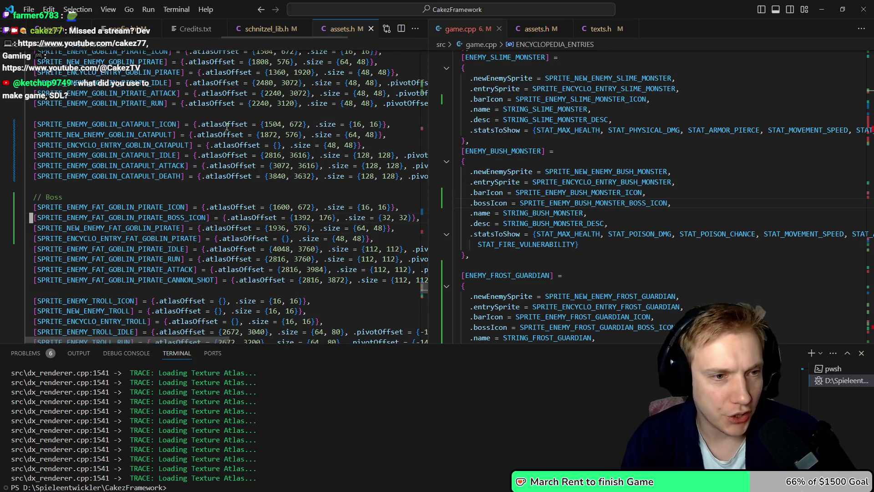
{"action": "key", "text": "Down"}
{"action": "key", "text": "Down"}
{"action": "key", "text": "Down"}
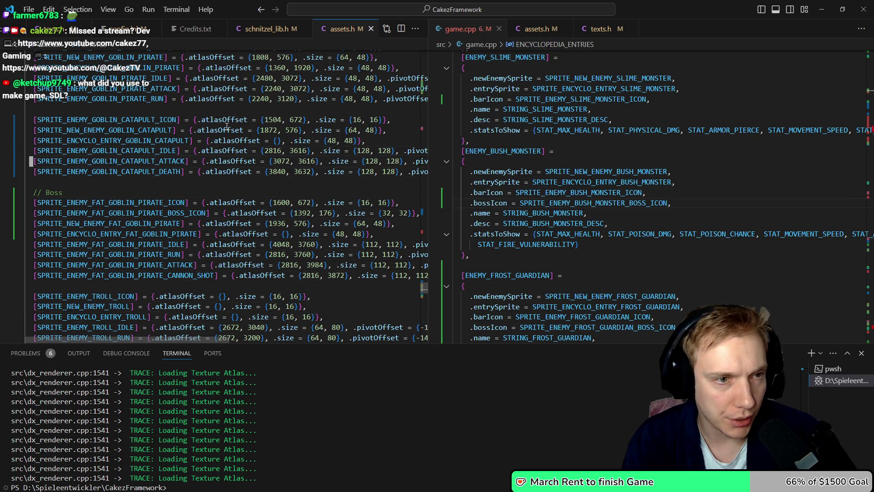
{"action": "key", "text": "Down"}
{"action": "key", "text": "Down"}
{"action": "key", "text": "Down"}
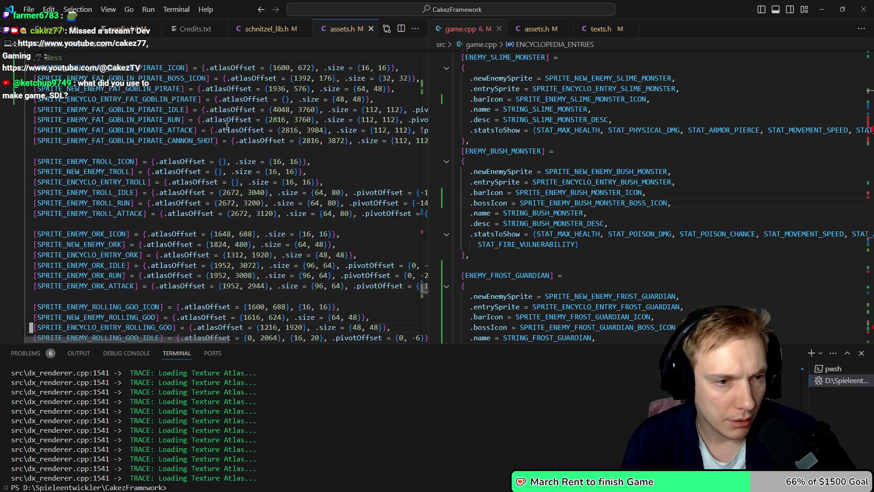
{"action": "key", "text": "ctrl+Tab"}
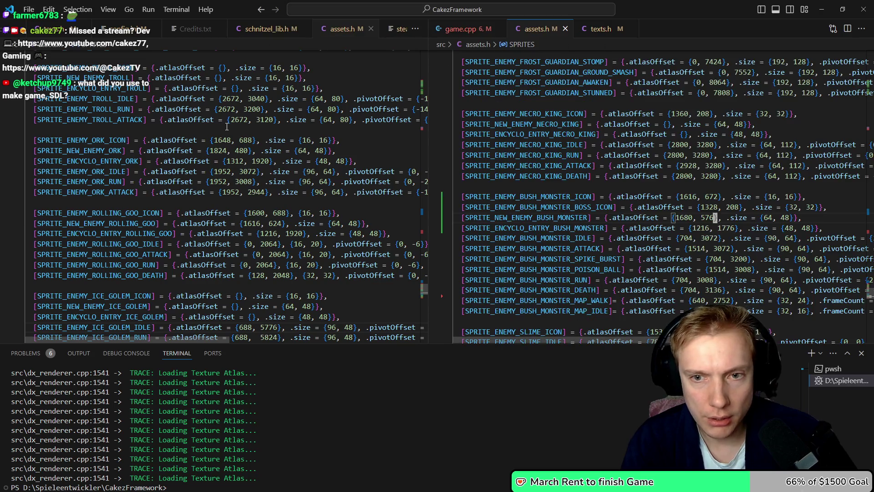
{"action": "key", "text": "Up"}
{"action": "key", "text": "Up"}
{"action": "key", "text": "Up"}
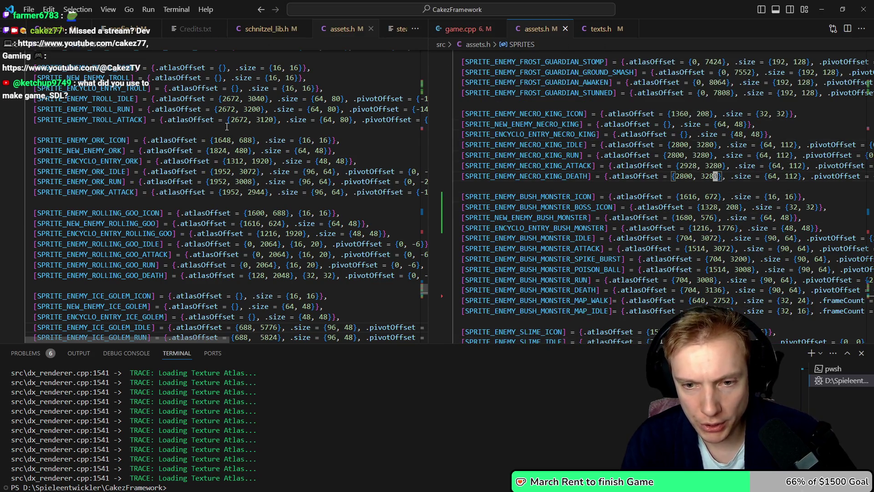
Move the bush monster sprite lines to just after the slime monster entries
{"action": "key", "text": "Home"}
{"action": "key", "text": "shift+Down"}
{"action": "key", "text": "shift+Down"}
{"action": "key", "text": "shift+Down"}
{"action": "key", "text": "ctrl+c"}
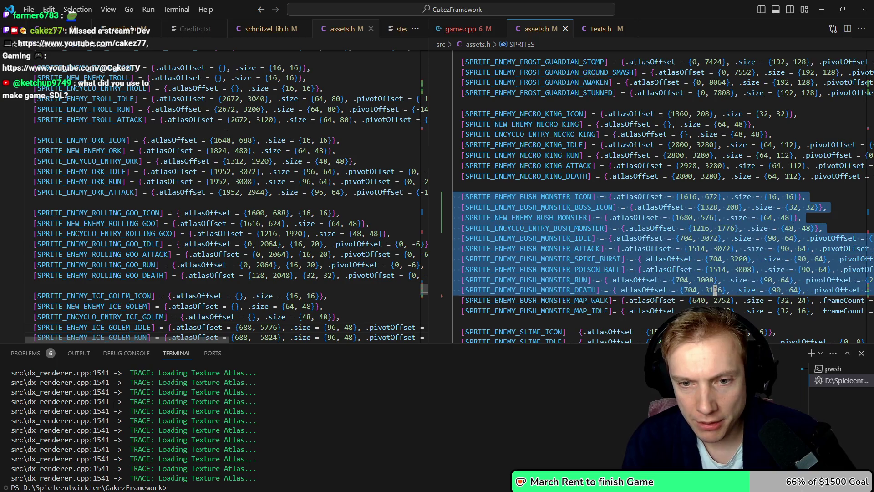
{"action": "key", "text": "Delete"}
{"action": "key", "text": "Down"}
{"action": "key", "text": "Down"}
{"action": "key", "text": "Down"}
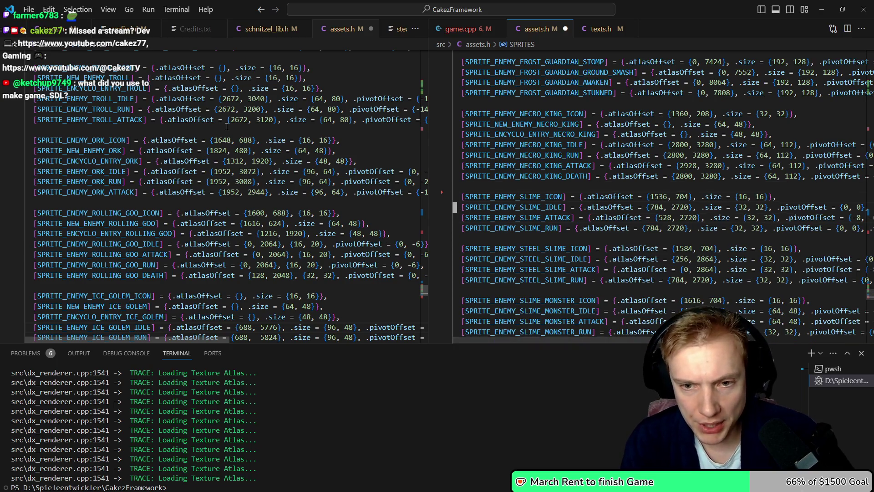
{"action": "key", "text": "Up"}
{"action": "key", "text": "Up"}
{"action": "key", "text": "Up"}
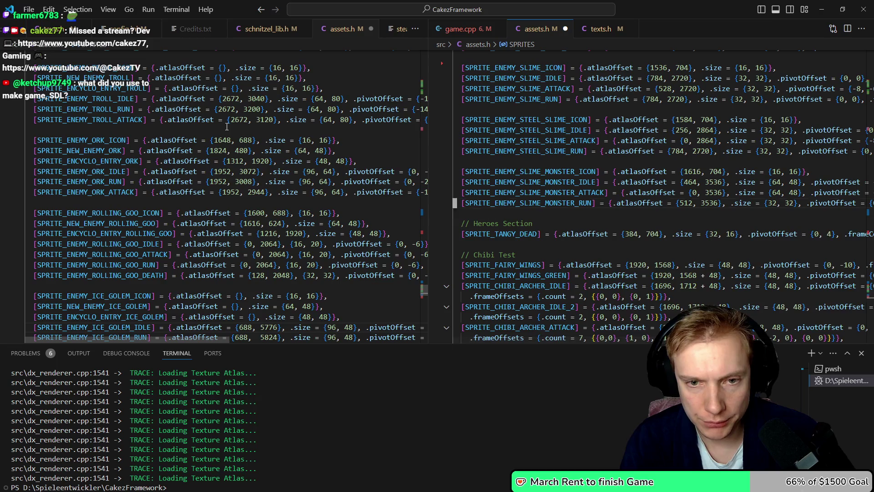
{"action": "key", "text": "ctrl+v"}
Move the slime and bush monster lines above SPRITE_ENEMY_TROLL_ICON, after the fat goblin pirate boss, and save assets.h
{"action": "key", "text": "Up"}
{"action": "key", "text": "Up"}
{"action": "key", "text": "Up"}
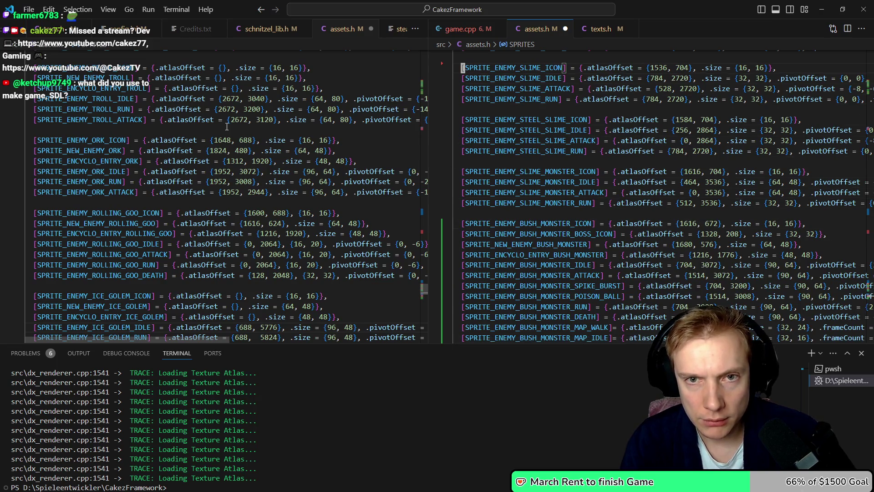
{"action": "key", "text": "shift+Down"}
{"action": "key", "text": "shift+Down"}
{"action": "key", "text": "shift+Down"}
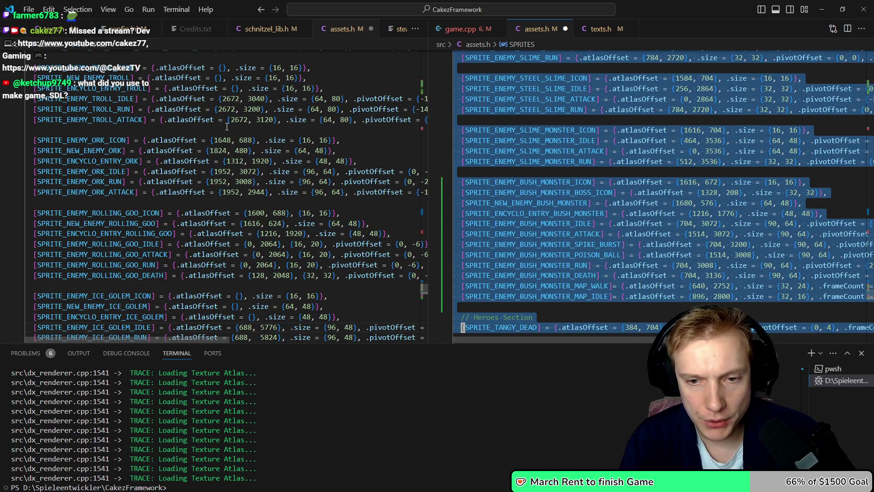
{"action": "key", "text": "ctrl+x"}
{"action": "key", "text": "Up"}
{"action": "key", "text": "Up"}
{"action": "key", "text": "Up"}
{"action": "key", "text": "Up"}
{"action": "key", "text": "Up"}
{"action": "key", "text": "Up"}
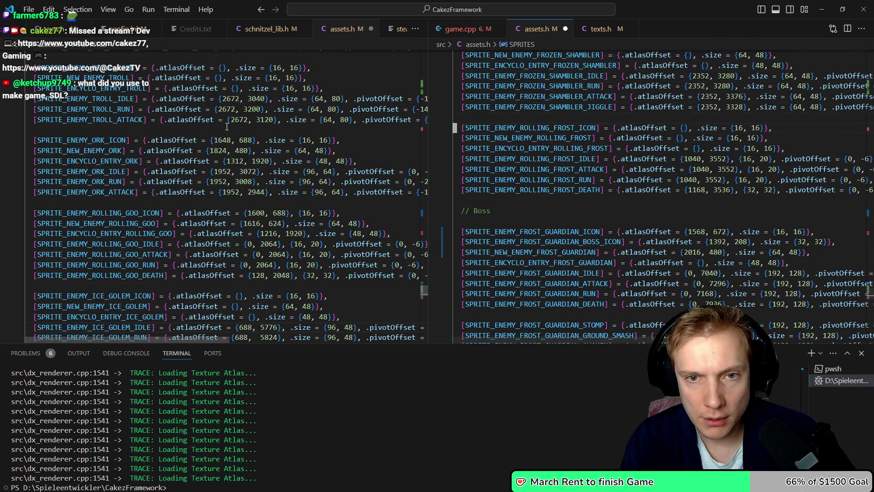
{"action": "key", "text": "Up"}
{"action": "key", "text": "Up"}
{"action": "key", "text": "Up"}
{"action": "key", "text": "Up"}
{"action": "key", "text": "Up"}
{"action": "key", "text": "Up"}
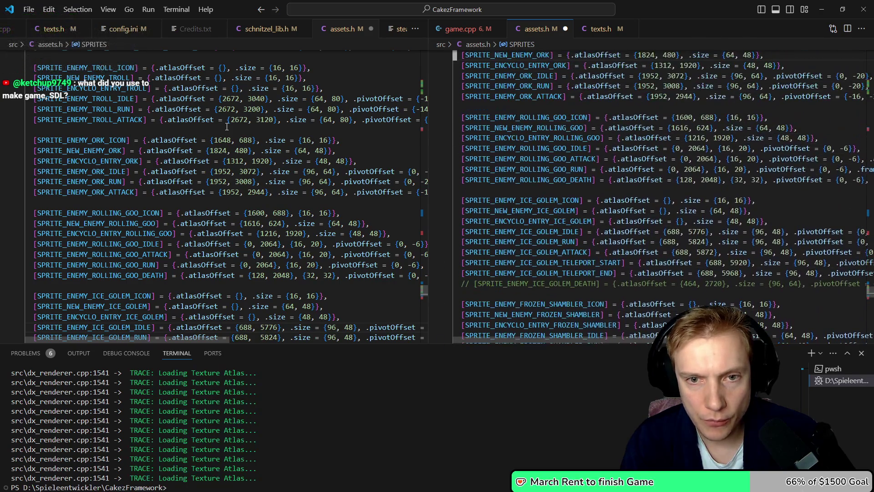
{"action": "key", "text": "Up"}
{"action": "key", "text": "Up"}
{"action": "key", "text": "Up"}
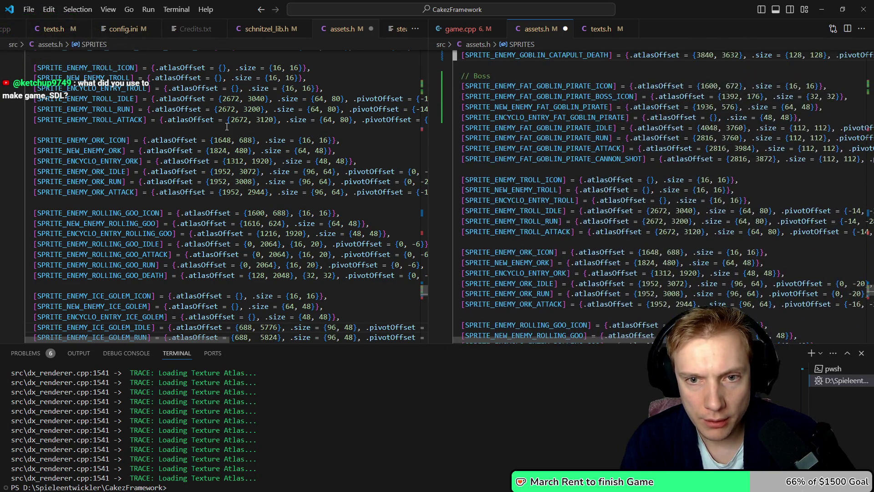
{"action": "key", "text": "Up"}
{"action": "key", "text": "Up"}
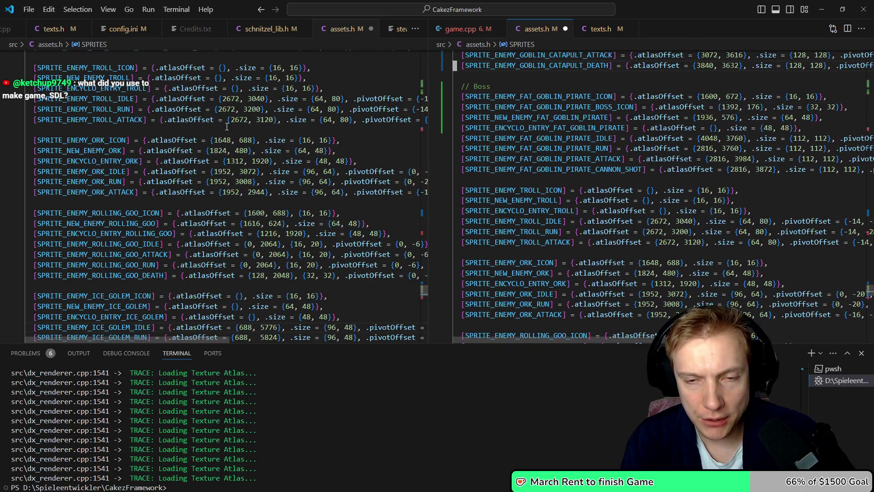
{"action": "key", "text": "ctrl+v"}
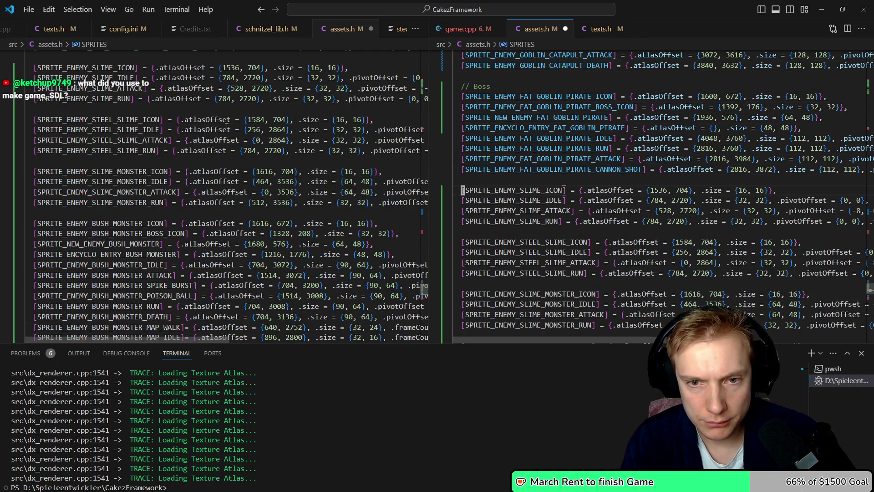
{"action": "key", "text": "ctrl+s"}
{"action": "key", "text": "ctrl+1"}
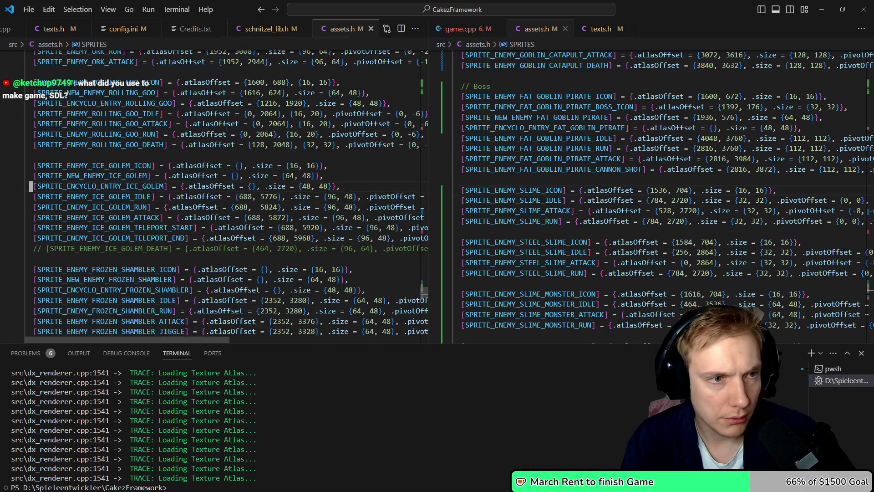
{"action": "key", "text": "Up"}
{"action": "key", "text": "Up"}
{"action": "key", "text": "Up"}
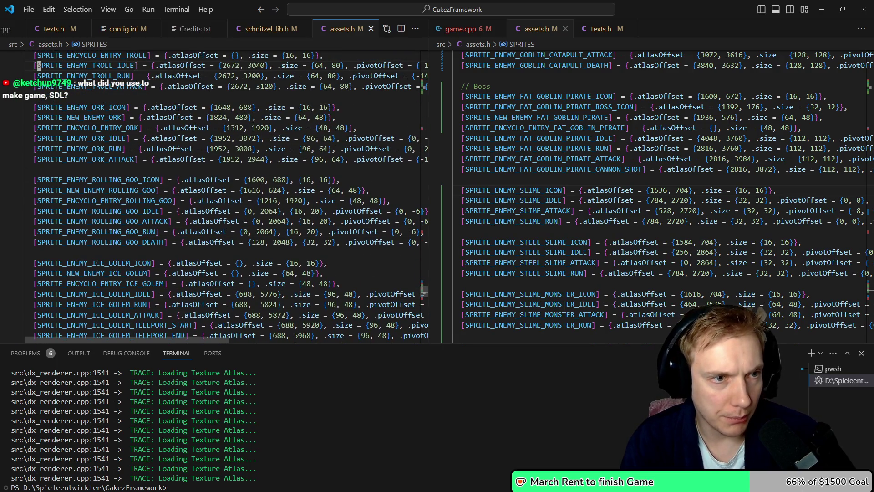
{"action": "key", "text": "Up"}
{"action": "key", "text": "Up"}
{"action": "key", "text": "Up"}
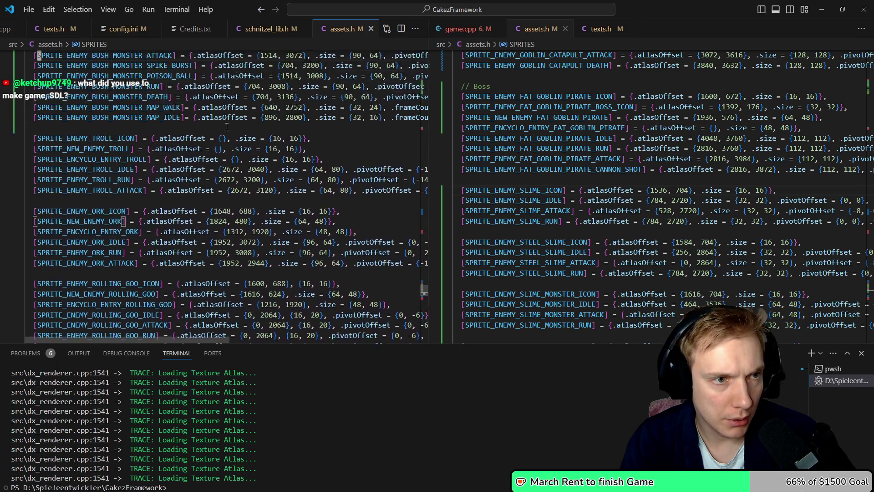
Cut the sprite ID blocks from ROLLING_GOO through NECRO_KING in assets.h
{"action": "key", "text": "Down"}
{"action": "key", "text": "Down"}
{"action": "key", "text": "Down"}
{"action": "key", "text": "F12"}
{"action": "key", "text": "Up"}
{"action": "key", "text": "Up"}
{"action": "key", "text": "Up"}
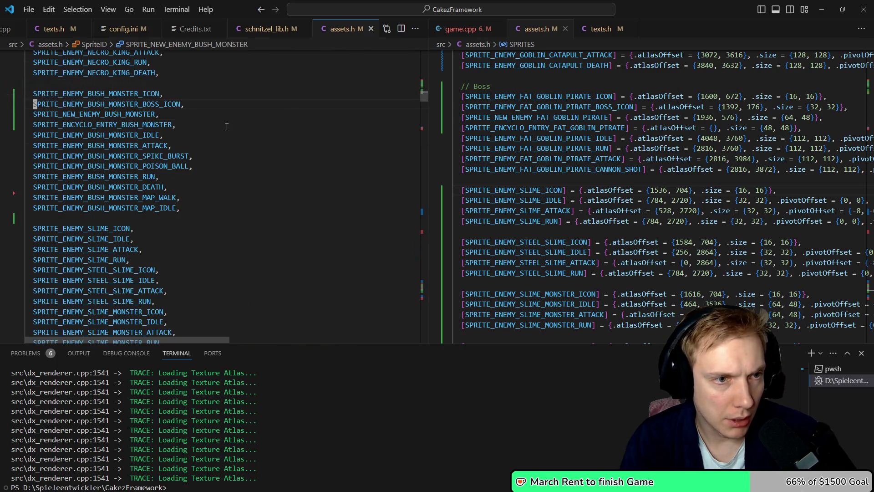
{"action": "key", "text": "Down"}
{"action": "key", "text": "Down"}
{"action": "key", "text": "Down"}
{"action": "key", "text": "Up"}
{"action": "key", "text": "Up"}
{"action": "key", "text": "Up"}
{"action": "key", "text": "Up"}
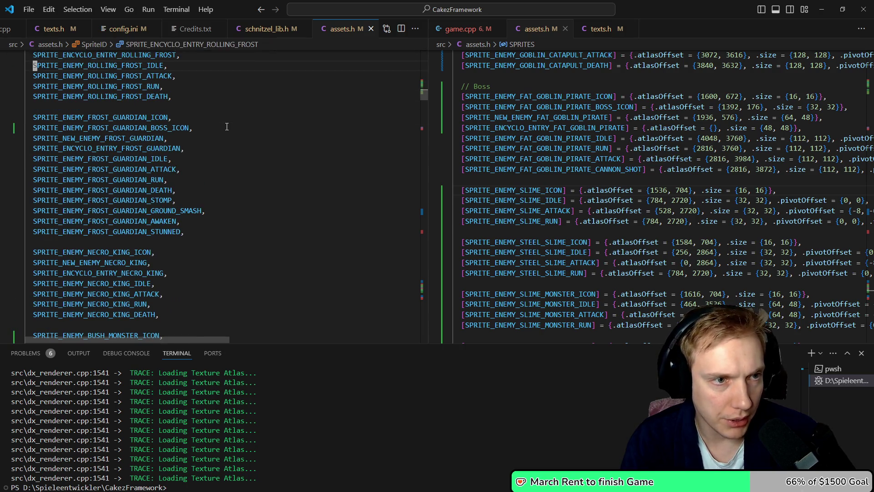
{"action": "key", "text": "Up"}
{"action": "key", "text": "Up"}
{"action": "key", "text": "Up"}
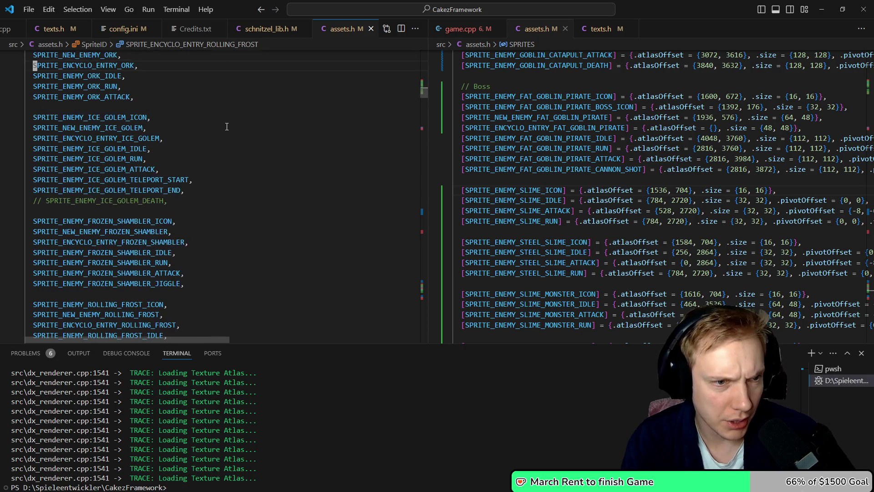
{"action": "key", "text": "Up"}
{"action": "key", "text": "Up"}
{"action": "key", "text": "Up"}
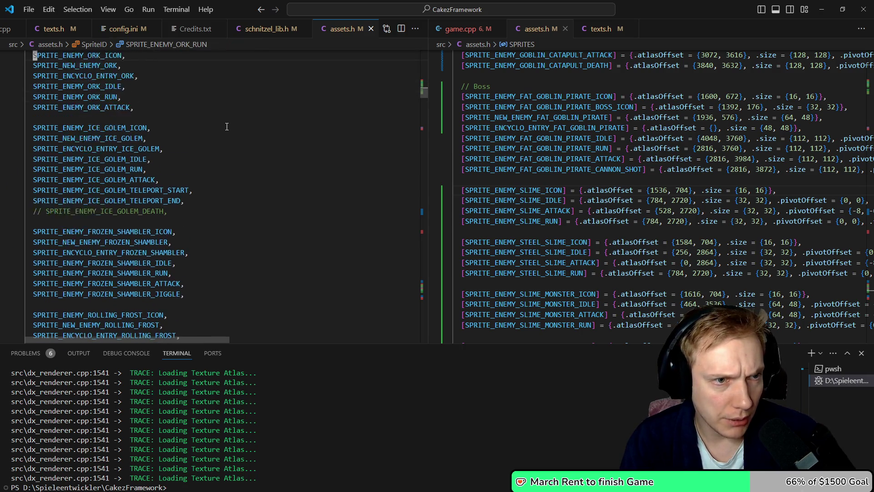
{"action": "key", "text": "Up"}
{"action": "key", "text": "Up"}
{"action": "key", "text": "Up"}
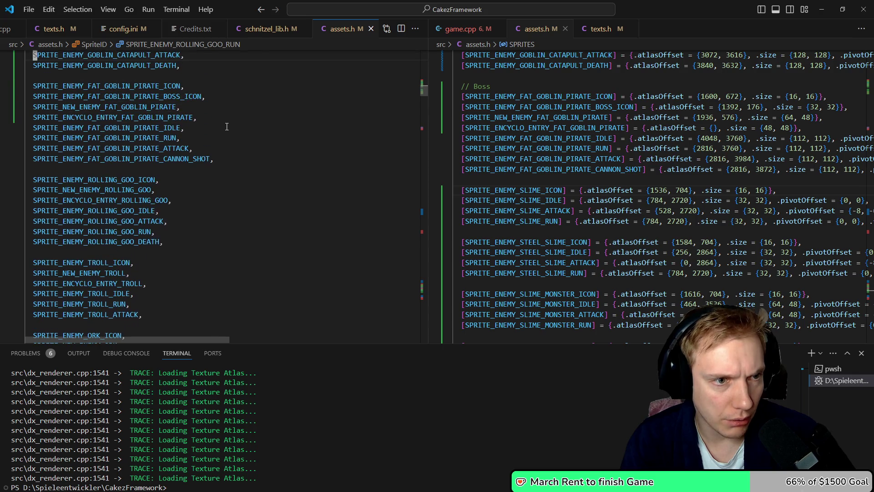
{"action": "key", "text": "Down"}
{"action": "key", "text": "Down"}
{"action": "key", "text": "Down"}
{"action": "key", "text": "shift+Down"}
{"action": "key", "text": "shift+Down"}
{"action": "key", "text": "shift+Down"}
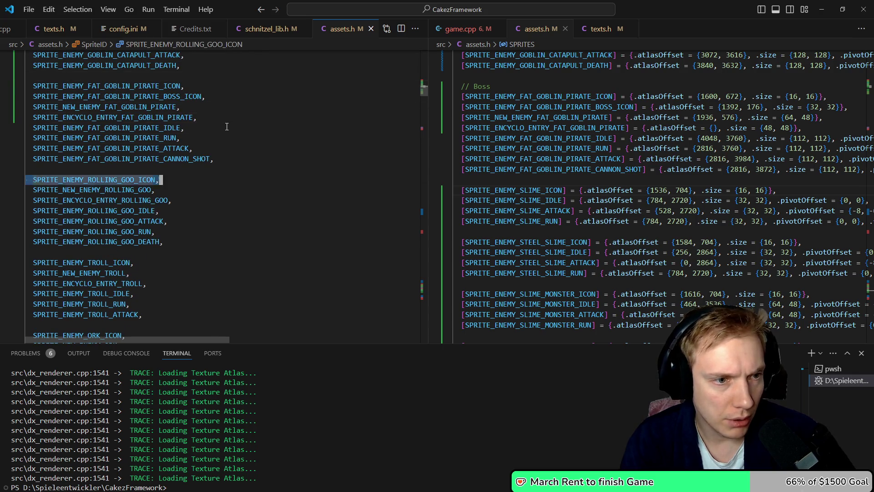
{"action": "key", "text": "shift+Down"}
{"action": "key", "text": "shift+Down"}
{"action": "key", "text": "shift+Down"}
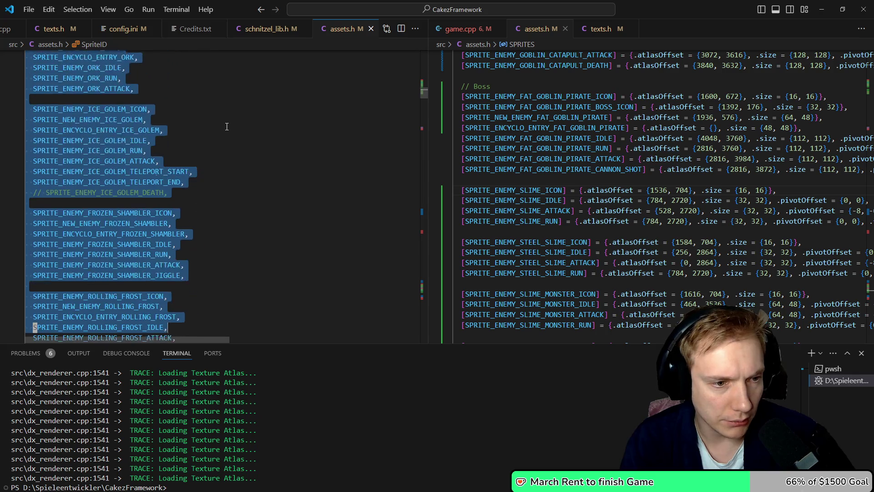
{"action": "key", "text": "shift+Down"}
{"action": "key", "text": "shift+Down"}
{"action": "key", "text": "shift+Down"}
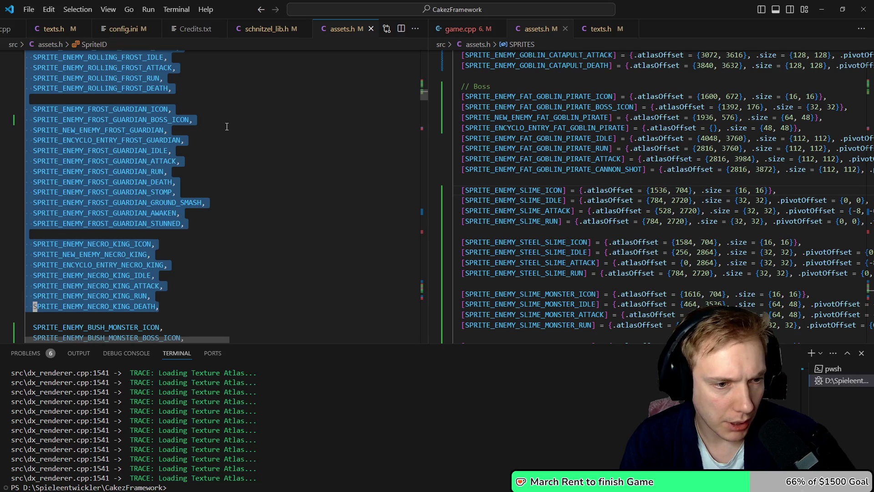
{"action": "key", "text": "Delete"}
Paste the rolling goo through necro king blocks after SLIME_MONSTER_RUN
{"action": "key", "text": "Down"}
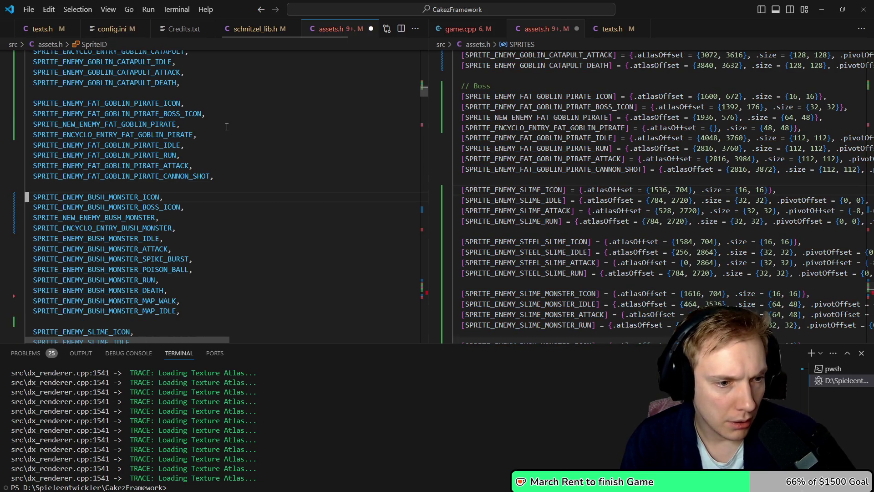
{"action": "key", "text": "Down"}
{"action": "key", "text": "Down"}
{"action": "key", "text": "Down"}
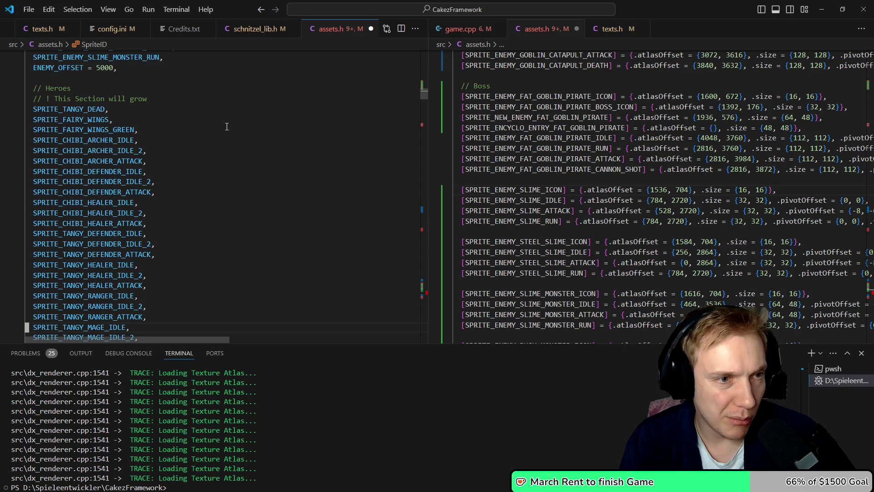
{"action": "key", "text": "Up"}
{"action": "key", "text": "Up"}
{"action": "key", "text": "Up"}
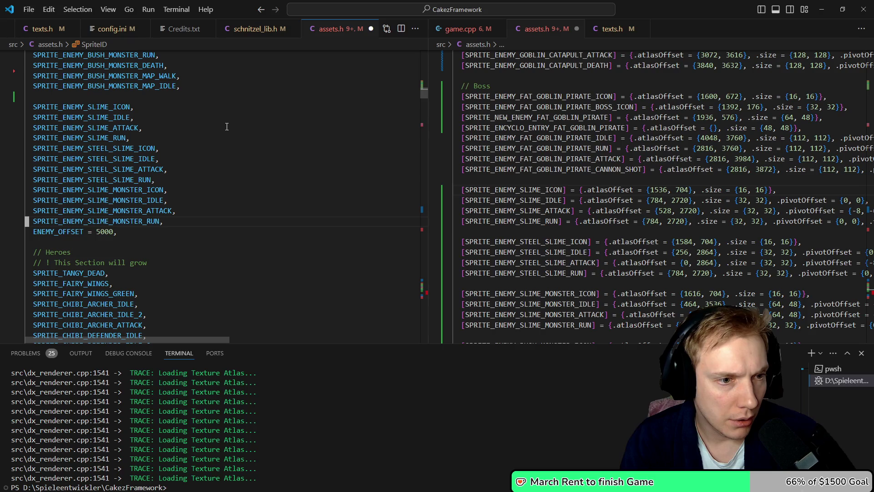
{"action": "key", "text": "Return"}
{"action": "key", "text": "Return"}
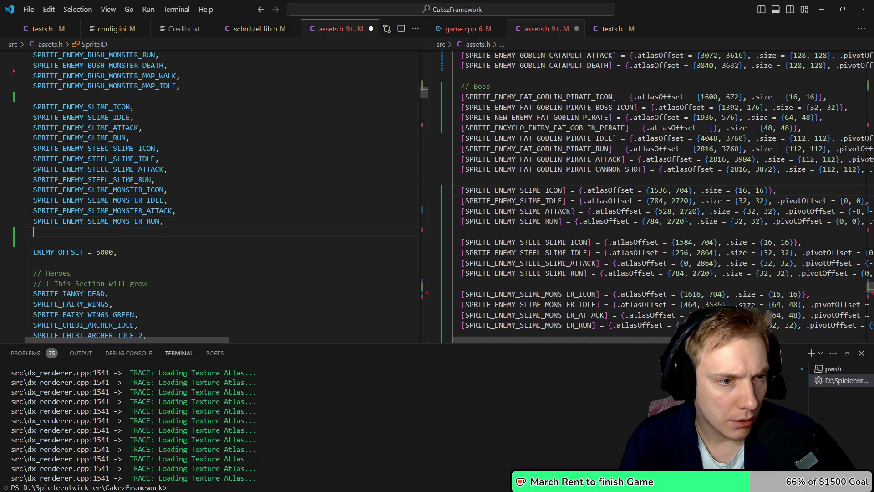
{"action": "key", "text": "ctrl+v"}
{"action": "key", "text": "Up"}
{"action": "key", "text": "Up"}
{"action": "key", "text": "Up"}
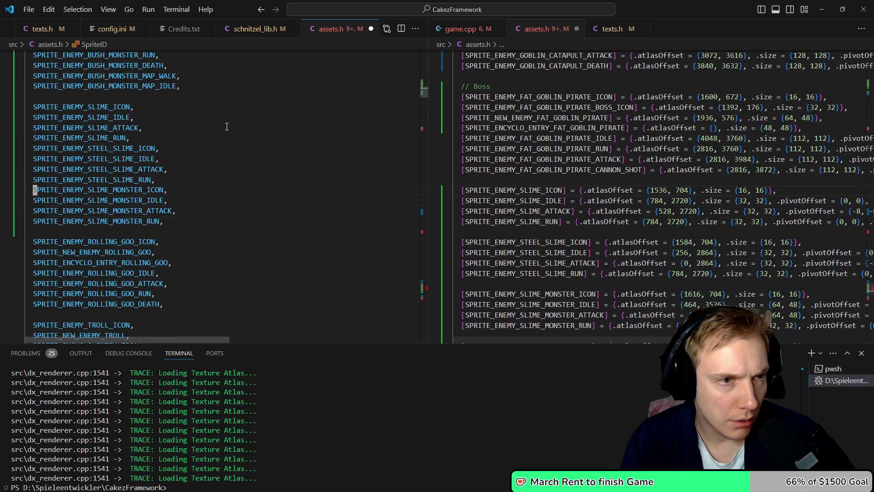
Move the BUSH_MONSTER sprite ID block to sit after the slime entries
{"action": "key", "text": "Up"}
{"action": "key", "text": "Up"}
{"action": "key", "text": "Up"}
{"action": "key", "text": "Down"}
{"action": "key", "text": "Down"}
{"action": "key", "text": "Down"}
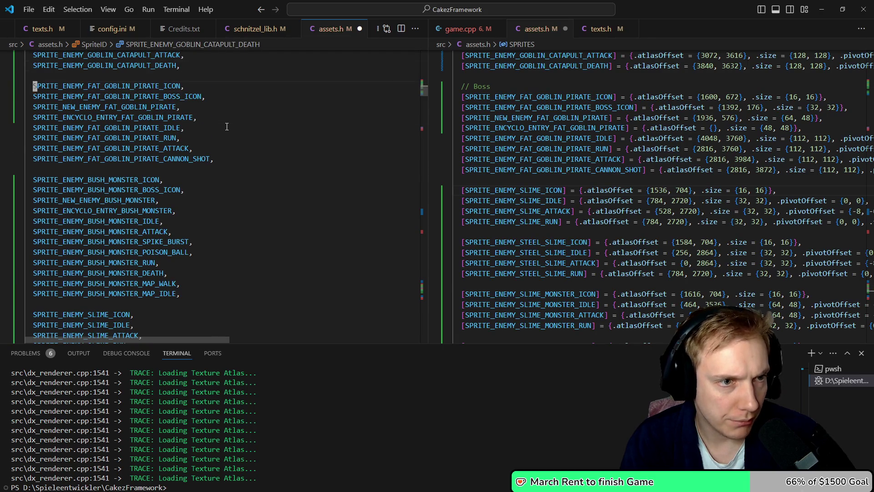
{"action": "key", "text": "shift+v"}
{"action": "key", "text": "j"}
{"action": "key", "text": "j"}
{"action": "key", "text": "j"}
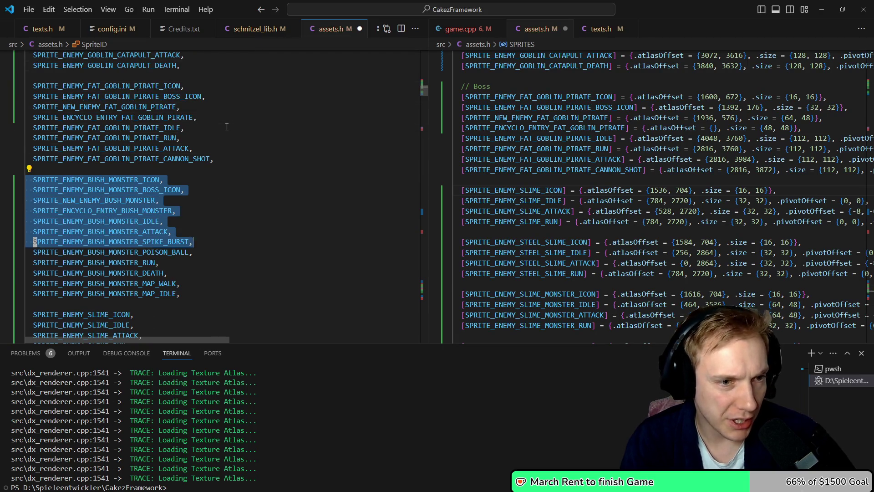
{"action": "key", "text": "d"}
{"action": "key", "text": "d"}
{"action": "key", "text": "d"}
{"action": "key", "text": "j"}
{"action": "key", "text": "j"}
{"action": "key", "text": "j"}
{"action": "key", "text": "j"}
{"action": "key", "text": "j"}
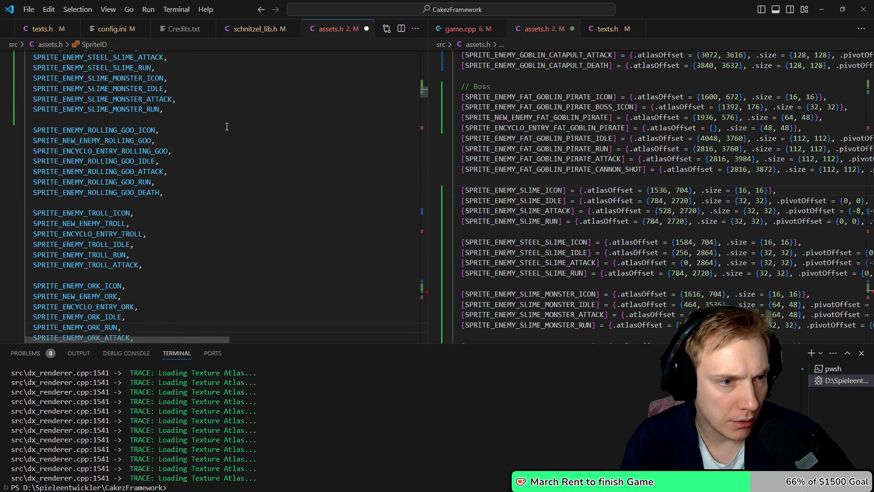
{"action": "key", "text": "j"}
{"action": "key", "text": "j"}
{"action": "key", "text": "j"}
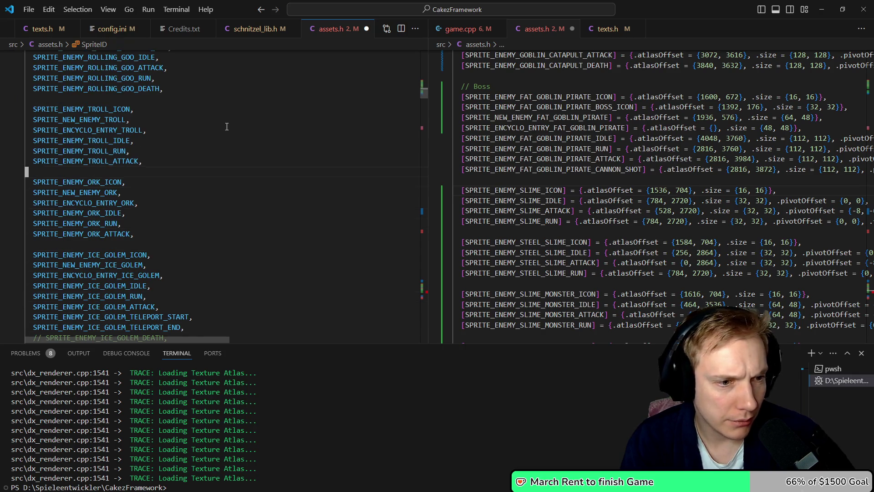
{"action": "key", "text": "k"}
{"action": "key", "text": "k"}
{"action": "key", "text": "k"}
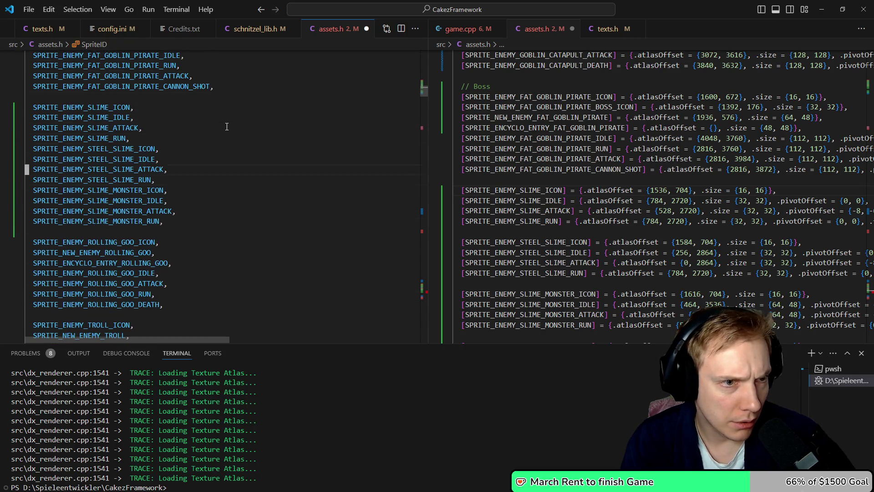
{"action": "key", "text": "p"}
{"action": "key", "text": "k"}
{"action": "key", "text": "k"}
{"action": "key", "text": "k"}
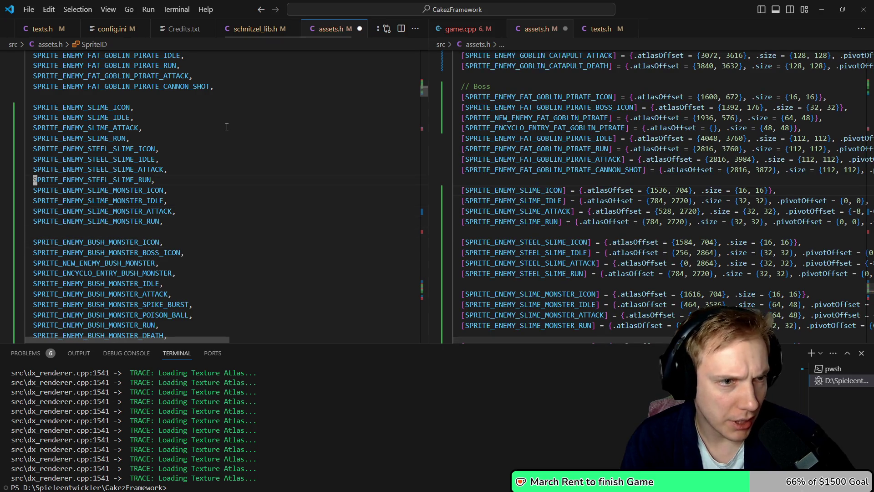
{"action": "key", "text": "k"}
{"action": "key", "text": "k"}
{"action": "key", "text": "k"}
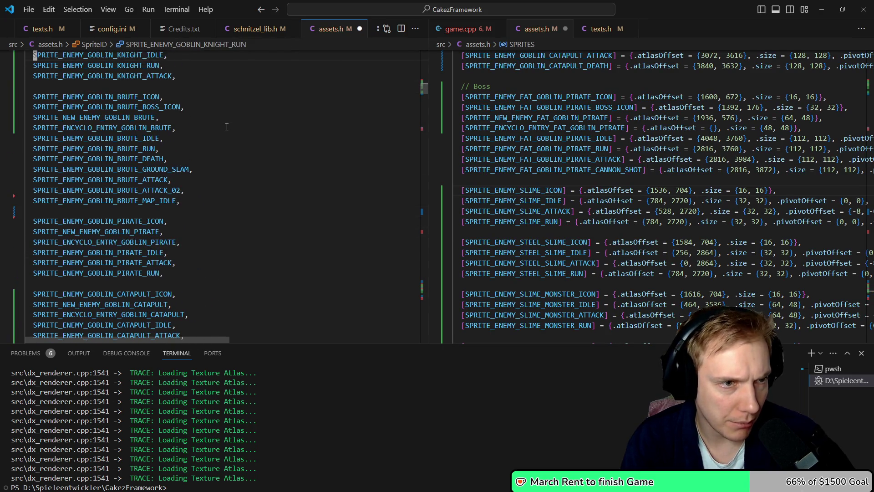
{"action": "key", "text": "k"}
{"action": "key", "text": "k"}
{"action": "key", "text": "k"}
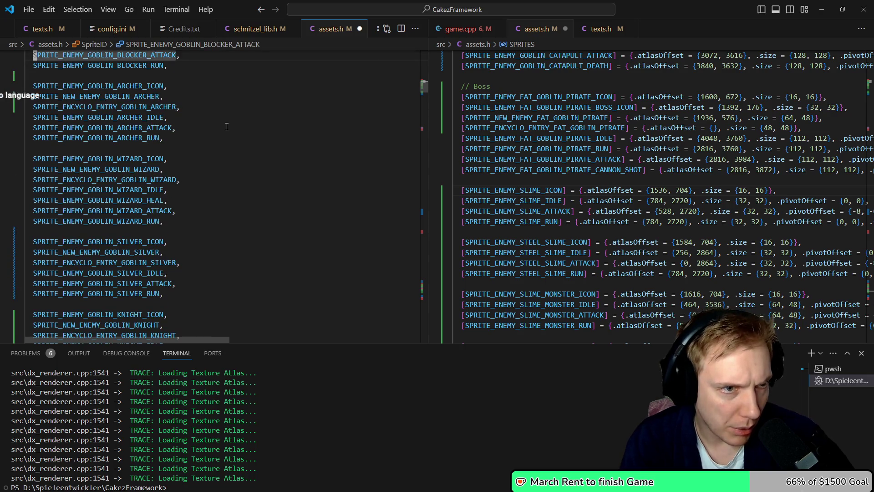
{"action": "key", "text": "k"}
{"action": "key", "text": "k"}
{"action": "key", "text": "k"}
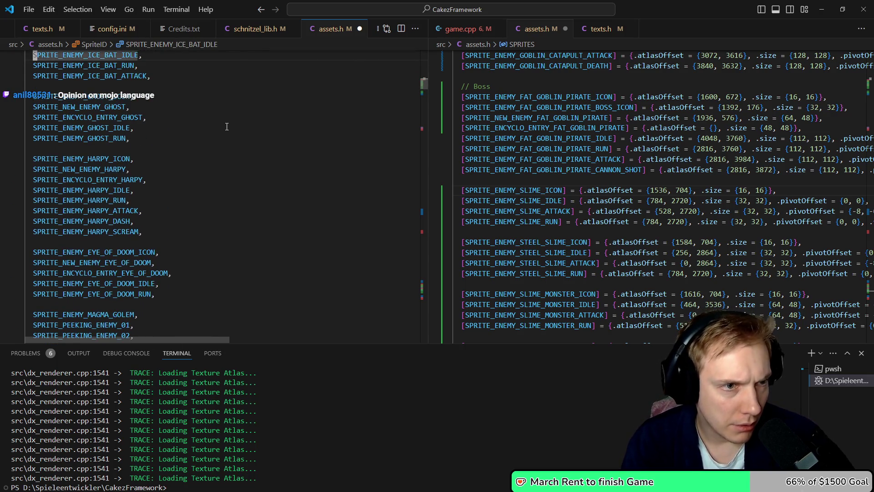
Scroll up the sprite ID list in assets.h to the plain rat entries
{"action": "key", "text": "k"}
{"action": "key", "text": "k"}
{"action": "key", "text": "k"}
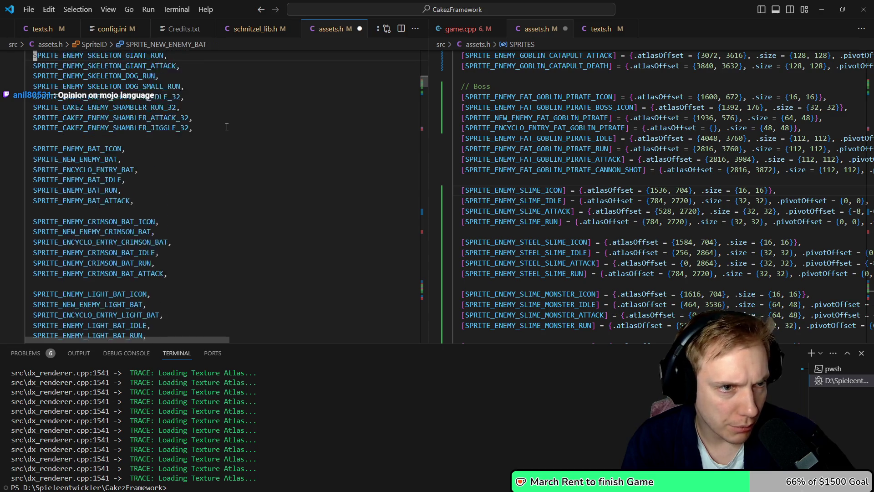
{"action": "key", "text": "k"}
{"action": "key", "text": "k"}
{"action": "key", "text": "k"}
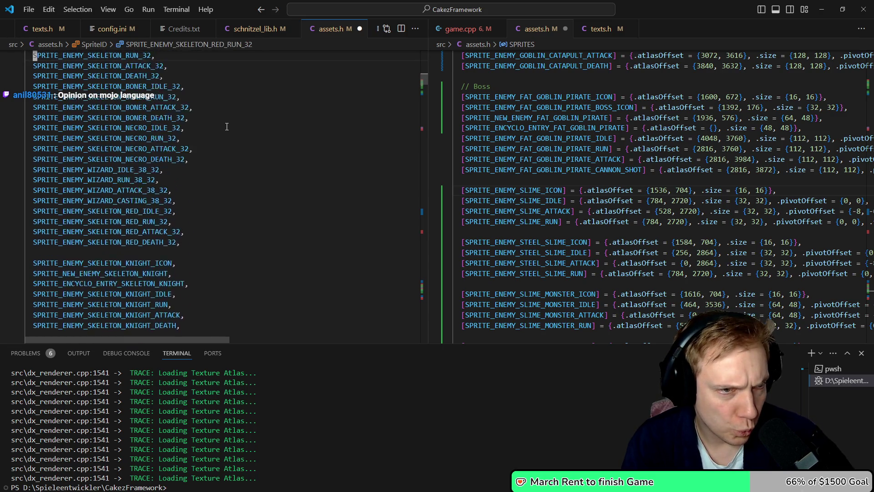
{"action": "key", "text": "k"}
{"action": "key", "text": "k"}
{"action": "key", "text": "k"}
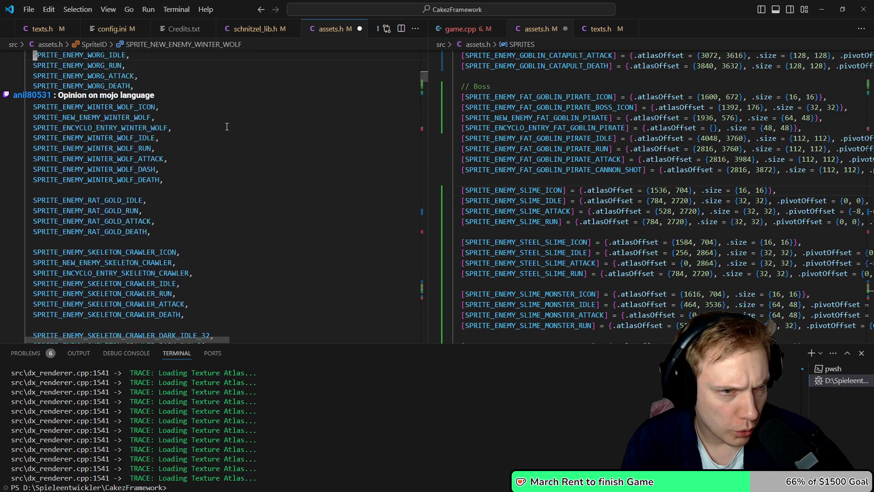
{"action": "key", "text": "k"}
{"action": "key", "text": "k"}
{"action": "key", "text": "k"}
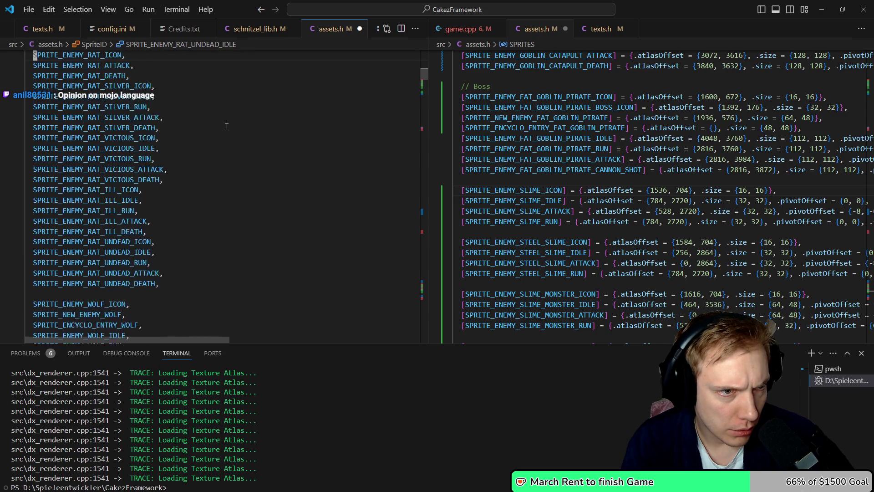
{"action": "key", "text": "k"}
{"action": "key", "text": "k"}
{"action": "key", "text": "k"}
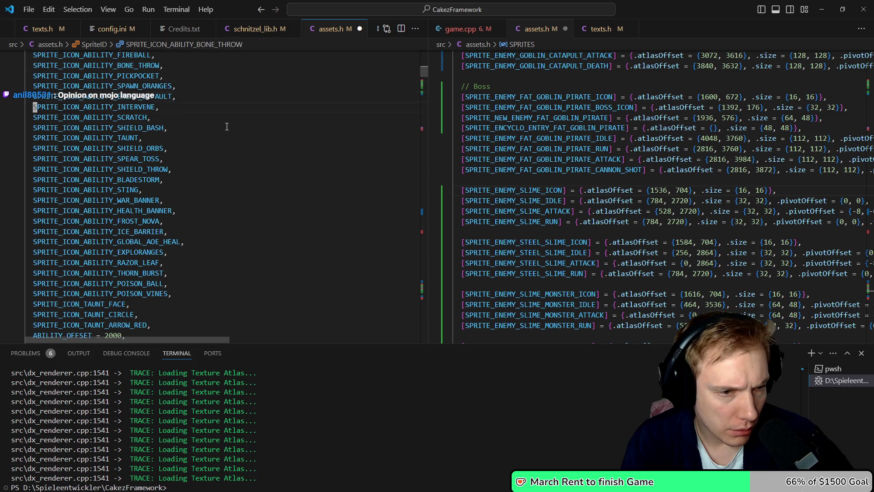
{"action": "key", "text": "j"}
{"action": "key", "text": "j"}
{"action": "key", "text": "j"}
{"action": "key", "text": "k"}
{"action": "key", "text": "k"}
{"action": "key", "text": "k"}
{"action": "key", "text": "v"}
{"action": "key", "text": "i"}
{"action": "key", "text": "w"}
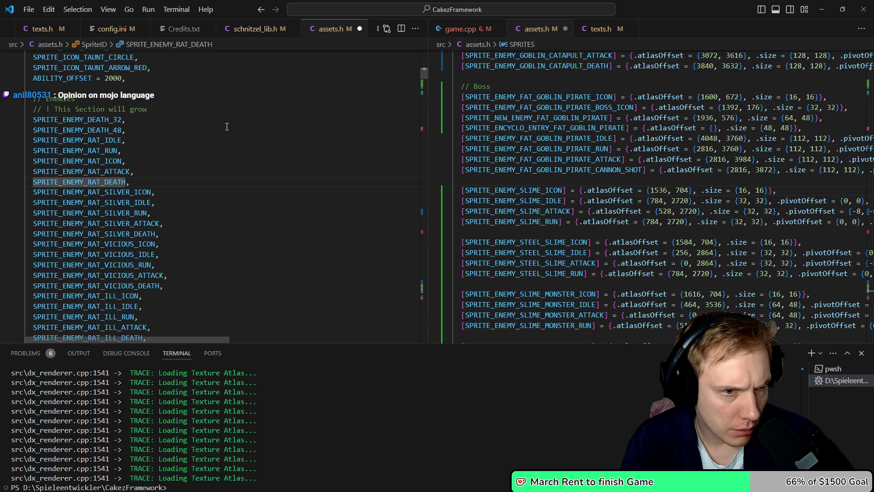
{"action": "key", "text": "y"}
{"action": "key", "text": "k"}
Insert blank lines after RAT_DEATH, RAT_SILVER_DEATH, RAT_VICIOUS_DEATH and RAT_ILL_DEATH
{"action": "key", "text": "j"}
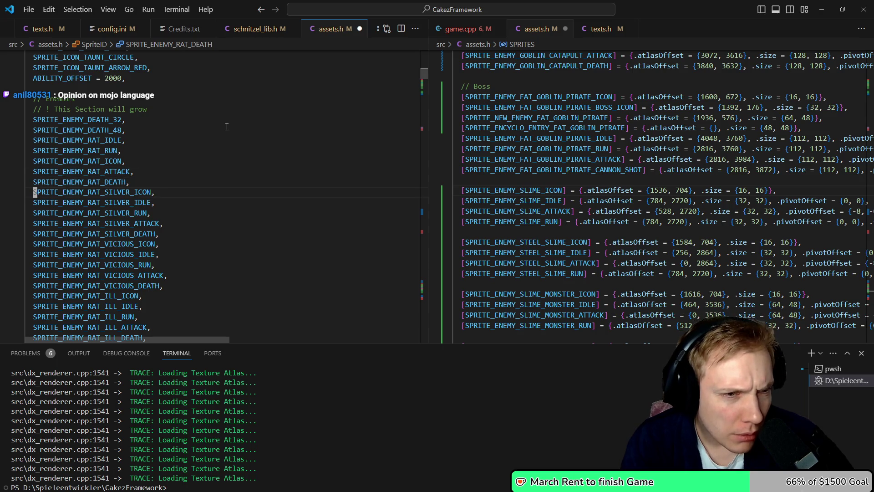
{"action": "key", "text": "o"}
{"action": "key", "text": "j"}
{"action": "key", "text": "j"}
{"action": "key", "text": "j"}
{"action": "key", "text": "o"}
{"action": "key", "text": "Escape"}
{"action": "key", "text": "j"}
{"action": "key", "text": "j"}
{"action": "key", "text": "j"}
{"action": "key", "text": "j"}
{"action": "key", "text": "o"}
{"action": "key", "text": "Escape"}
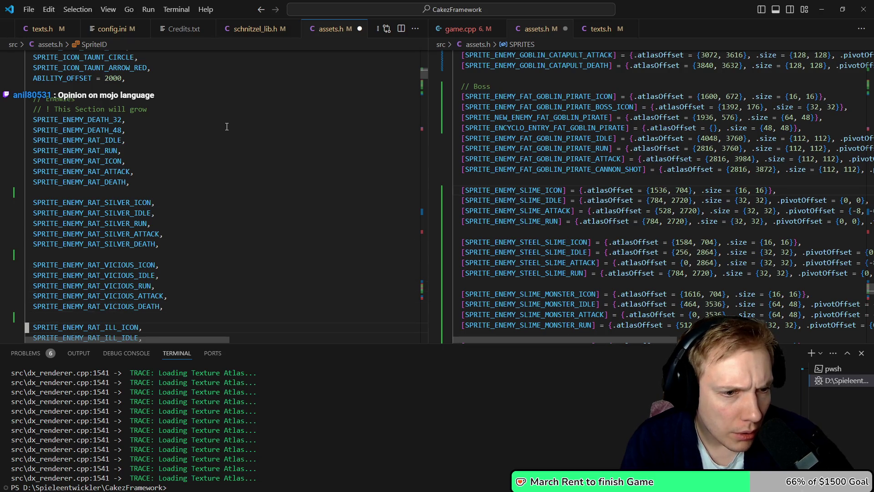
{"action": "key", "text": "ctrl+d"}
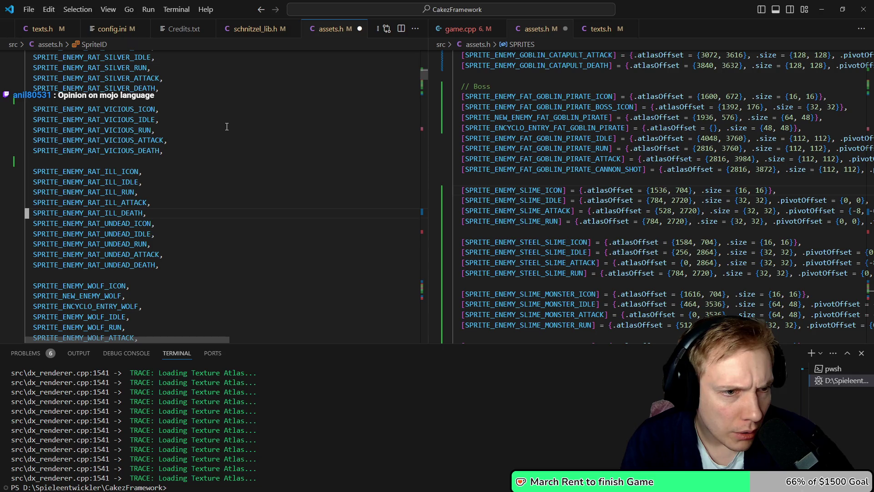
{"action": "key", "text": "o"}
{"action": "key", "text": "Escape"}
{"action": "key", "text": "ctrl+d"}
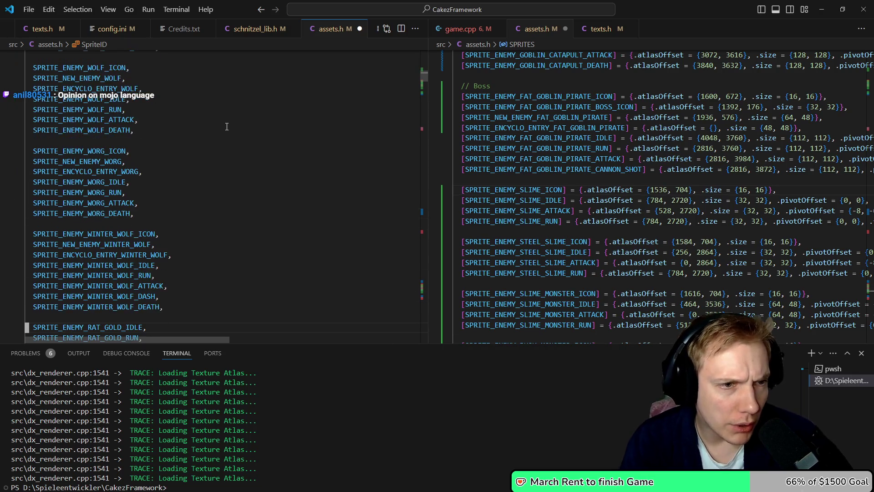
{"action": "key", "text": "ctrl+d"}
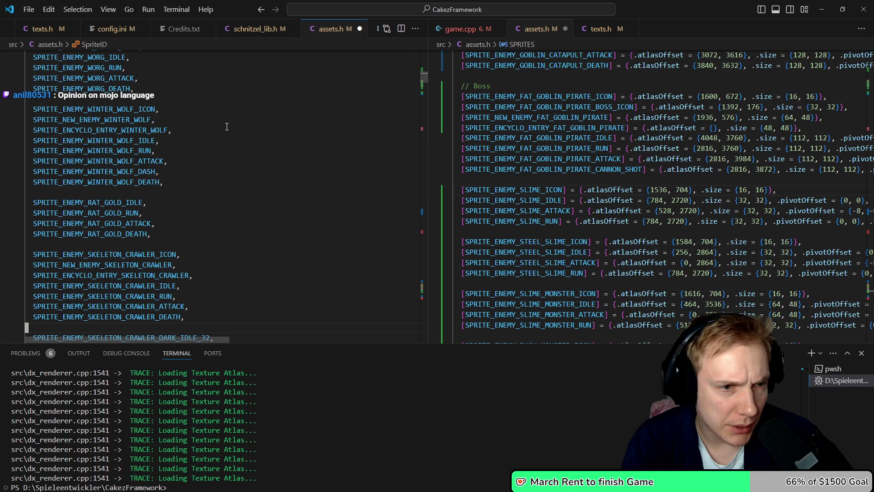
{"action": "key", "text": "ctrl+d"}
{"action": "key", "text": "ctrl+d"}
{"action": "key", "text": "ctrl+d"}
{"action": "key", "text": "Down"}
{"action": "key", "text": "Down"}
{"action": "key", "text": "Down"}
{"action": "key", "text": "Down"}
{"action": "key", "text": "Down"}
{"action": "key", "text": "Down"}
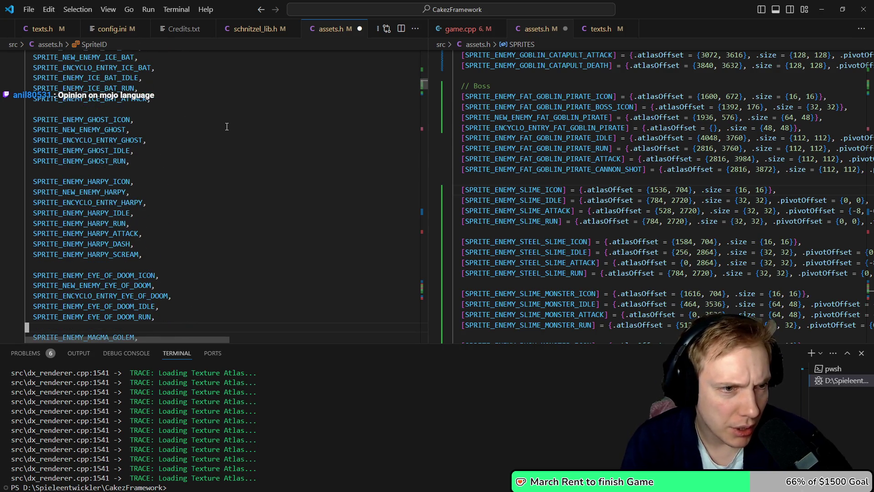
{"action": "key", "text": "Down"}
{"action": "key", "text": "Down"}
{"action": "key", "text": "Down"}
{"action": "key", "text": "Down"}
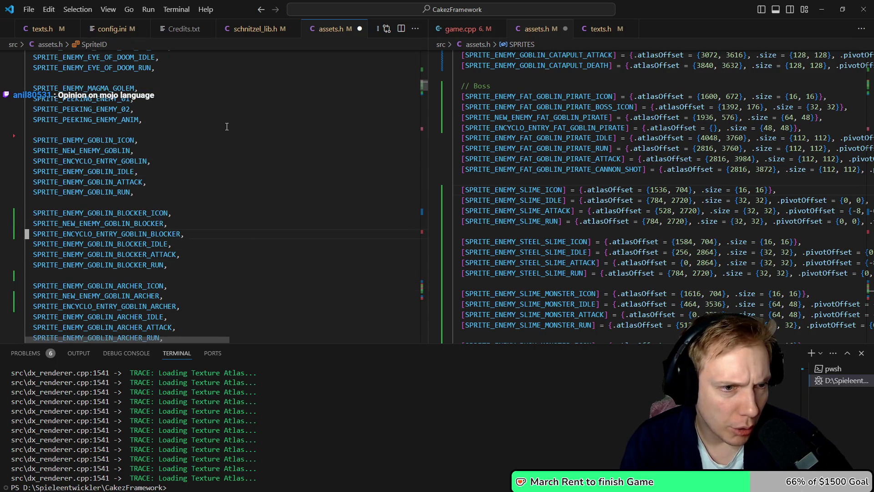
{"action": "key", "text": "Down"}
{"action": "key", "text": "Down"}
{"action": "key", "text": "Down"}
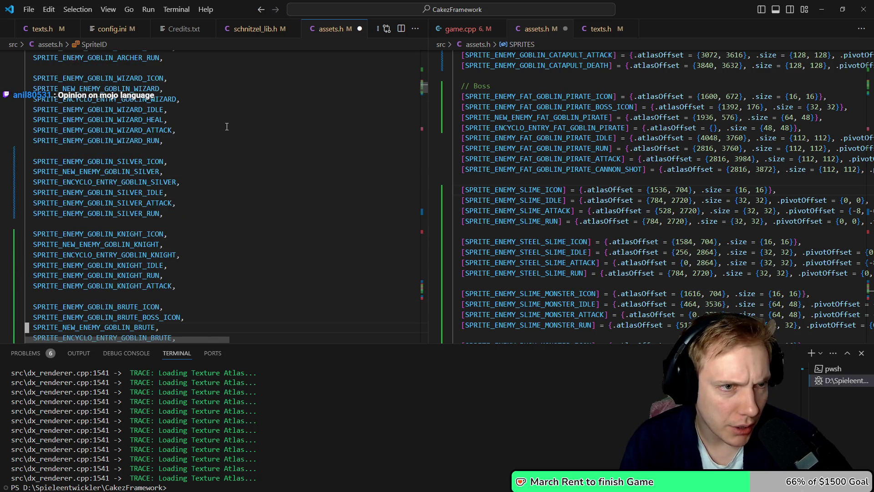
{"action": "key", "text": "Down"}
{"action": "key", "text": "Down"}
{"action": "key", "text": "Down"}
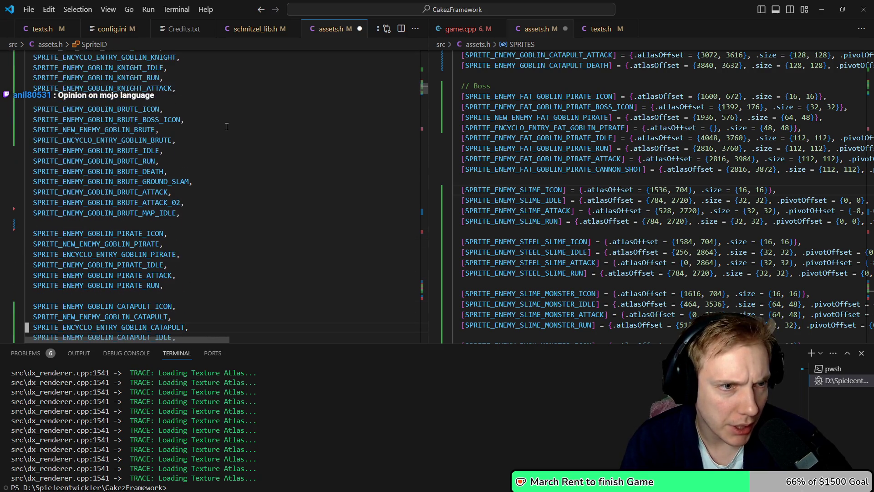
{"action": "key", "text": "Down"}
{"action": "key", "text": "Down"}
{"action": "key", "text": "Down"}
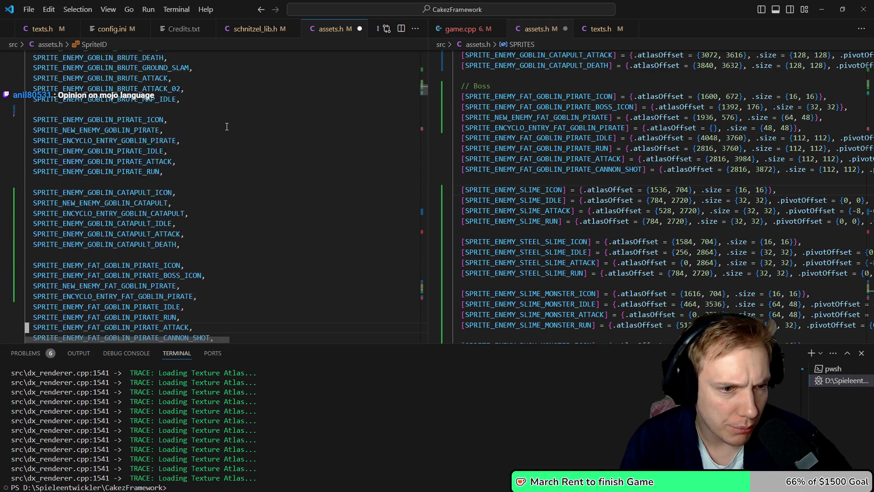
{"action": "key", "text": "Down"}
{"action": "key", "text": "Down"}
{"action": "key", "text": "Down"}
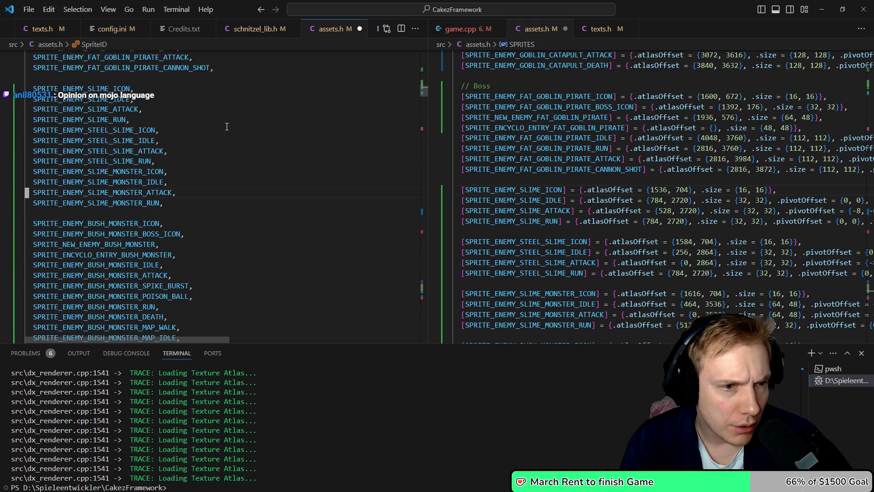
{"action": "key", "text": "Down"}
{"action": "key", "text": "Down"}
{"action": "key", "text": "Down"}
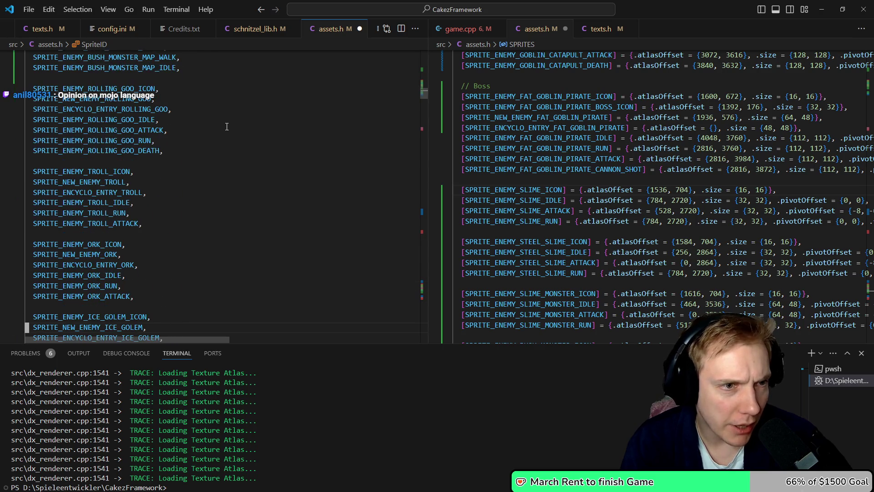
{"action": "key", "text": "Down"}
{"action": "key", "text": "Down"}
{"action": "key", "text": "Down"}
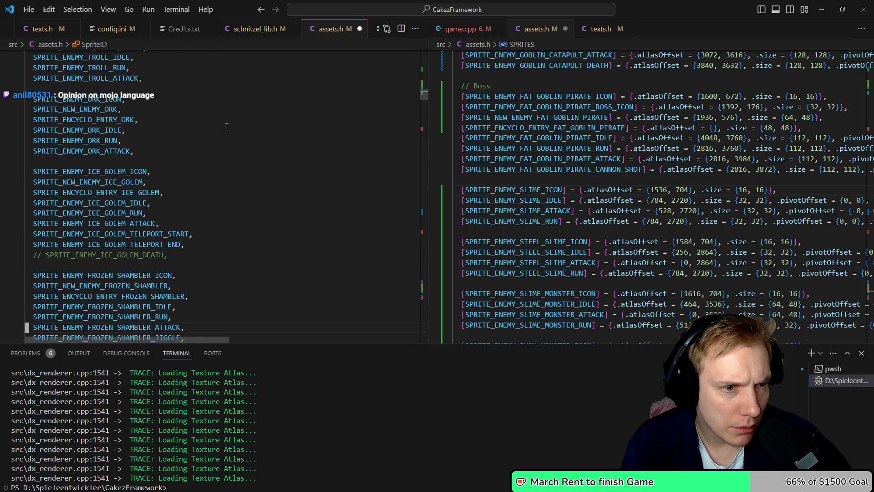
{"action": "key", "text": "Down"}
{"action": "key", "text": "Down"}
{"action": "key", "text": "Down"}
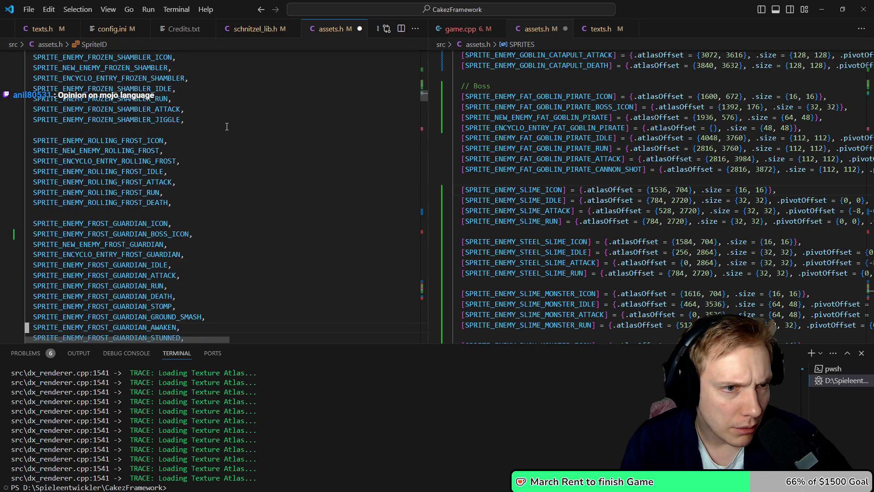
{"action": "key", "text": "Down"}
{"action": "key", "text": "Down"}
{"action": "key", "text": "Down"}
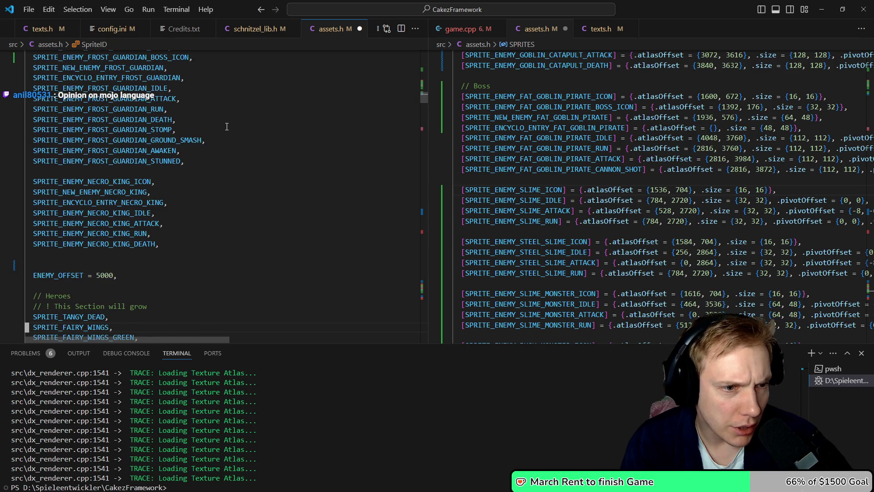
{"action": "key", "text": "F3"}
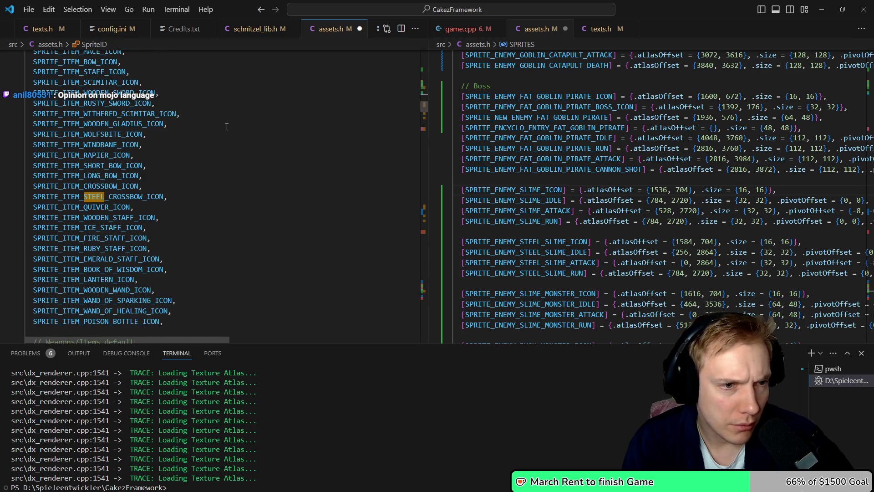
Search for STEEL_SL, review the steel slime SPRITES entries, then jump to SPRITE_ENEMY_STEEL_SLIME_ICON in the enum
{"action": "type", "text": "SL"}
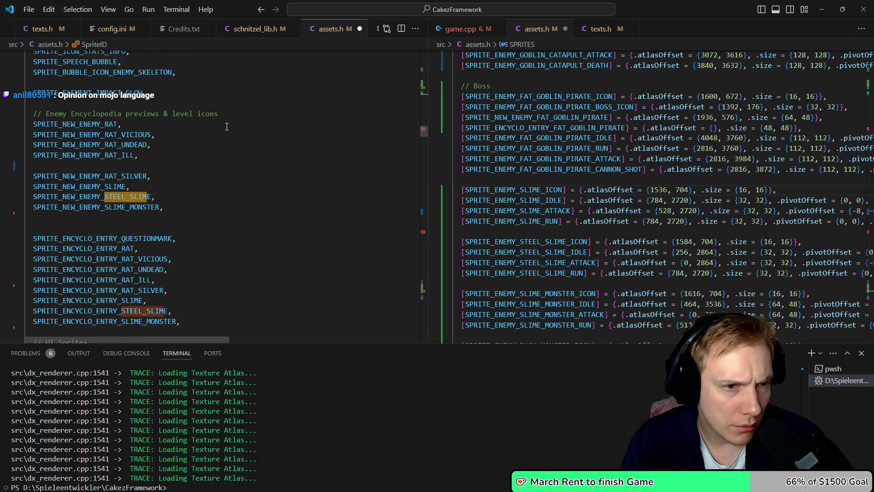
{"action": "key", "text": "Return"}
{"action": "key", "text": "F3"}
{"action": "key", "text": "F3"}
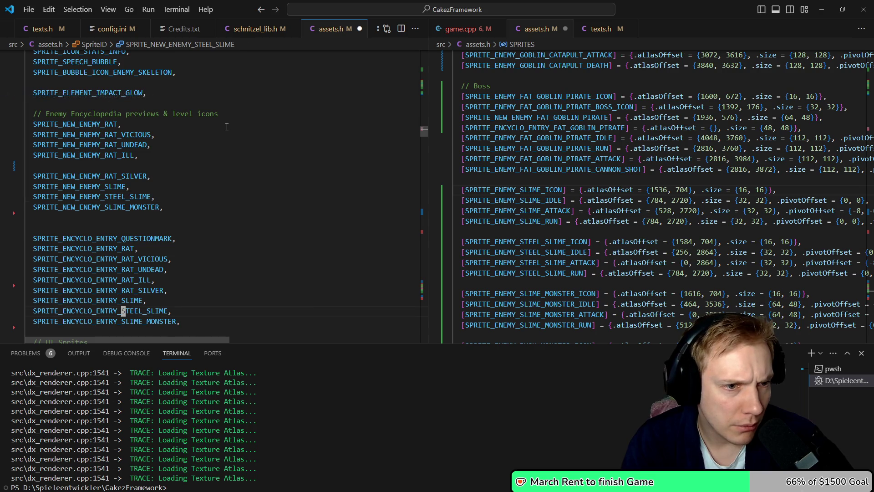
{"action": "key", "text": "shift+F3"}
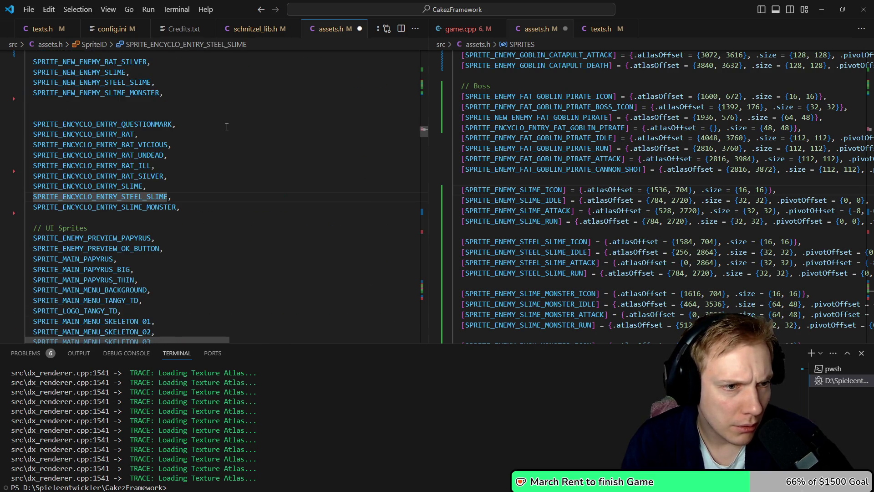
{"action": "key", "text": "F3"}
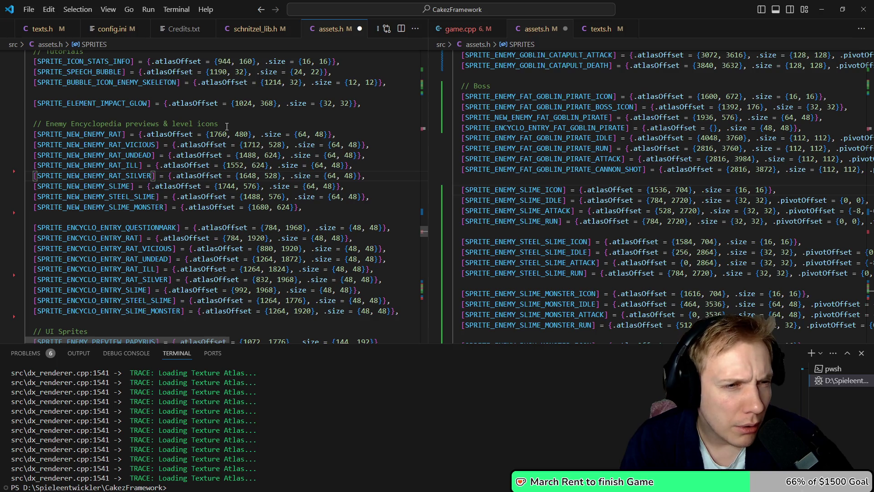
{"action": "key", "text": "F3"}
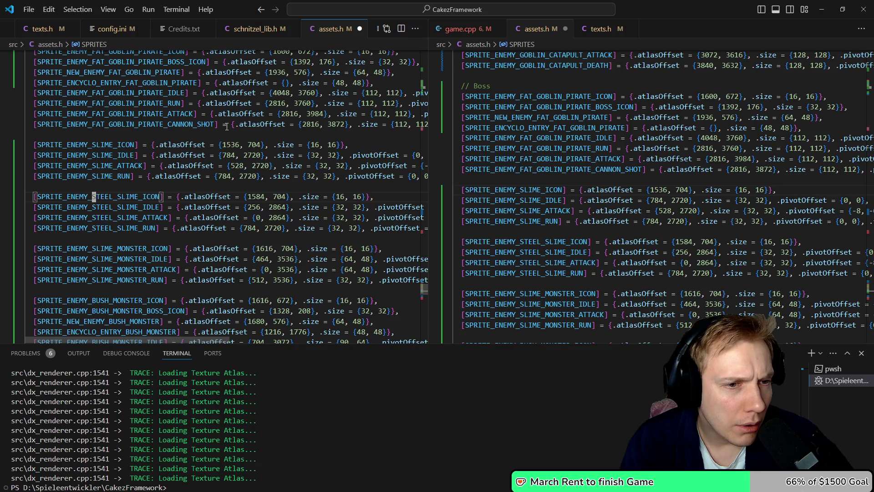
{"action": "key", "text": "F12"}
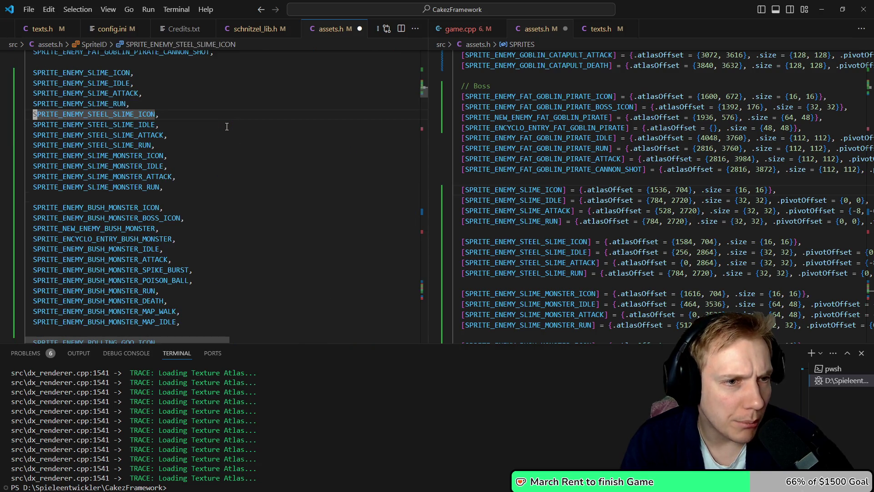
Add a blank line after SPRITE_ENEMY_SLIME_RUN and locate SPRITE_NEW_ENEMY_SLIME in the enum
{"action": "key", "text": "Up"}
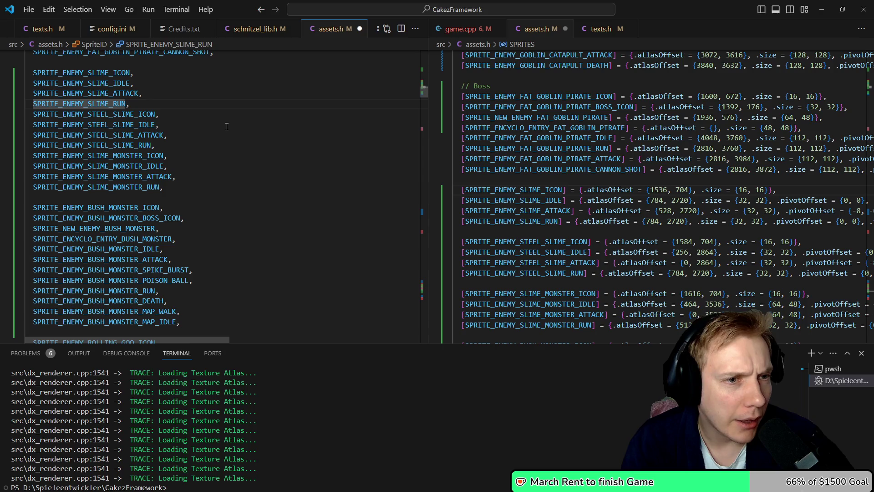
{"action": "key", "text": "Down"}
{"action": "key", "text": "Return"}
{"action": "key", "text": "Down"}
{"action": "key", "text": "Down"}
{"action": "key", "text": "Down"}
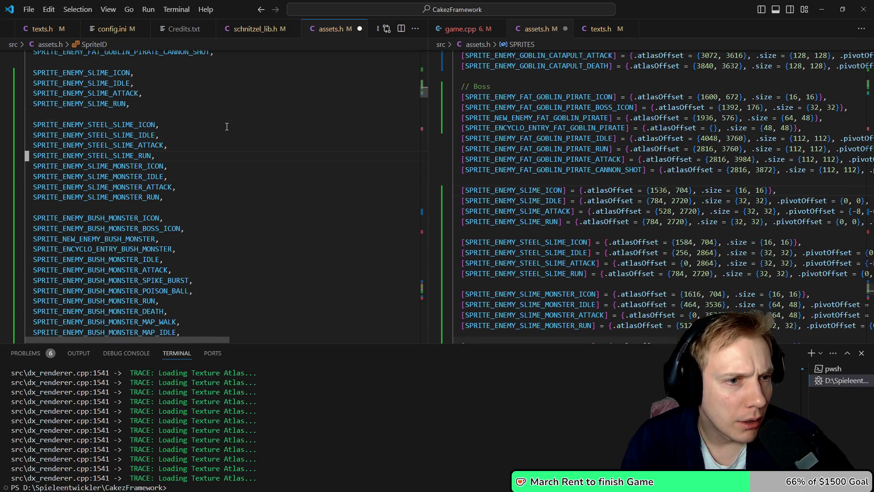
{"action": "key", "text": "Up"}
{"action": "key", "text": "Up"}
{"action": "key", "text": "Up"}
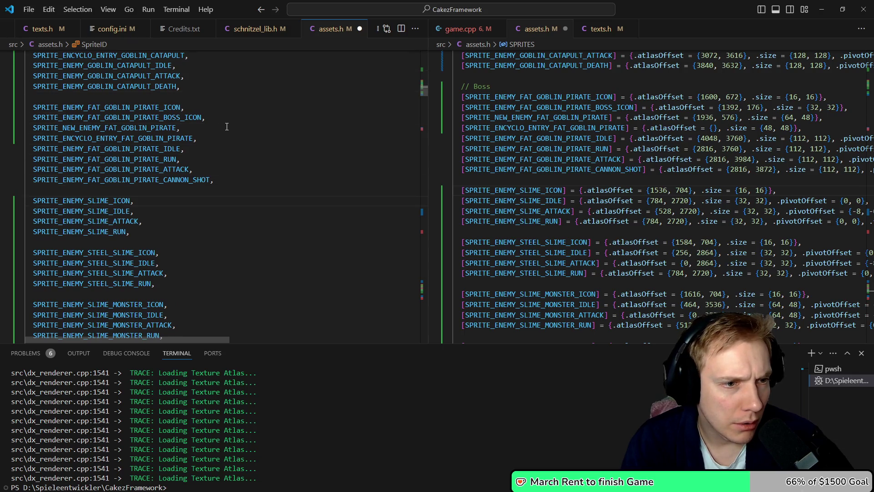
{"action": "key", "text": "Down"}
{"action": "key", "text": "Down"}
{"action": "key", "text": "Down"}
{"action": "key", "text": "ctrl+shift+o"}
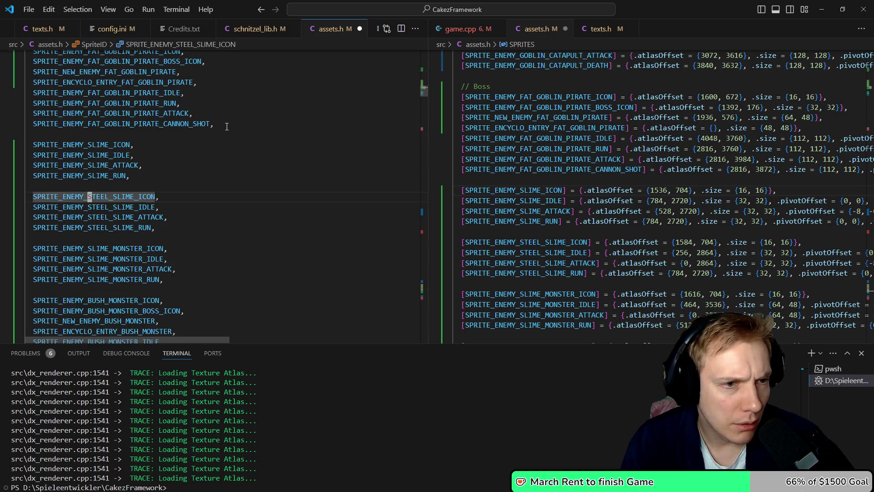
{"action": "key", "text": "Return"}
{"action": "key", "text": "ctrl+shift+o"}
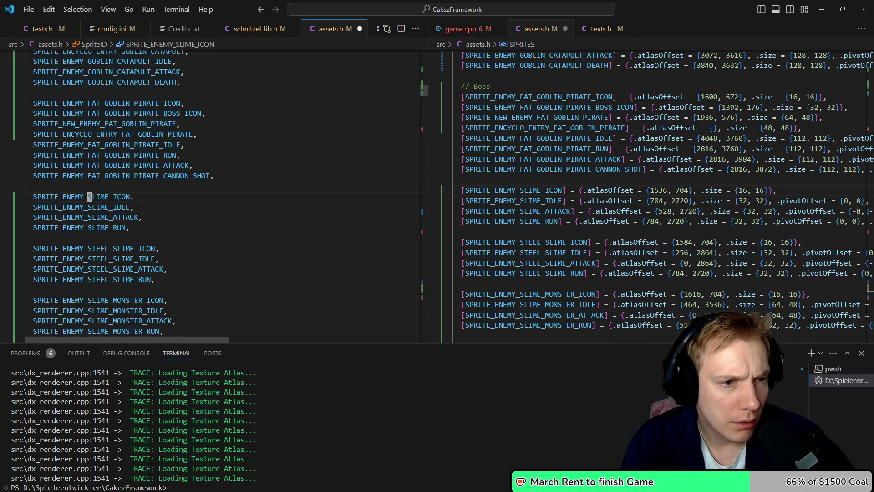
{"action": "key", "text": "Return"}
{"action": "key", "text": "Down"}
{"action": "key", "text": "Down"}
{"action": "key", "text": "Down"}
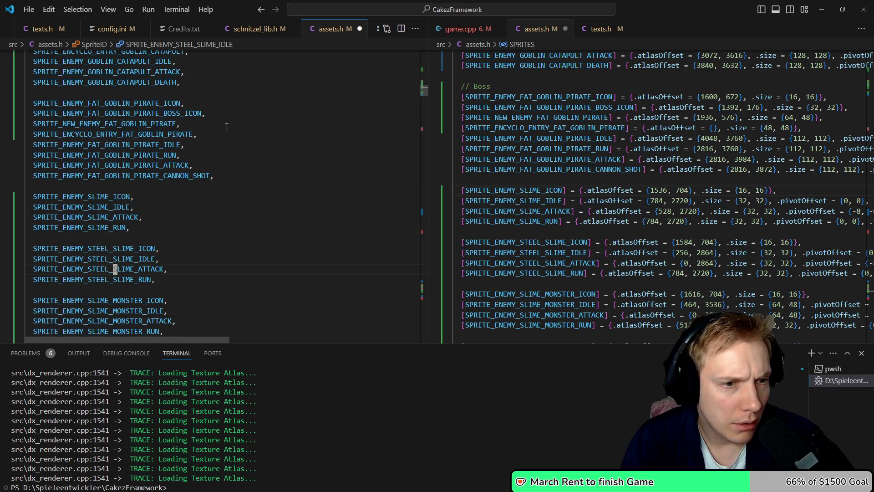
{"action": "key", "text": "ctrl+shift+o"}
{"action": "key", "text": "Return"}
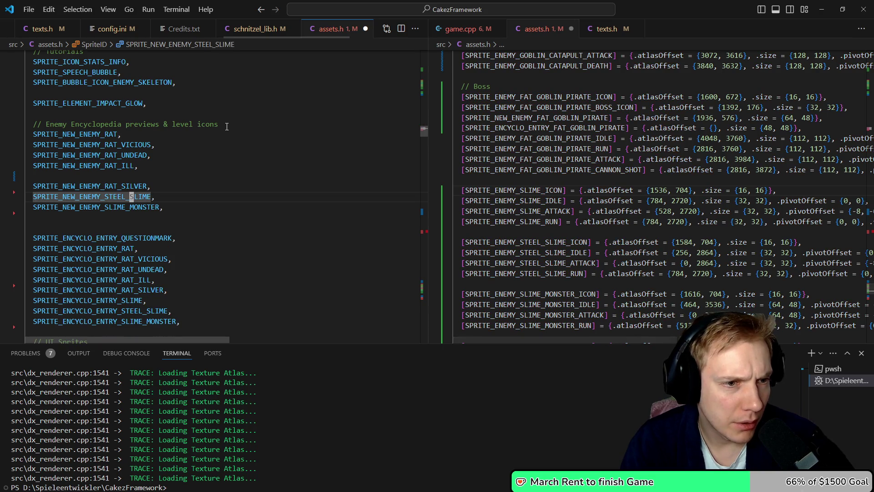
Move the six slime preview lines into the slime group of the enum
{"action": "key", "text": "ctrl+shift+k"}
{"action": "key", "text": "Up"}
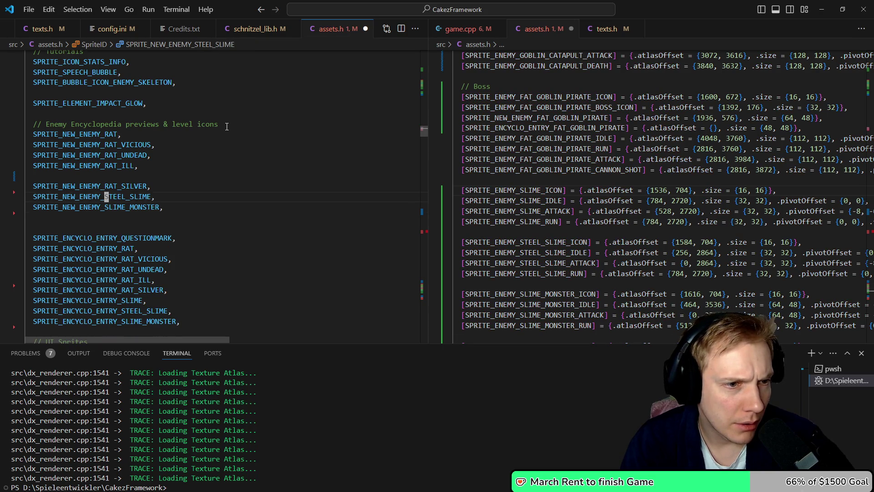
{"action": "key", "text": "ctrl+z"}
{"action": "key", "text": "ctrl+z"}
{"action": "key", "text": "ctrl+z"}
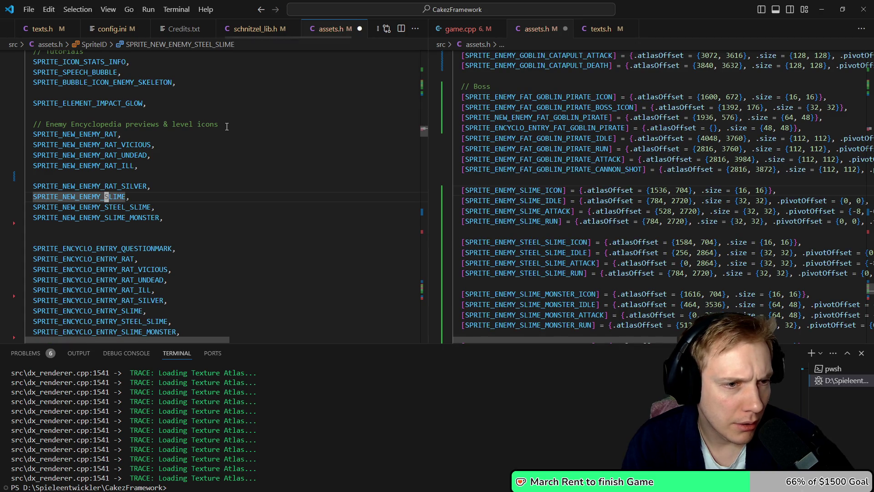
{"action": "key", "text": "d"}
{"action": "key", "text": "Down"}
{"action": "key", "text": "Down"}
{"action": "key", "text": "Down"}
{"action": "key", "text": "p"}
{"action": "key", "text": "shift+v"}
{"action": "key", "text": "j"}
{"action": "key", "text": "j"}
{"action": "key", "text": "j"}
{"action": "key", "text": "d"}
{"action": "key", "text": "ctrl+d"}
{"action": "key", "text": "shift+p"}
Place SPRITE_ENCYCLO_ENTRY_SLIME directly under SPRITE_NEW_ENEMY_SLIME
{"action": "key", "text": "shift+v"}
{"action": "key", "text": "j"}
{"action": "key", "text": "d"}
{"action": "key", "text": "p"}
Keep SPRITE_ENEMY_SLIME_ICON at the group top and put the steel slime preview IDs under its icon
{"action": "key", "text": "shift+v"}
{"action": "key", "text": "j"}
{"action": "key", "text": "j"}
{"action": "key", "text": "j"}
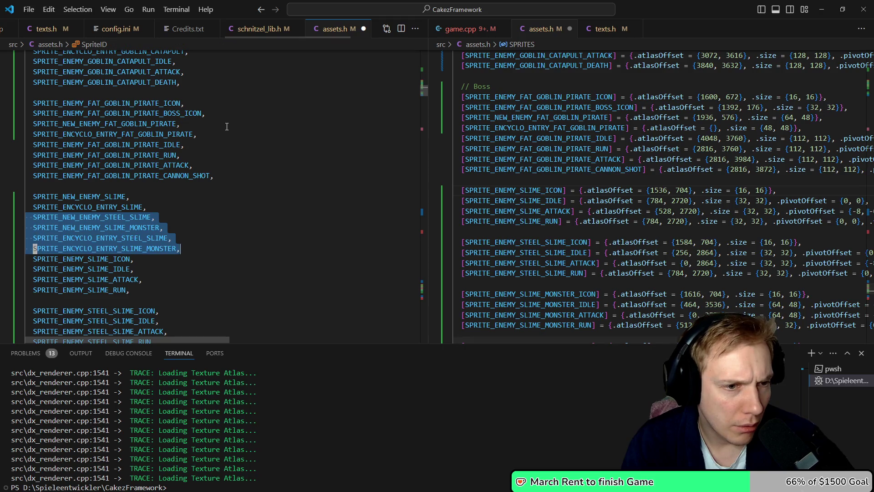
{"action": "key", "text": "d"}
{"action": "key", "text": "d"}
{"action": "key", "text": "k"}
{"action": "key", "text": "k"}
{"action": "key", "text": "shift+p"}
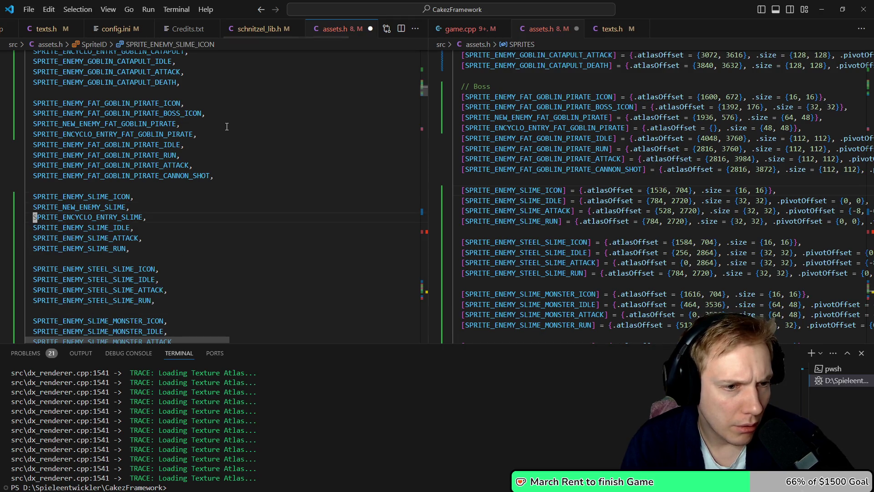
{"action": "key", "text": "j"}
{"action": "key", "text": "p"}
{"action": "key", "text": "j"}
{"action": "key", "text": "j"}
Move the slime monster preview IDs under its icon and save assets.h
{"action": "key", "text": "d"}
{"action": "key", "text": "d"}
{"action": "key", "text": "k"}
{"action": "key", "text": "shift+p"}
{"action": "key", "text": "j"}
{"action": "key", "text": "shift+v"}
{"action": "key", "text": "j"}
{"action": "key", "text": "d"}
{"action": "key", "text": "j"}
{"action": "key", "text": "j"}
{"action": "key", "text": "j"}
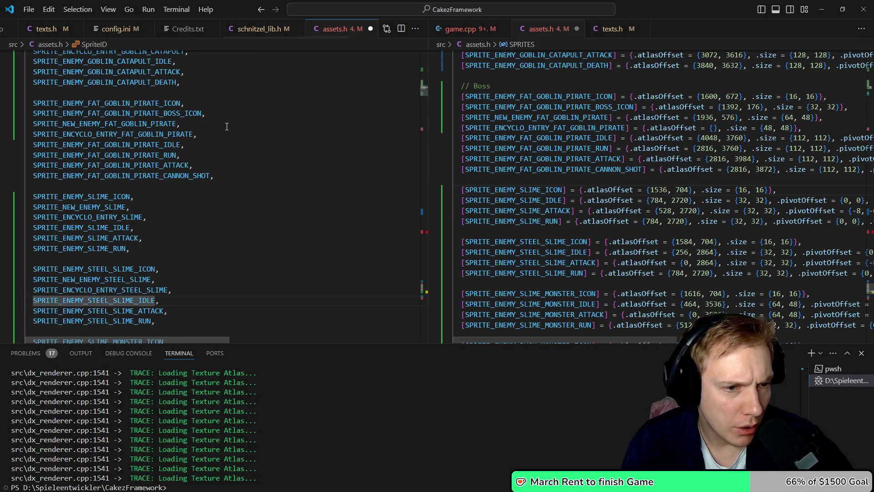
{"action": "key", "text": "j"}
{"action": "key", "text": "p"}
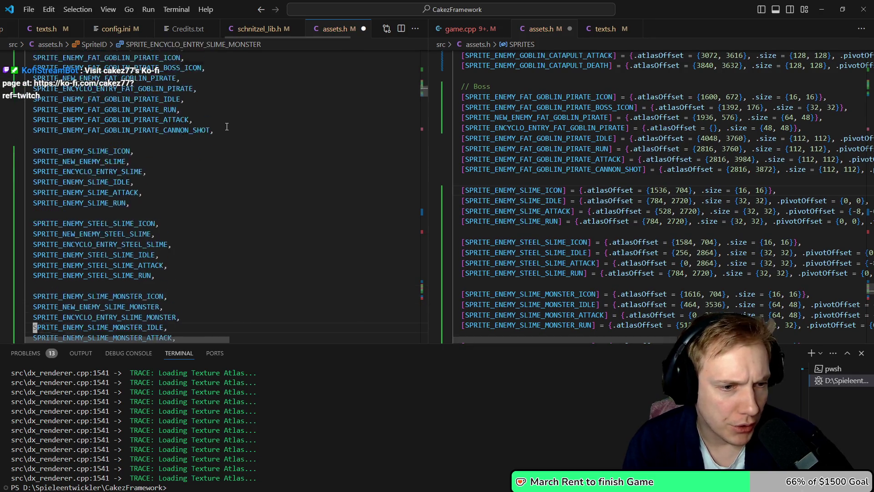
{"action": "key", "text": "j"}
{"action": "key", "text": "j"}
{"action": "key", "text": "j"}
{"action": "key", "text": "ctrl+s"}
Move the three slime preview lines below the silver rat encyclopedia entry and copy the six slime lines
{"action": "key", "text": "ctrl+o"}
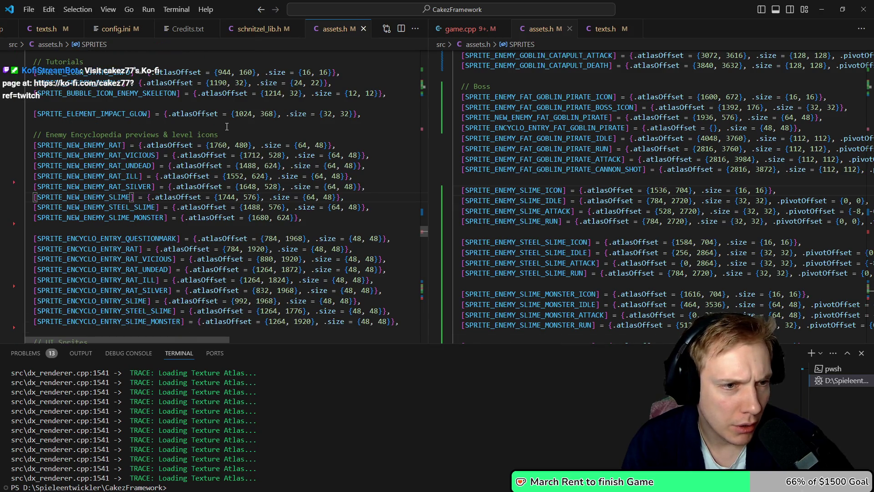
{"action": "key", "text": "shift+v"}
{"action": "key", "text": "j"}
{"action": "key", "text": "j"}
{"action": "key", "text": "d"}
{"action": "key", "text": "j"}
{"action": "key", "text": "j"}
{"action": "key", "text": "j"}
{"action": "key", "text": "p"}
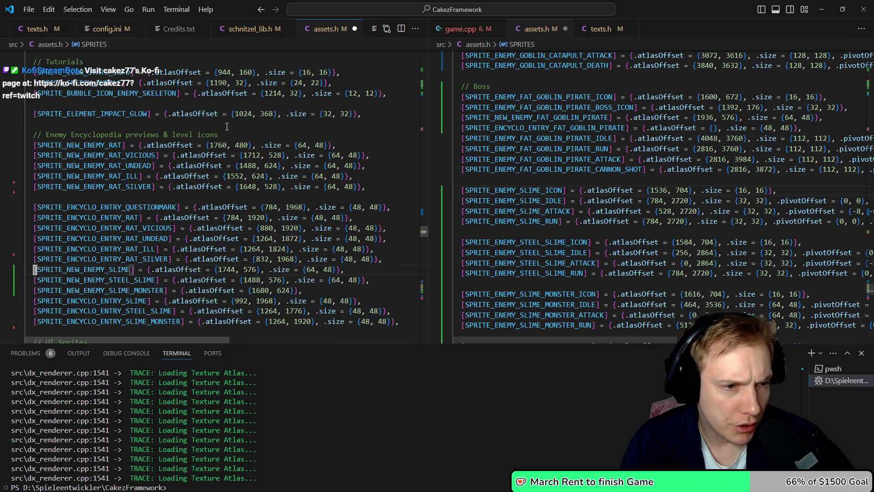
{"action": "key", "text": "shift+v"}
{"action": "key", "text": "j"}
{"action": "key", "text": "j"}
{"action": "key", "text": "j"}
{"action": "key", "text": "y"}
Paste the slime lines into the SPRITES slime group as icon, NEW_ENEMY, then ENCYCLO_ENTRY
{"action": "key", "text": "ctrl+s"}
{"action": "key", "text": "ctrl+o"}
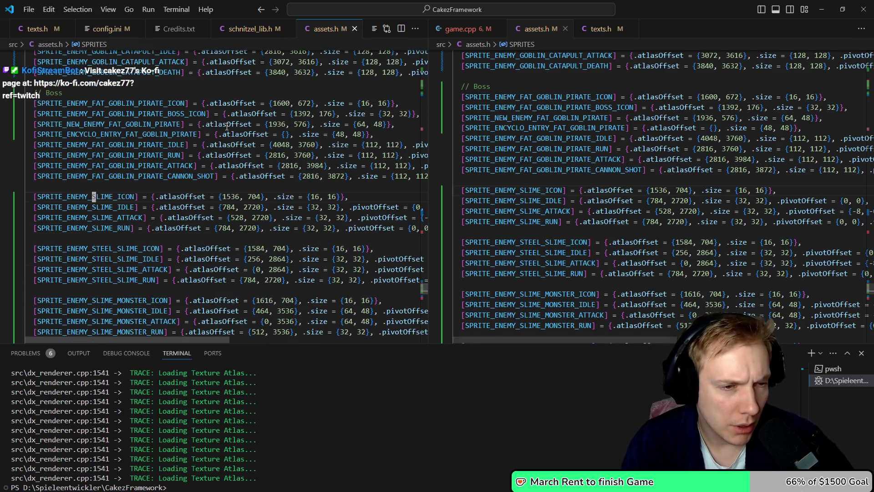
{"action": "key", "text": "j"}
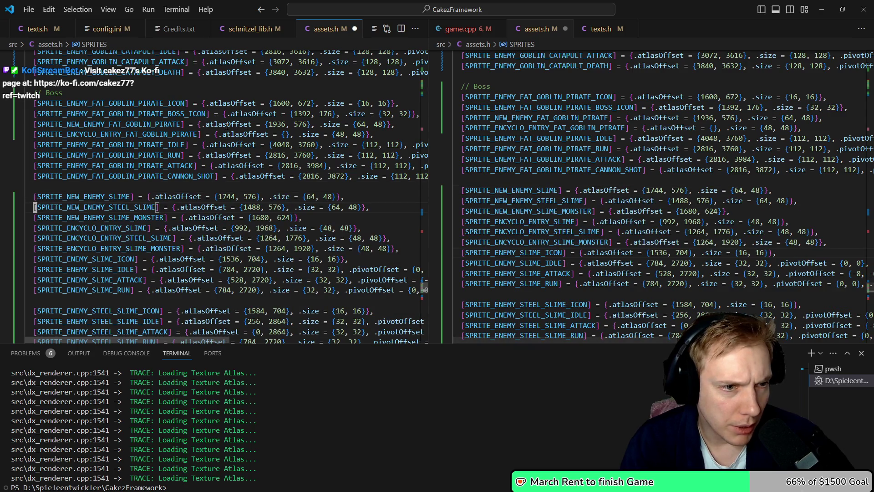
{"action": "key", "text": "shift+p"}
{"action": "key", "text": "j"}
{"action": "key", "text": "j"}
{"action": "key", "text": "j"}
{"action": "key", "text": "d"}
{"action": "key", "text": "d"}
{"action": "key", "text": "j"}
{"action": "key", "text": "p"}
{"action": "key", "text": "k"}
{"action": "key", "text": "k"}
{"action": "key", "text": "k"}
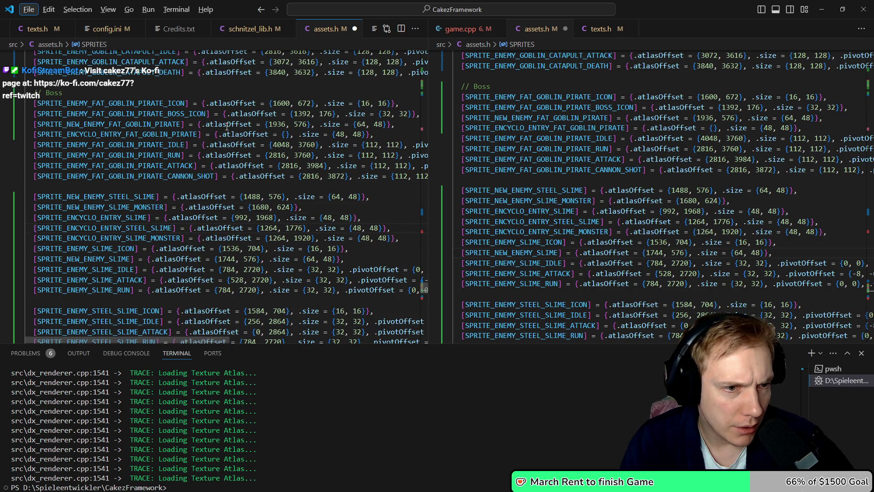
{"action": "key", "text": "alt+Down"}
{"action": "key", "text": "alt+Down"}
{"action": "key", "text": "alt+Down"}
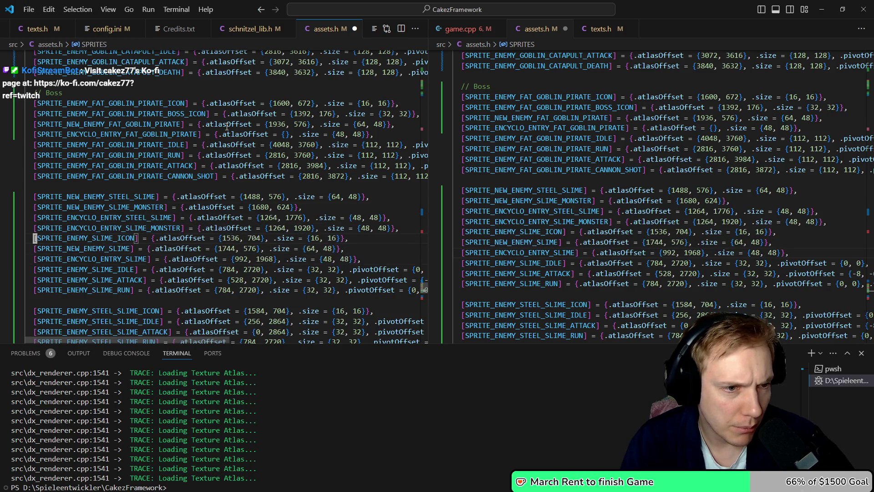
Move the four steel and monster slime lines into the steel slime group and cut the two encyclopedia lines
{"action": "key", "text": "shift+v"}
{"action": "key", "text": "k"}
{"action": "key", "text": "k"}
{"action": "key", "text": "k"}
{"action": "key", "text": "d"}
{"action": "key", "text": "j"}
{"action": "key", "text": "j"}
{"action": "key", "text": "j"}
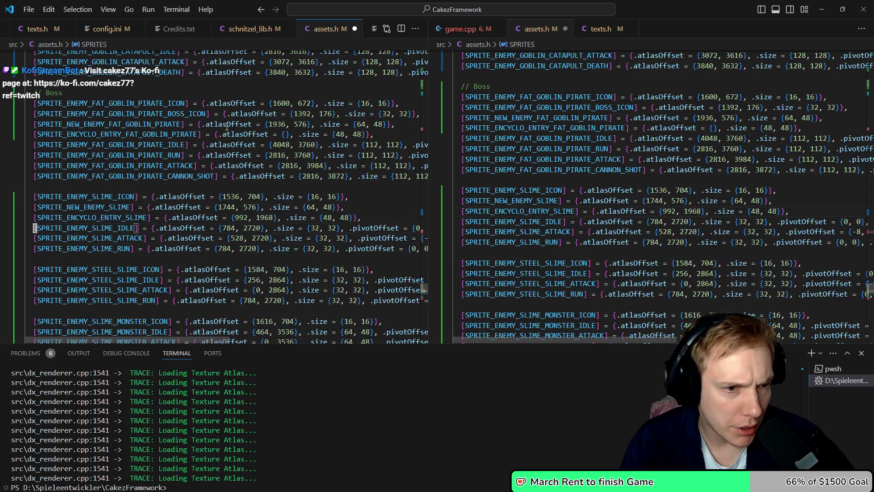
{"action": "key", "text": "p"}
{"action": "key", "text": "j"}
{"action": "key", "text": "j"}
{"action": "key", "text": "shift+v"}
{"action": "key", "text": "j"}
{"action": "key", "text": "d"}
{"action": "key", "text": "alt+Up"}
{"action": "key", "text": "alt+Up"}
{"action": "key", "text": "j"}
{"action": "key", "text": "j"}
{"action": "key", "text": "j"}
{"action": "key", "text": "j"}
{"action": "key", "text": "j"}
{"action": "key", "text": "j"}
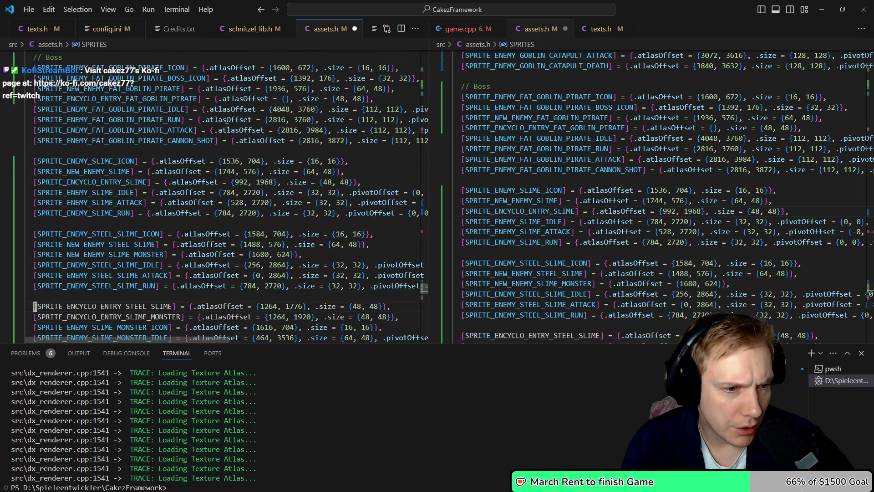
Paste the two encyclopedia lines under the slime monster icon in SPRITES
{"action": "key", "text": "p"}
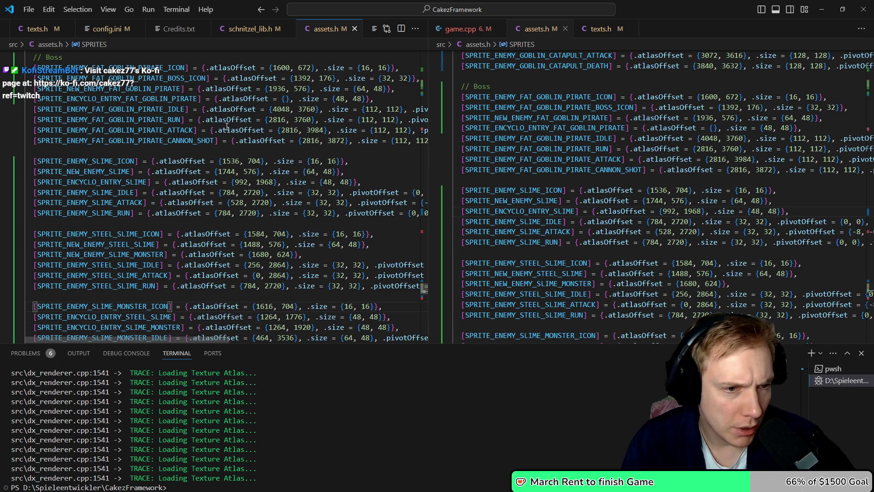
{"action": "key", "text": "g"}
{"action": "key", "text": "g"}
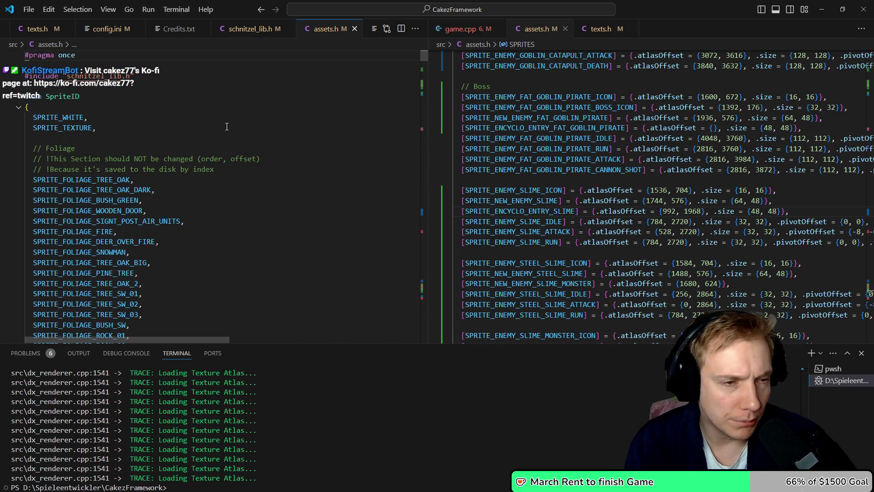
{"action": "key", "text": "ctrl+o"}
Bring the troll sprite IDs into view and show game.cpp in the right editor
{"action": "key", "text": "j"}
{"action": "key", "text": "j"}
{"action": "key", "text": "j"}
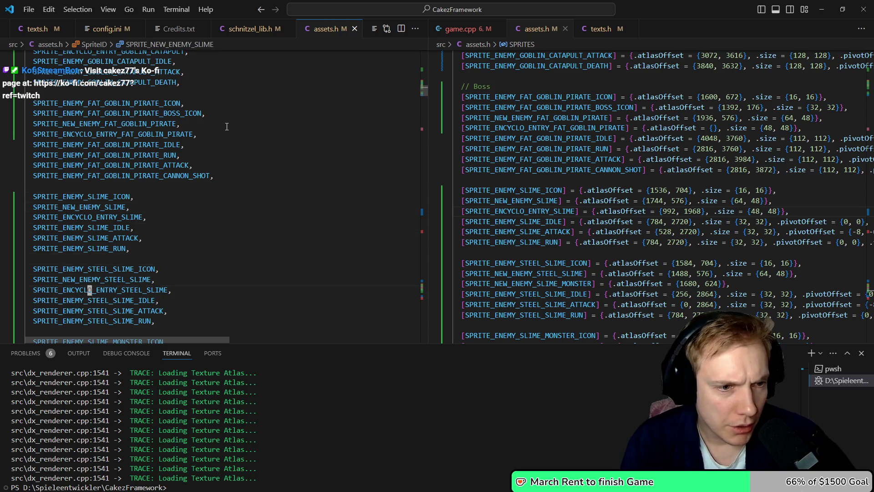
{"action": "key", "text": "j"}
{"action": "key", "text": "j"}
{"action": "key", "text": "j"}
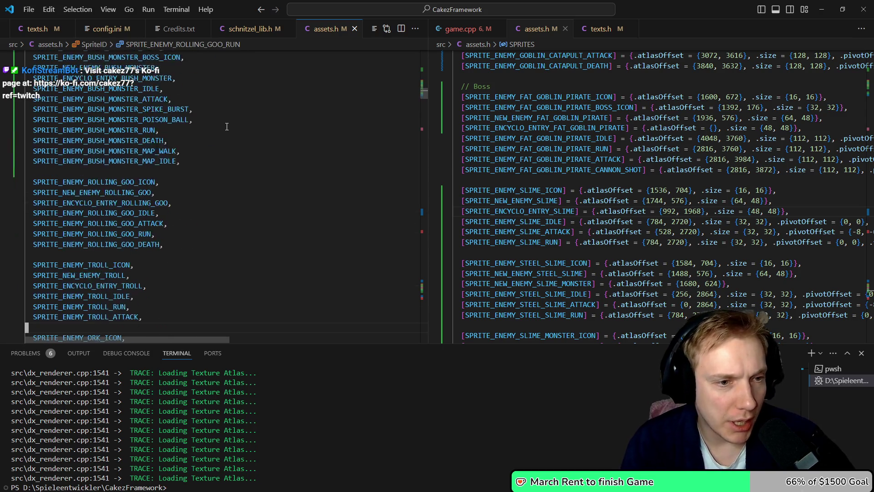
{"action": "key", "text": "k"}
{"action": "key", "text": "k"}
{"action": "key", "text": "k"}
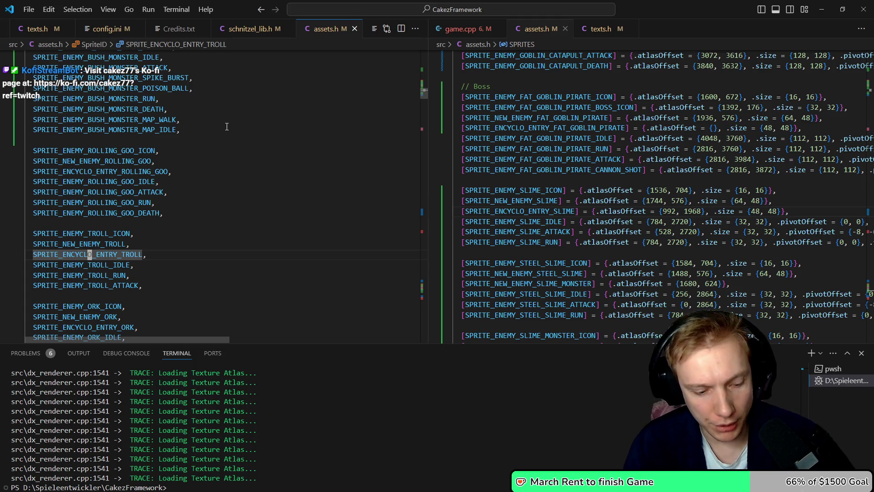
{"action": "key", "text": "ctrl+2"}
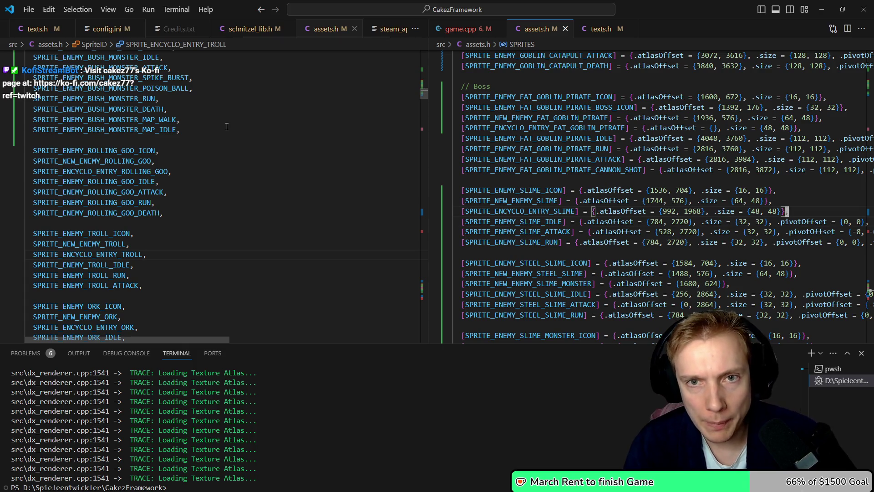
{"action": "key", "text": "ctrl+Tab"}
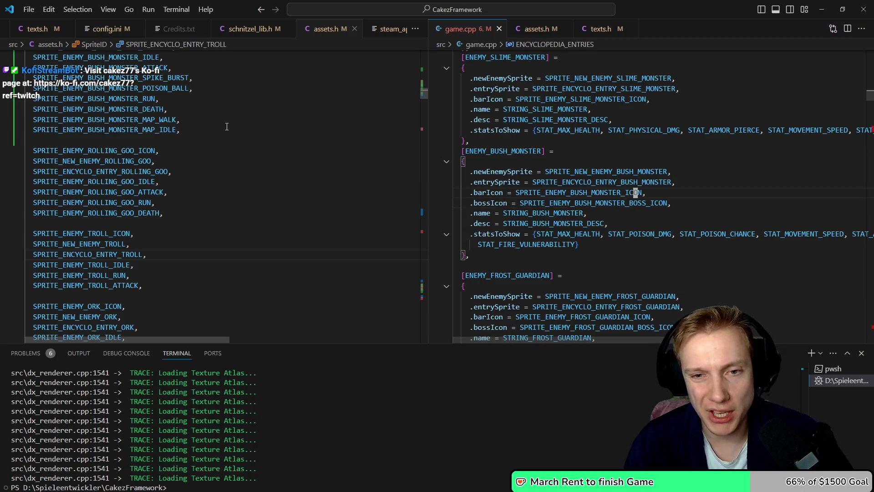
Unfold the ENEMY_STEEL_SLIME entry and remove the blank line above ENEMY_FROST_GUARDIAN
{"action": "key", "text": "Up"}
{"action": "key", "text": "Up"}
{"action": "key", "text": "Up"}
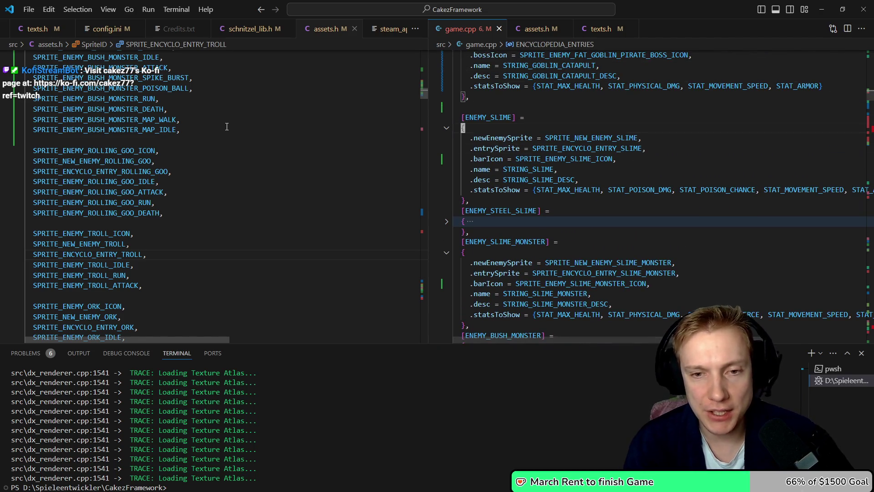
{"action": "key", "text": "Down"}
{"action": "key", "text": "Down"}
{"action": "key", "text": "Down"}
{"action": "key", "text": "End"}
{"action": "key", "text": "Up"}
{"action": "key", "text": "Up"}
{"action": "key", "text": "Up"}
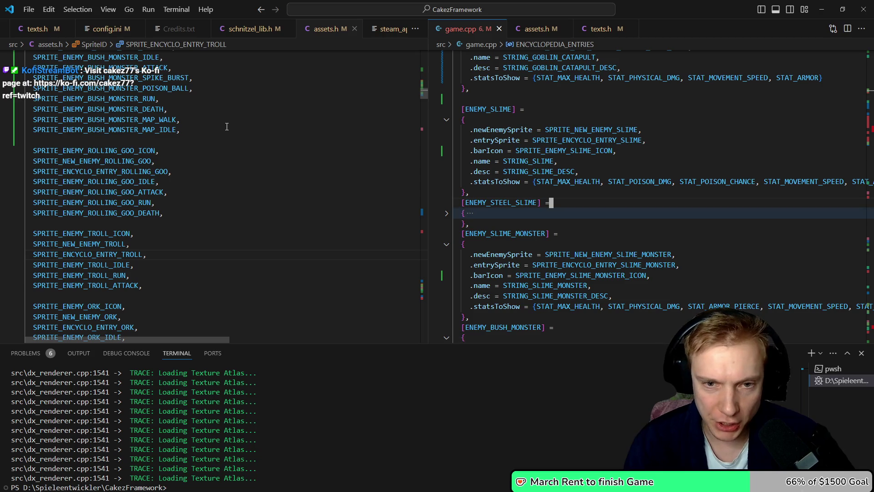
{"action": "key", "text": "ctrl+shift+bracketright"}
{"action": "key", "text": "Down"}
{"action": "key", "text": "Down"}
{"action": "key", "text": "Down"}
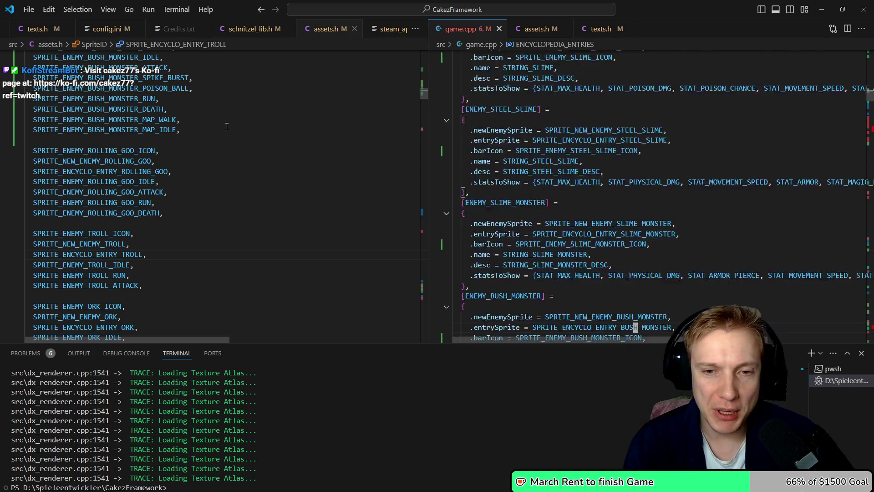
{"action": "key", "text": "Down"}
{"action": "key", "text": "Down"}
{"action": "key", "text": "Down"}
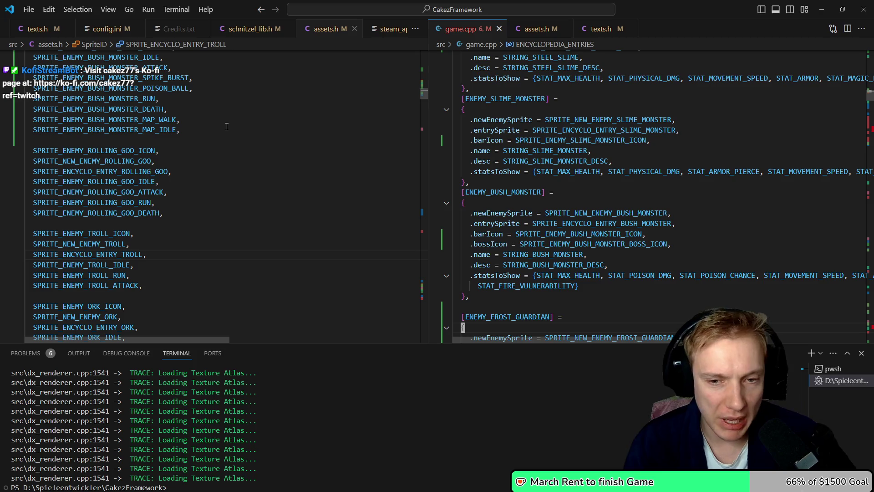
{"action": "key", "text": "End"}
{"action": "key", "text": "Left"}
{"action": "key", "text": "Up"}
{"action": "key", "text": "Up"}
{"action": "key", "text": "Up"}
{"action": "key", "text": "Home"}
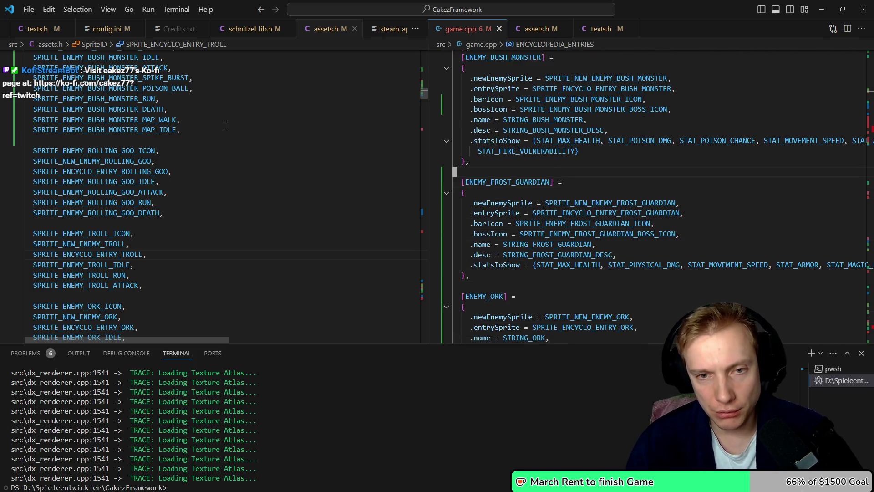
{"action": "key", "text": "BackSpace"}
{"action": "key", "text": "Down"}
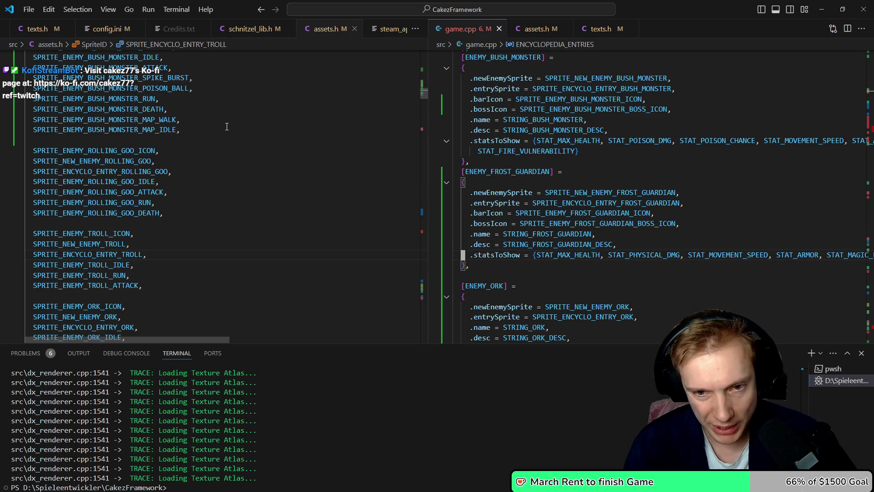
Adjust the blank lines around the bush monster and ENEMY_FROST_GUARDIAN entries
{"action": "key", "text": "Down"}
{"action": "key", "text": "Down"}
{"action": "key", "text": "Down"}
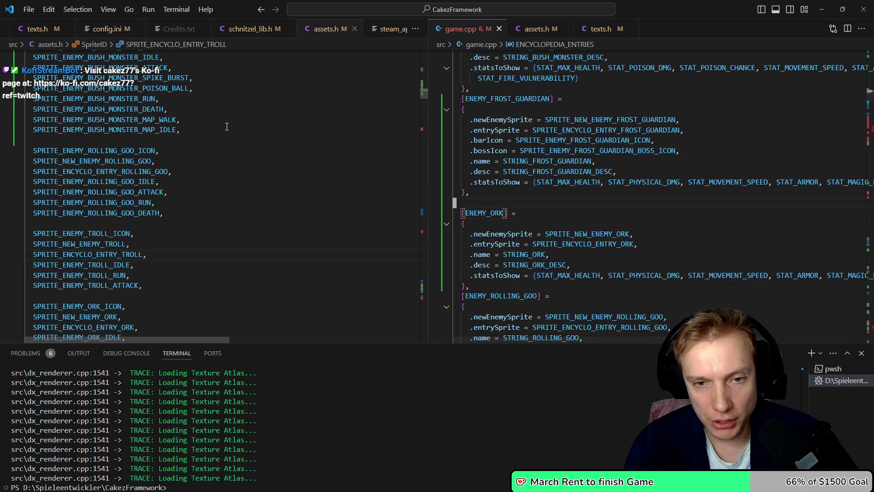
{"action": "key", "text": "Up"}
{"action": "key", "text": "Up"}
{"action": "key", "text": "Up"}
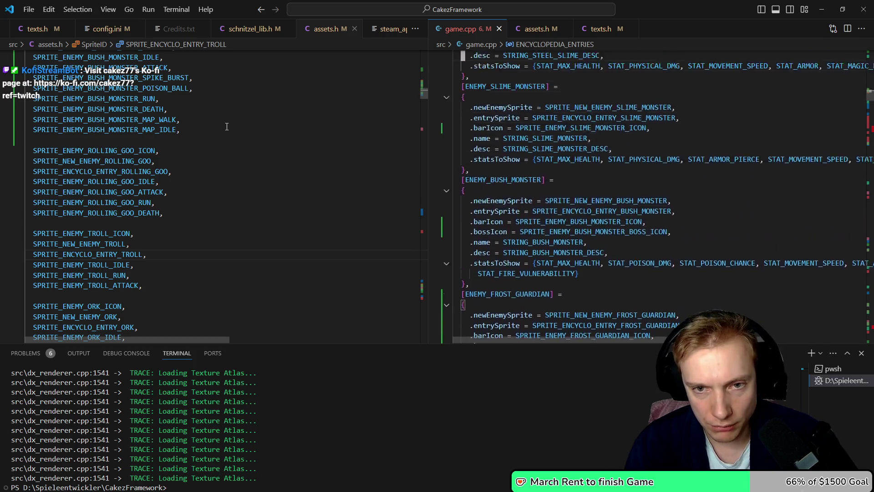
{"action": "key", "text": "Down"}
{"action": "key", "text": "Down"}
{"action": "key", "text": "Down"}
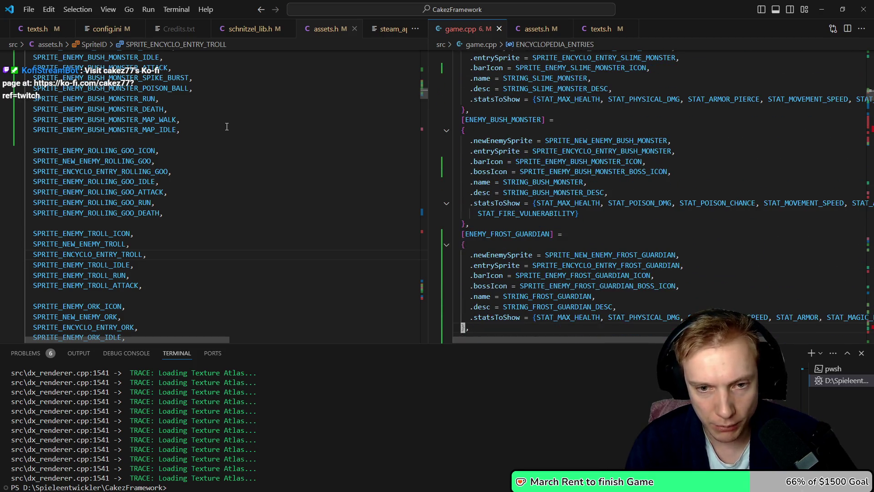
{"action": "key", "text": "Return"}
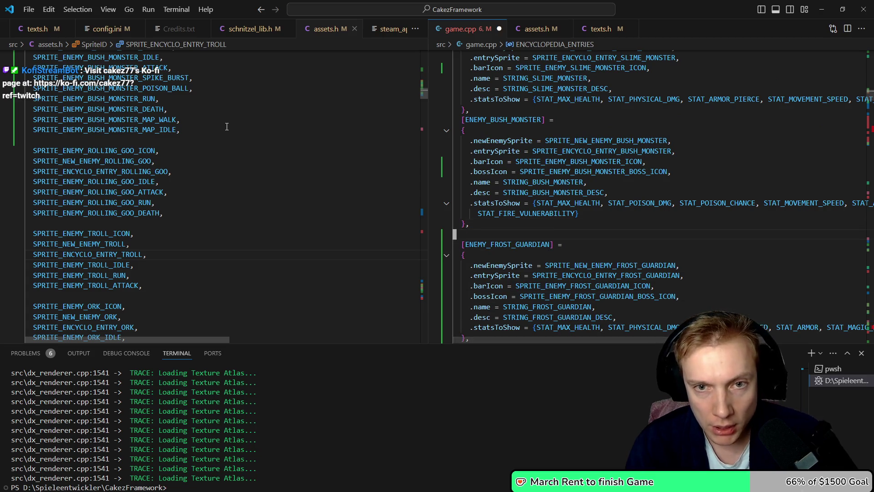
{"action": "key", "text": "Up"}
{"action": "key", "text": "Up"}
{"action": "key", "text": "Up"}
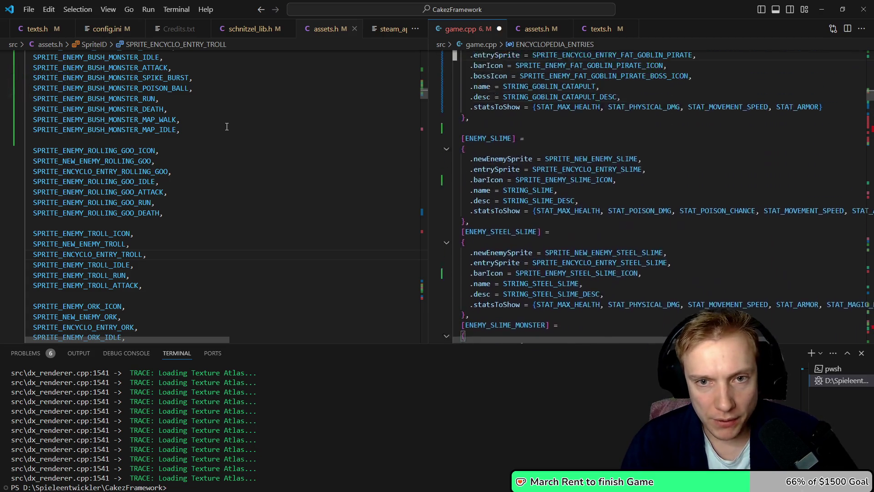
{"action": "key", "text": "Up"}
{"action": "key", "text": "Up"}
{"action": "key", "text": "Up"}
{"action": "key", "text": "Down"}
{"action": "key", "text": "Down"}
{"action": "key", "text": "Down"}
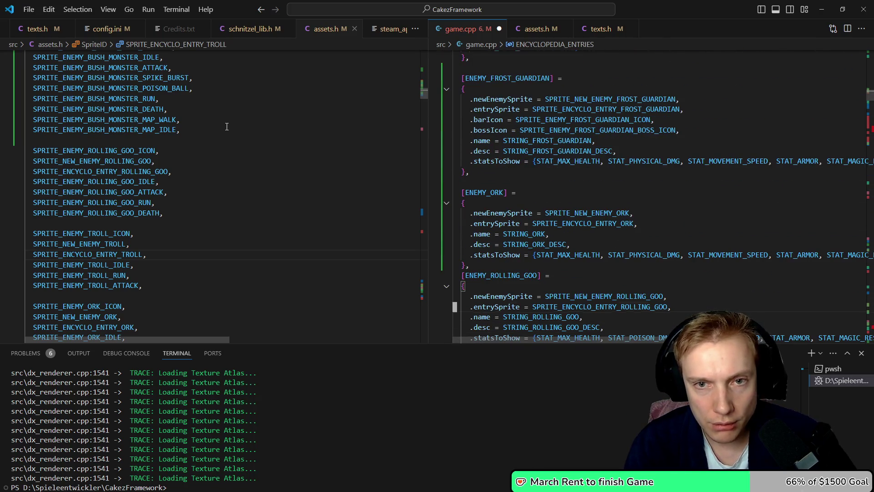
{"action": "key", "text": "Up"}
{"action": "key", "text": "Up"}
{"action": "key", "text": "Up"}
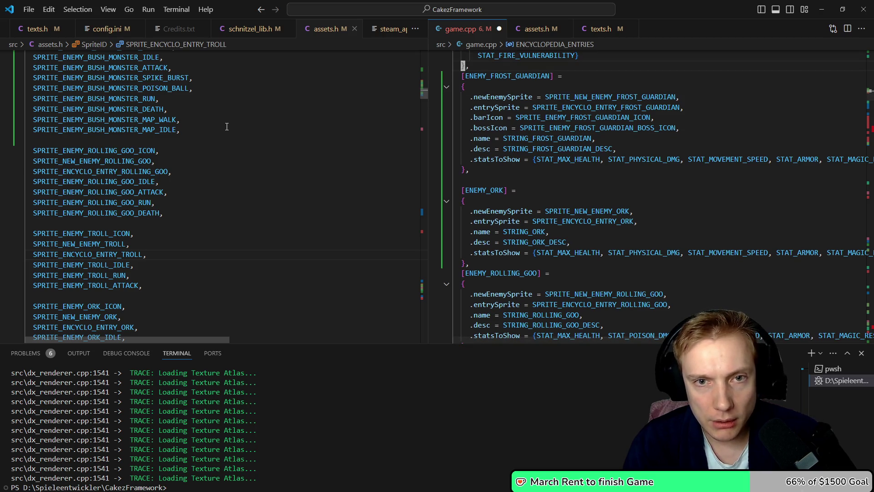
{"action": "key", "text": "Return"}
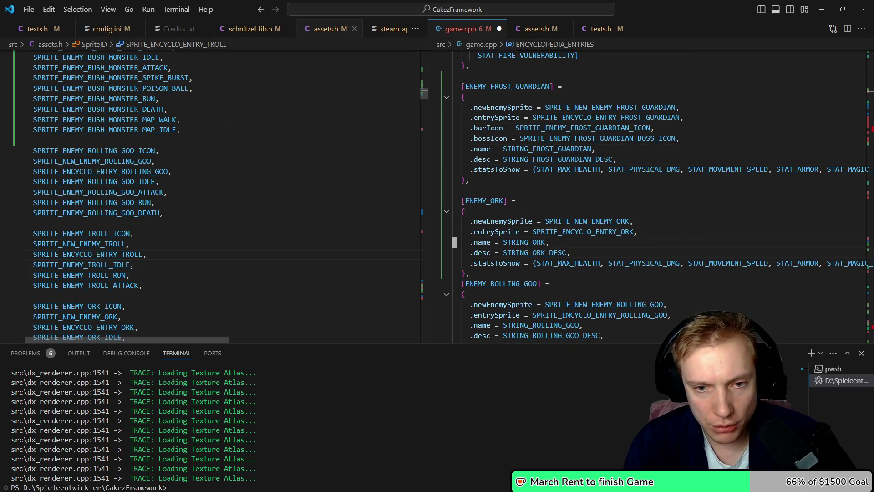
Move the ENEMY_ROLLING_GOO entry to right after ENEMY_BUSH_MONSTER
{"action": "key", "text": "shift+Down"}
{"action": "key", "text": "shift+Down"}
{"action": "key", "text": "shift+Down"}
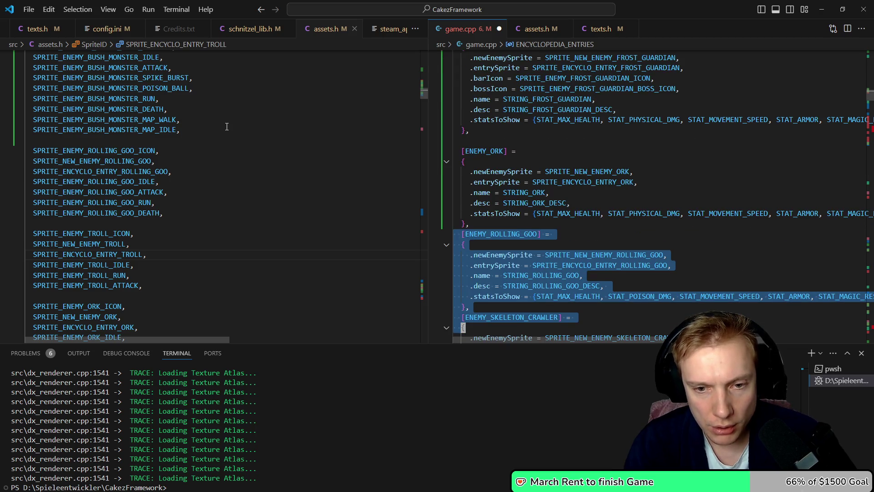
{"action": "key", "text": "ctrl+x"}
{"action": "key", "text": "Up"}
{"action": "key", "text": "Up"}
{"action": "key", "text": "Up"}
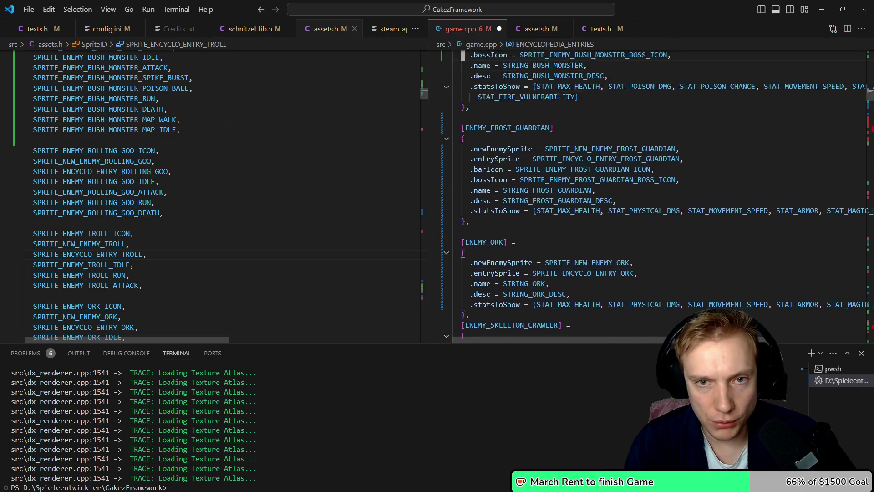
{"action": "key", "text": "Down"}
{"action": "key", "text": "Down"}
{"action": "key", "text": "Down"}
{"action": "key", "text": "ctrl+v"}
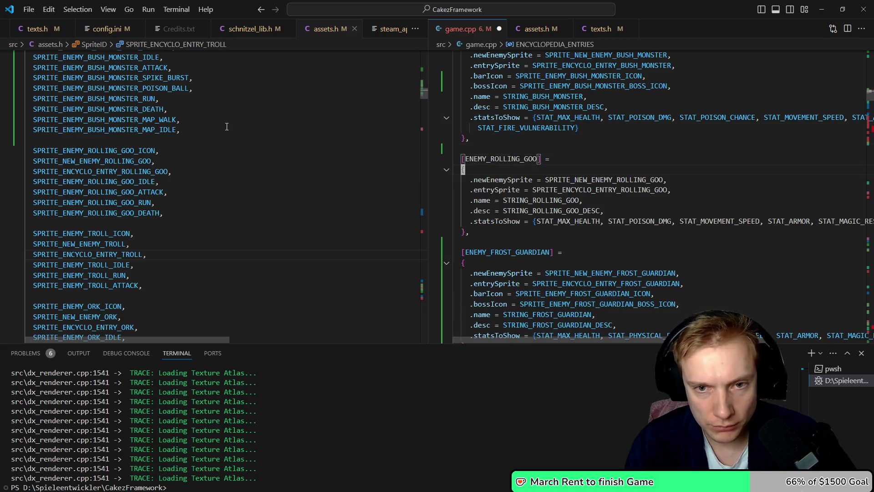
Move the ENEMY_ORK entry above ENEMY_ROLLING_GOO
{"action": "key", "text": "Down"}
{"action": "key", "text": "Down"}
{"action": "key", "text": "Down"}
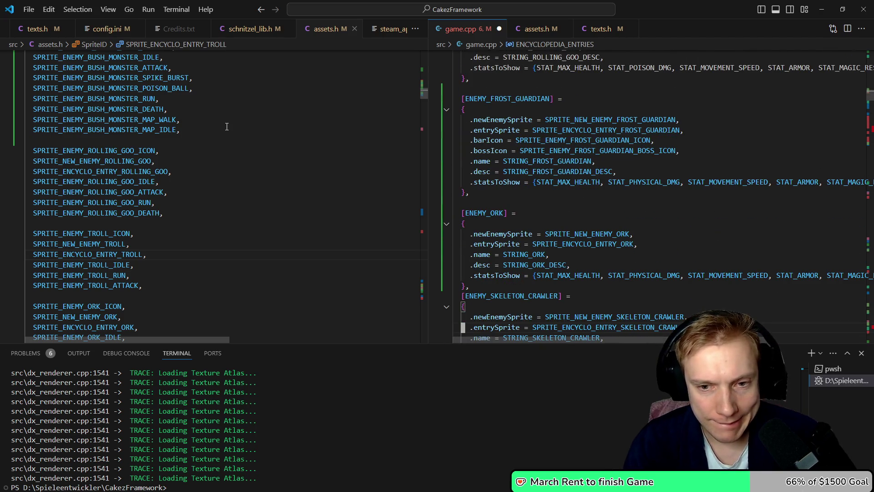
{"action": "key", "text": "Down"}
{"action": "key", "text": "shift+Up"}
{"action": "key", "text": "shift+Up"}
{"action": "key", "text": "shift+Up"}
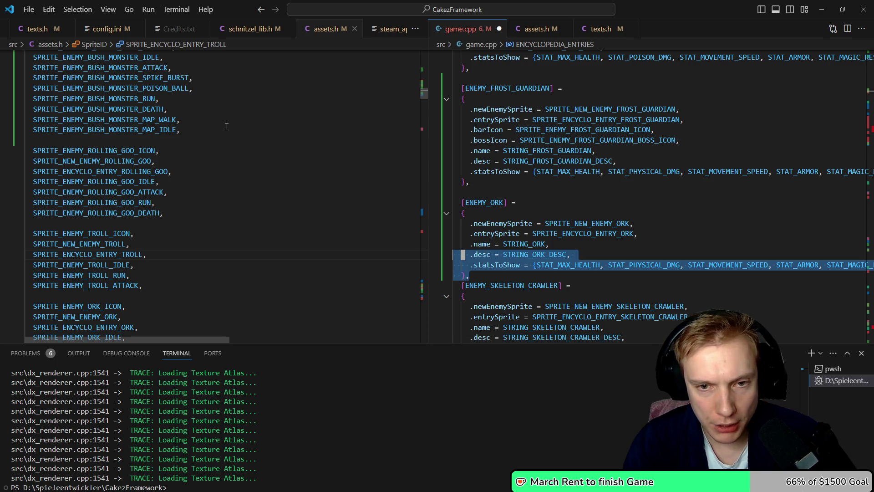
{"action": "key", "text": "Delete"}
{"action": "key", "text": "Up"}
{"action": "key", "text": "Up"}
{"action": "key", "text": "Up"}
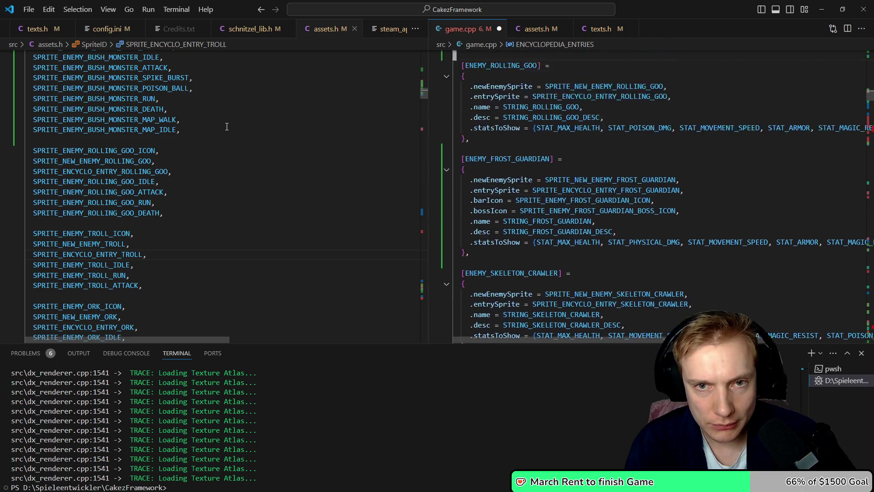
{"action": "key", "text": "Down"}
{"action": "key", "text": "Down"}
{"action": "key", "text": "Down"}
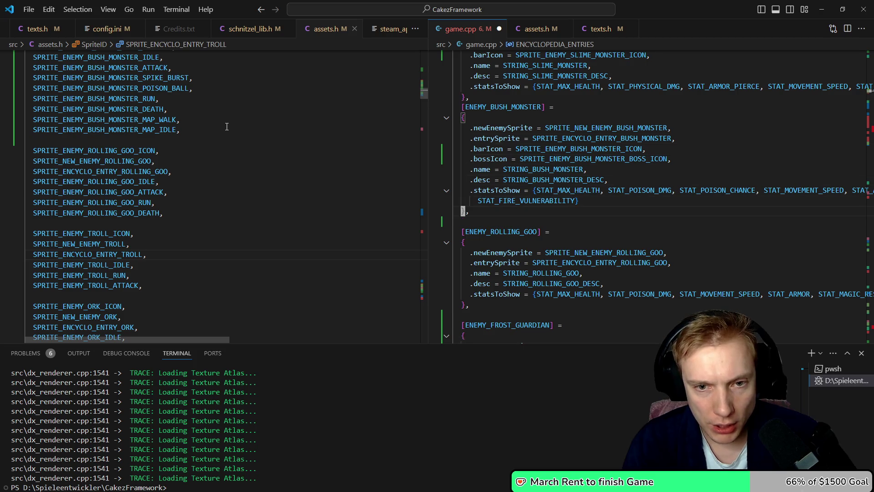
{"action": "key", "text": "ctrl+v"}
{"action": "key", "text": "Down"}
{"action": "key", "text": "Left"}
{"action": "key", "text": "Left"}
Go to SPRITE_NEW_ENEMY_ORK's definition and select the ork icon and entry IDs
{"action": "key", "text": "F12"}
{"action": "key", "text": "Up"}
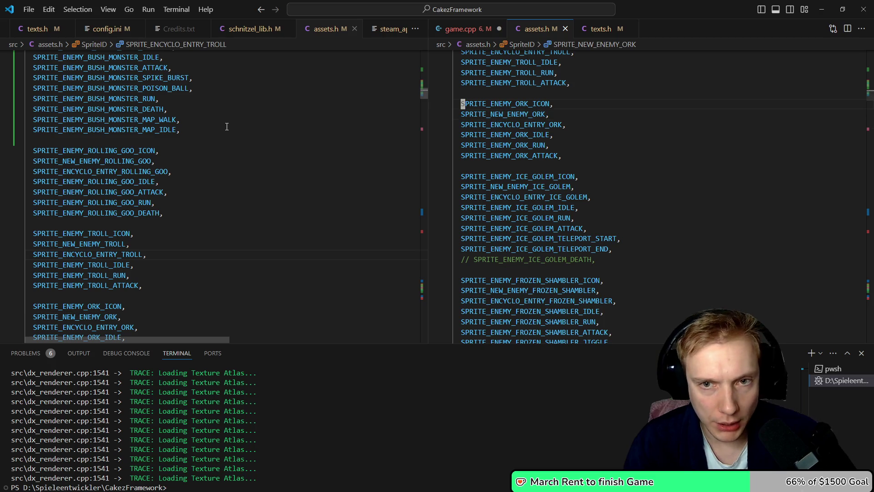
{"action": "key", "text": "Home"}
{"action": "key", "text": "shift+Down"}
{"action": "key", "text": "shift+Down"}
{"action": "key", "text": "shift+End"}
Find the ORK_ICON entries in assets.h's SPRITES array, with game.cpp back on the right
{"action": "key", "text": "ctrl+1"}
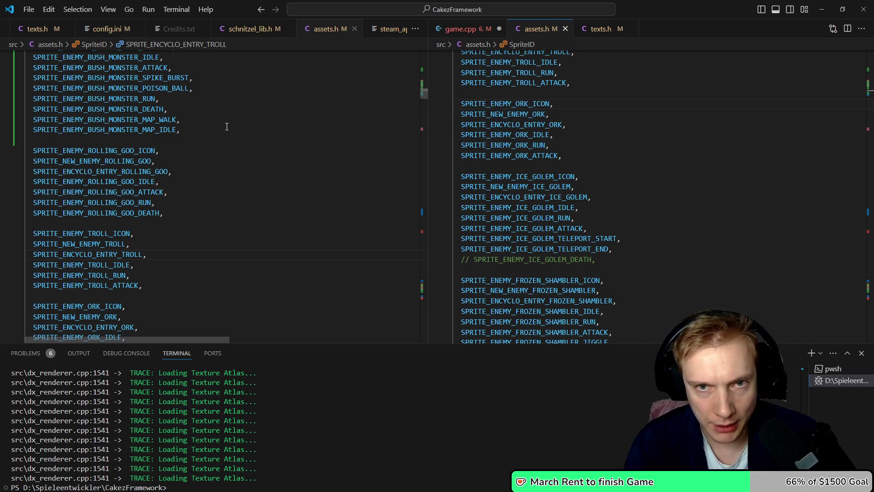
{"action": "key", "text": "ctrl+Tab"}
{"action": "key", "text": "Escape"}
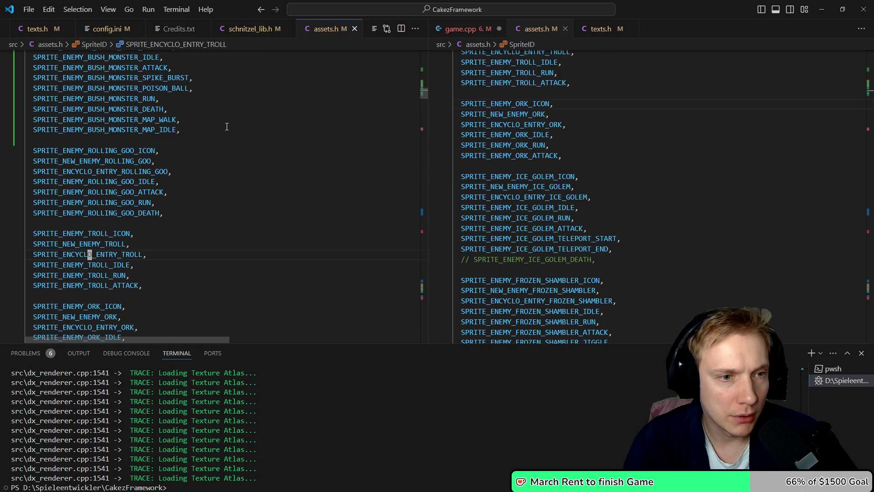
{"action": "type", "text": "/ORK_ICON"}
{"action": "key", "text": "Return"}
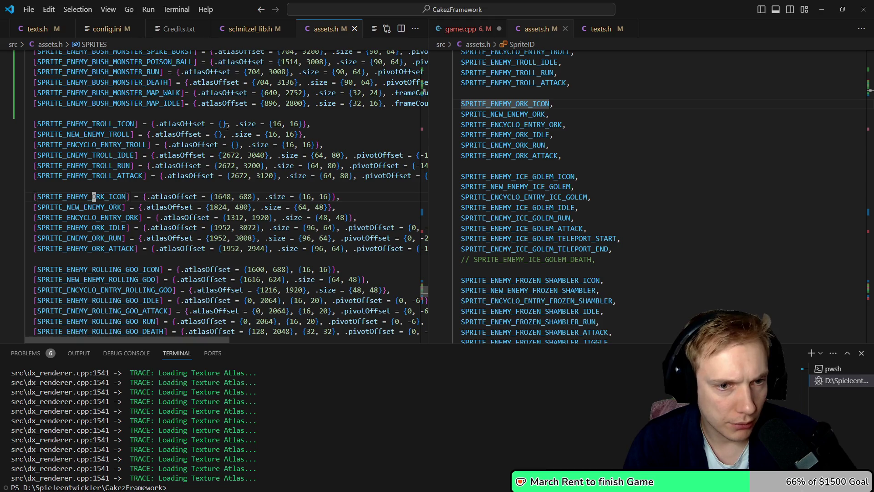
{"action": "key", "text": "j"}
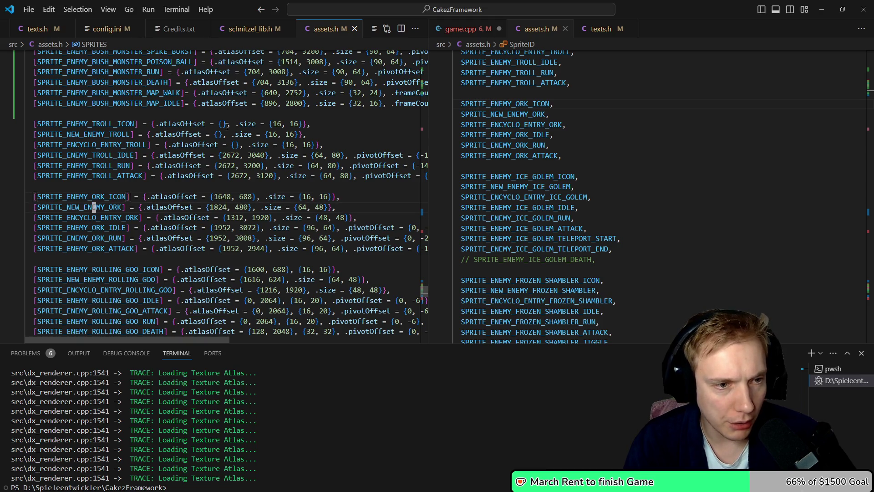
{"action": "key", "text": "j"}
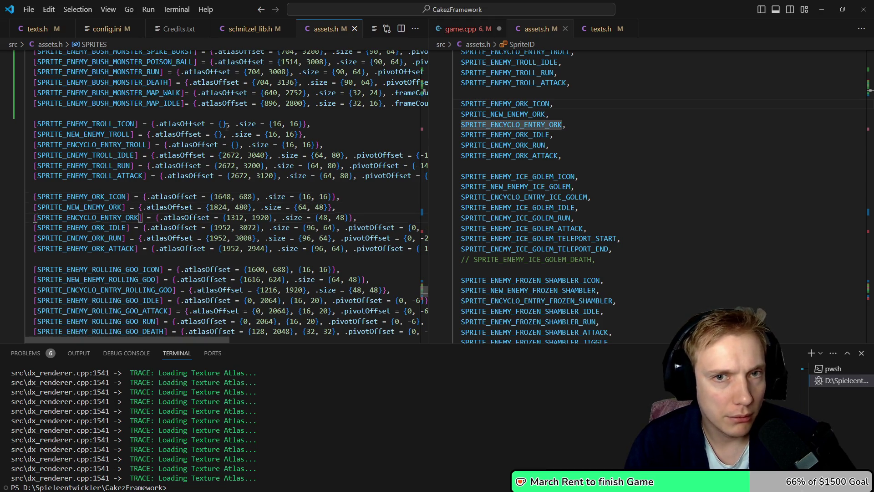
{"action": "key", "text": "ctrl+Tab"}
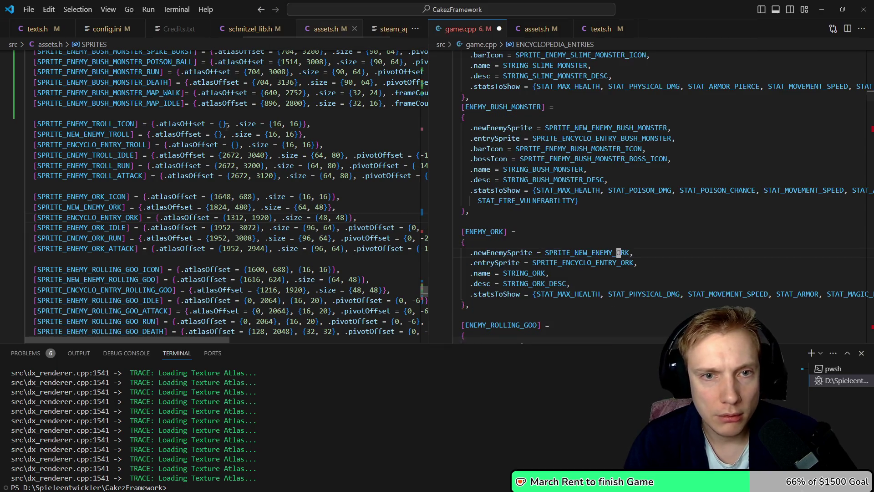
Add '.barIcon = SPRITE_ENEMY_ORK_ICON,' to the ENEMY_ORK entry using autocomplete, then save
{"action": "type", "text": "o.i"}
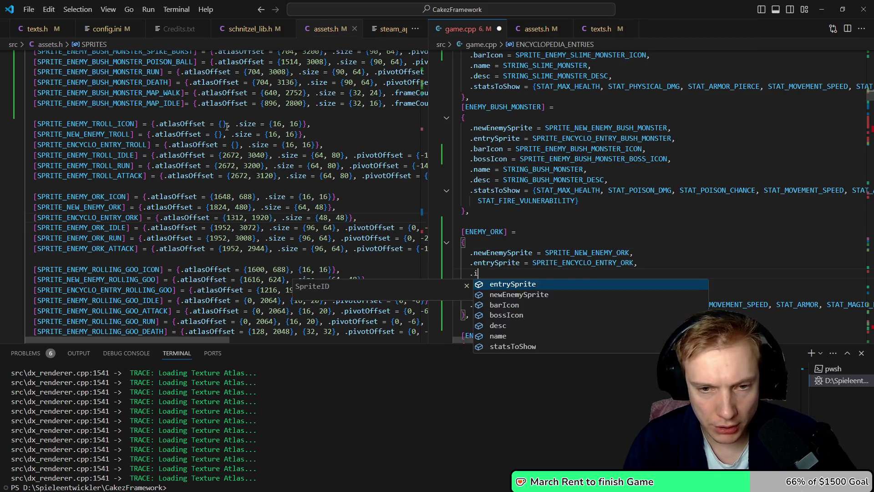
{"action": "key", "text": "Tab"}
{"action": "type", "text": "= "}
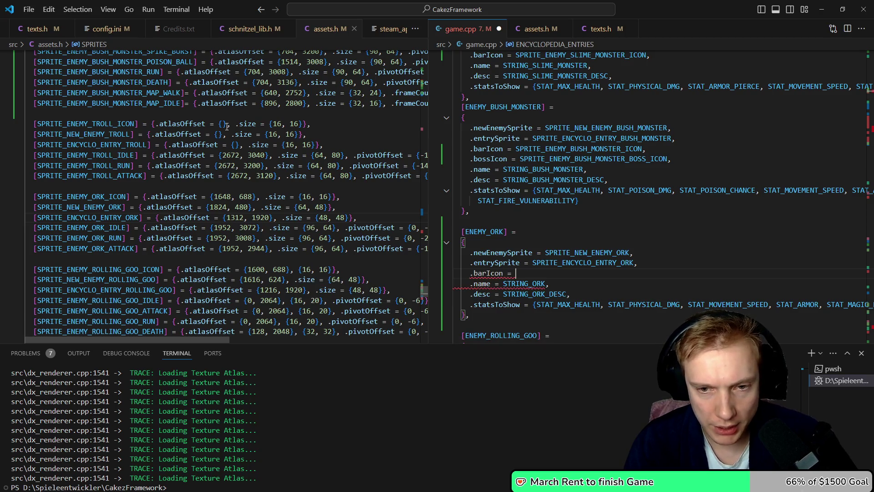
{"action": "type", "text": "sprite_"}
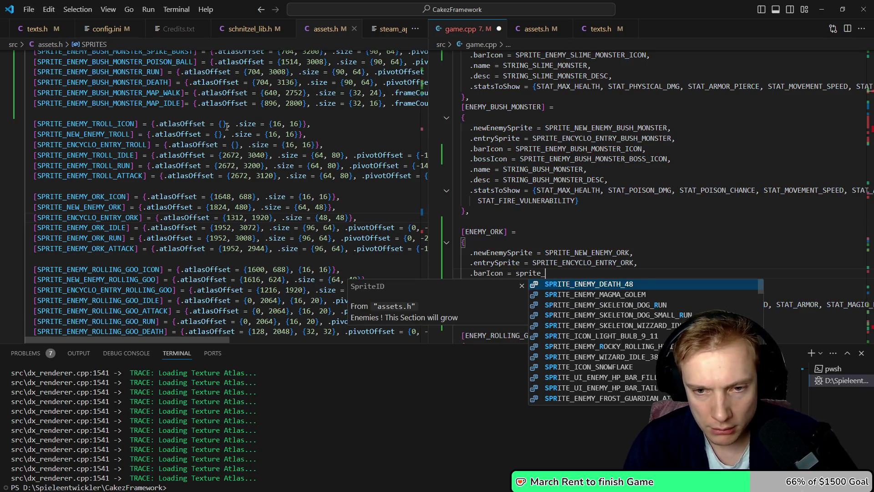
{"action": "type", "text": "oric"}
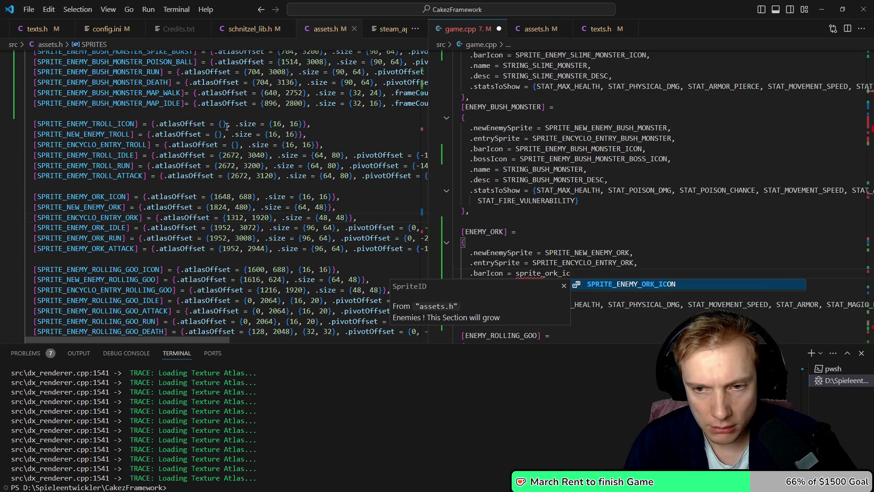
{"action": "key", "text": "Tab"}
{"action": "type", "text": ","}
{"action": "key", "text": "ctrl+s"}
Bring game.cpp into the left group and jump to the skeleton crawler barIcon error
{"action": "left_click", "coordinate": [227, 126]}
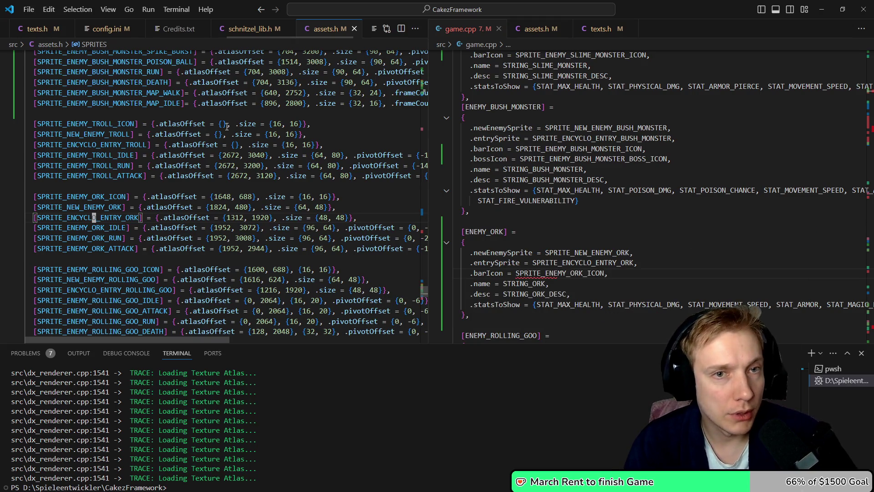
{"action": "key", "text": "ctrl+Tab"}
{"action": "key", "text": "F8"}
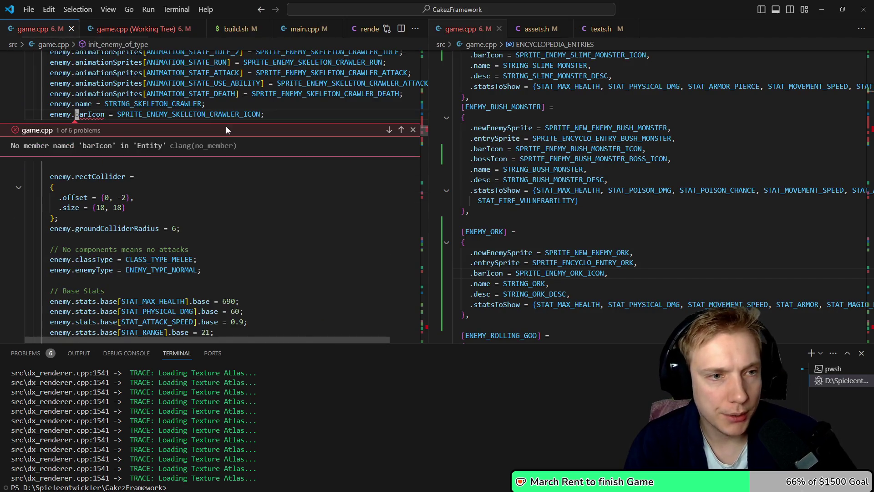
Close the error peek and fold the ENEMY_BUSH_MONSTER case block
{"action": "key", "text": "Escape"}
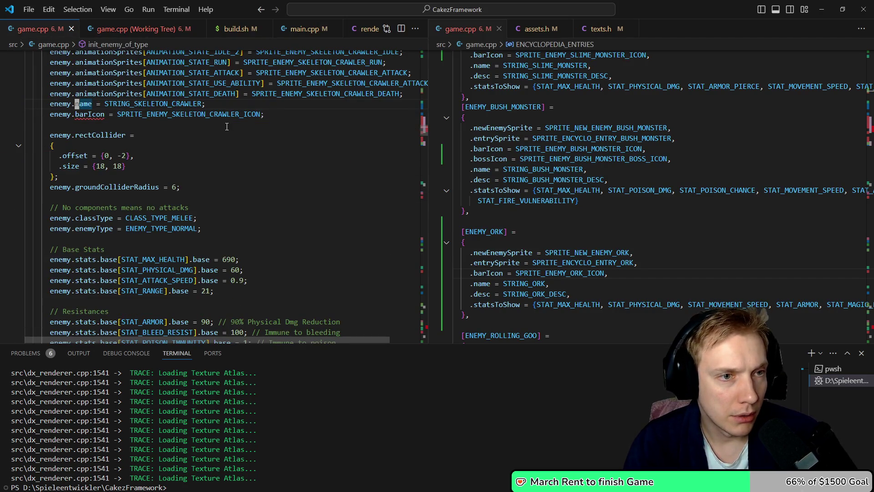
{"action": "key", "text": "Up"}
{"action": "key", "text": "Up"}
{"action": "key", "text": "Up"}
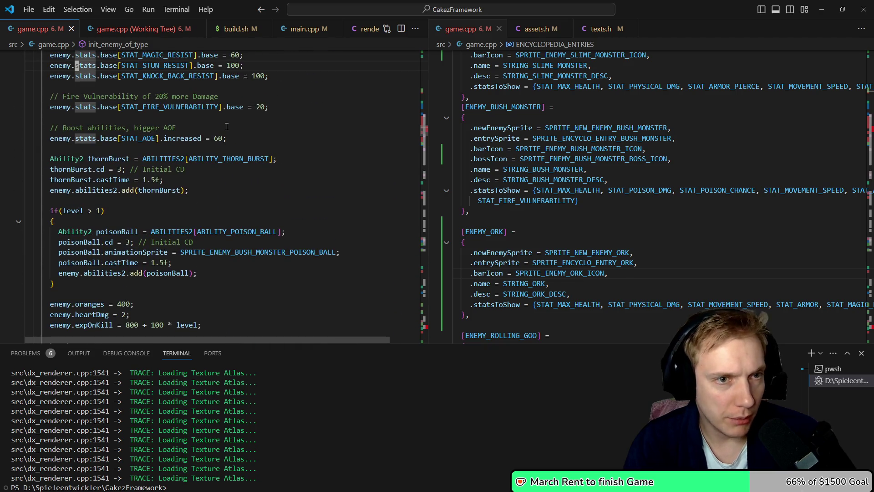
{"action": "key", "text": "Down"}
{"action": "key", "text": "Down"}
{"action": "key", "text": "Down"}
{"action": "key", "text": "Down"}
{"action": "key", "text": "Down"}
{"action": "key", "text": "Down"}
{"action": "key", "text": "Up"}
{"action": "key", "text": "Up"}
{"action": "key", "text": "Up"}
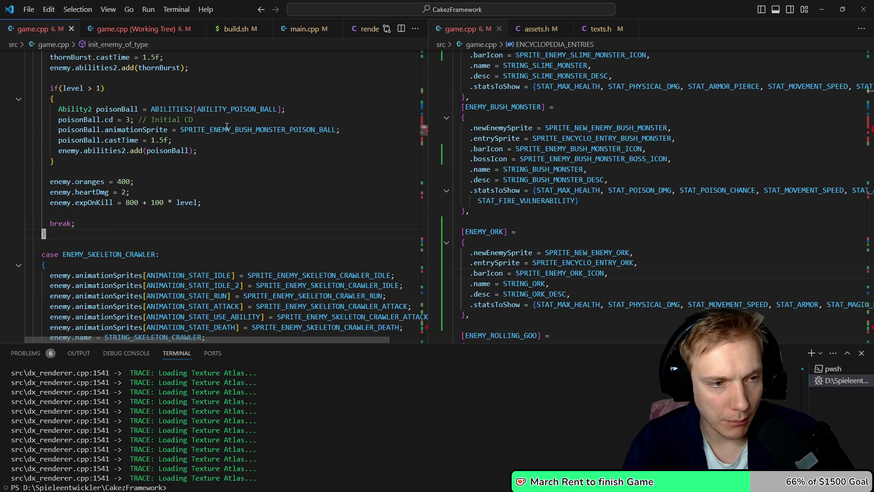
{"action": "key", "text": "ctrl+shift+backslash"}
{"action": "key", "text": "ctrl+shift+bracketleft"}
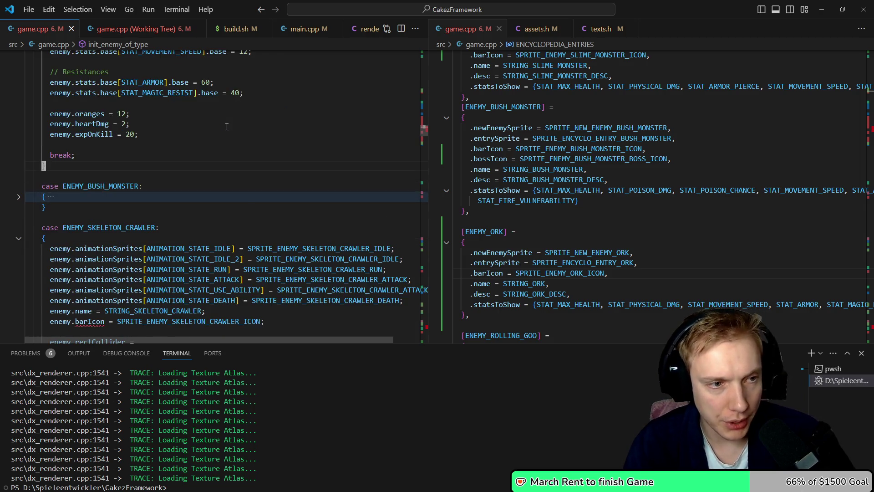
Fold the slime monster, steel slime, ENEMY_SLIME and ENEMY_ROLLING_GOO case blocks
{"action": "key", "text": "ctrl+shift+backslash"}
{"action": "key", "text": "ctrl+shift+bracketleft"}
{"action": "key", "text": "ctrl+shift+backslash"}
{"action": "key", "text": "ctrl+shift+bracketleft"}
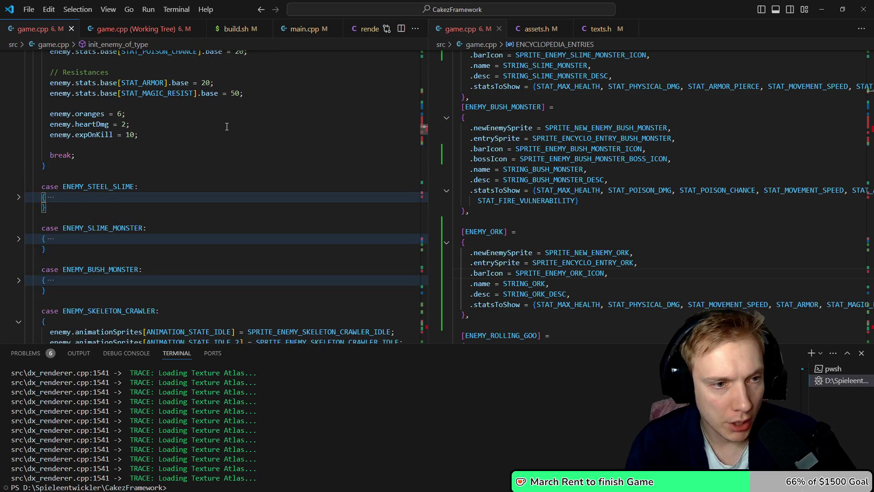
{"action": "key", "text": "ctrl+shift+backslash"}
{"action": "key", "text": "ctrl+shift+bracketleft"}
{"action": "key", "text": "ctrl+shift+backslash"}
{"action": "key", "text": "ctrl+shift+bracketleft"}
Move the folded ENEMY_FROST_GUARDIAN case so it sits after the bush monster case
{"action": "key", "text": "ctrl+shift+backslash"}
{"action": "key", "text": "ctrl+shift+bracketleft"}
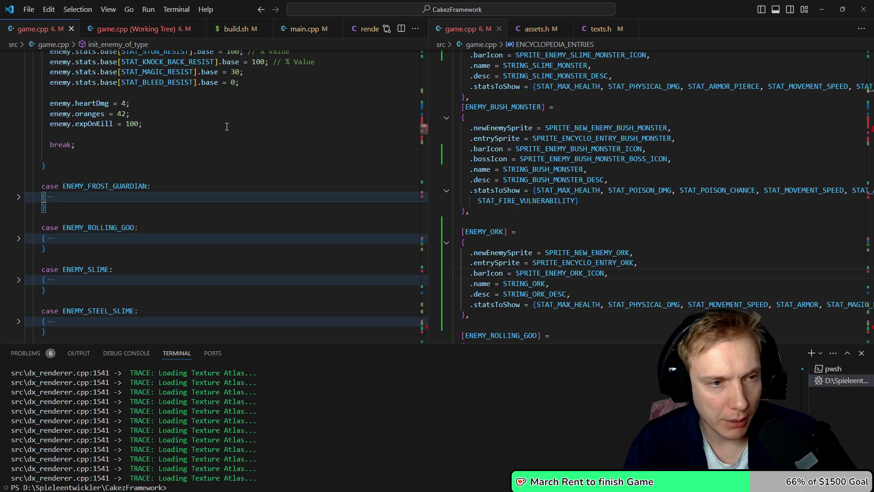
{"action": "key", "text": "Up"}
{"action": "key", "text": "End"}
{"action": "key", "text": "shift+Home"}
{"action": "key", "text": "ctrl+shift+k"}
{"action": "key", "text": "BackSpace"}
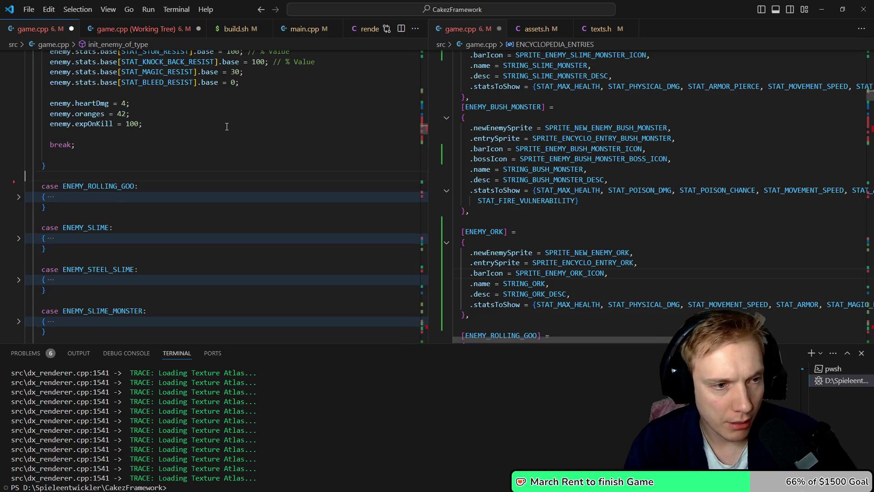
{"action": "key", "text": "Down"}
{"action": "key", "text": "Down"}
{"action": "key", "text": "Down"}
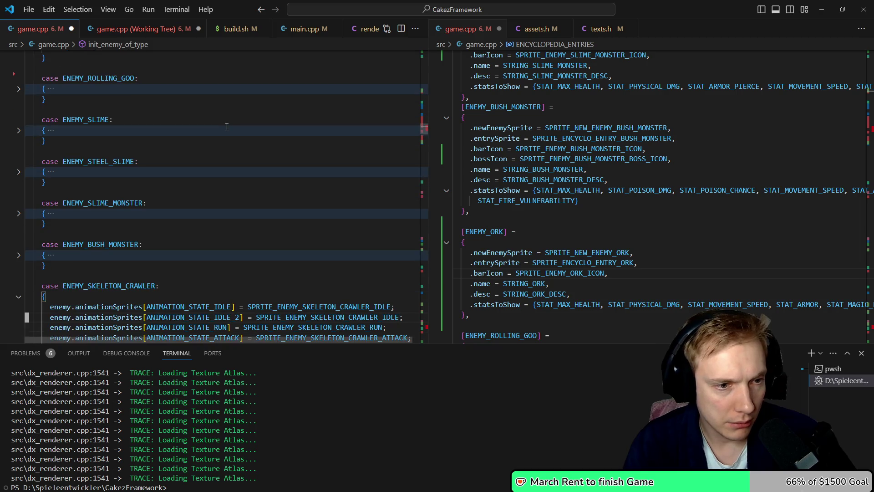
{"action": "key", "text": "ctrl+v"}
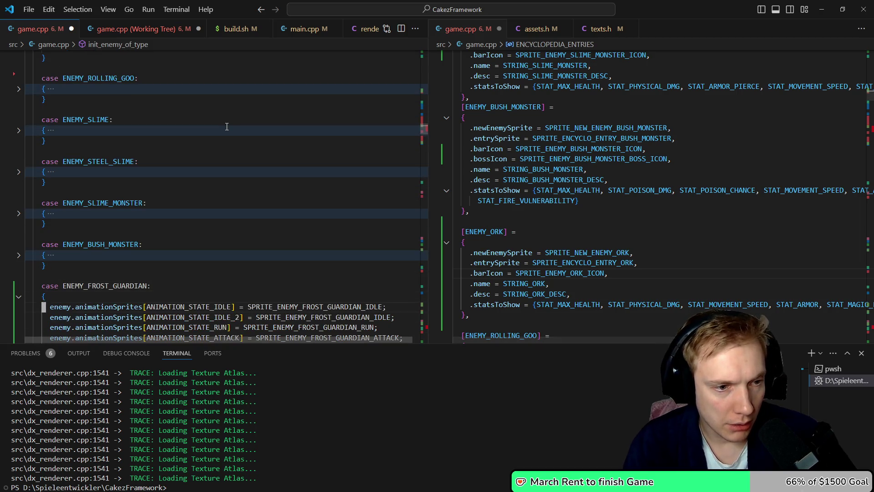
Fold the frost guardian, skeleton crawler, vicious crawler, ENEMY_SKELETON and SKELETON_BONER cases
{"action": "key", "text": "ctrl+shift+bracketleft"}
{"action": "key", "text": "Down"}
{"action": "key", "text": "Down"}
{"action": "key", "text": "Down"}
{"action": "key", "text": "ctrl+shift+bracketleft"}
{"action": "key", "text": "Down"}
{"action": "key", "text": "Down"}
{"action": "key", "text": "Down"}
{"action": "key", "text": "Down"}
{"action": "key", "text": "Down"}
{"action": "key", "text": "Down"}
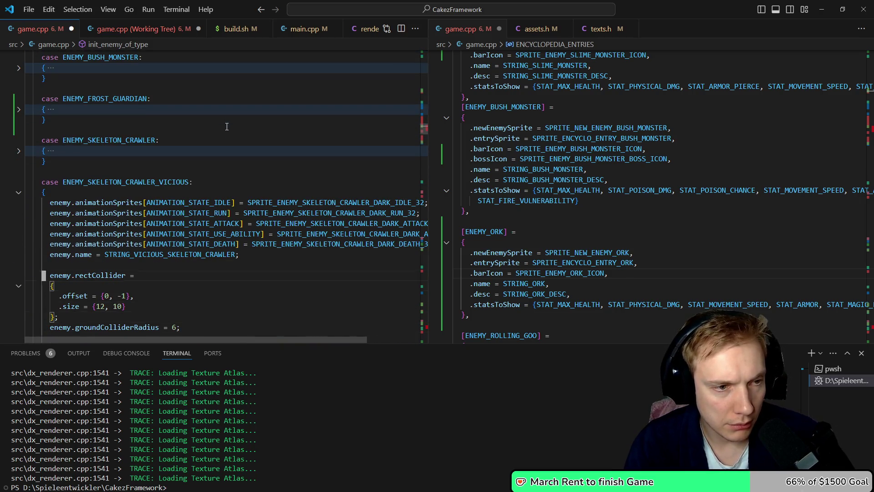
{"action": "key", "text": "ctrl+shift+bracketleft"}
{"action": "key", "text": "ctrl+shift+bracketleft"}
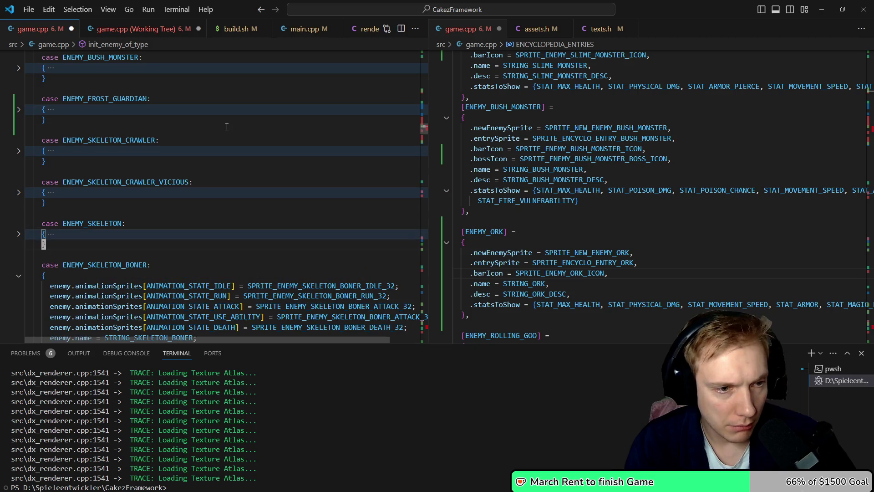
{"action": "key", "text": "ctrl+shift+bracketleft"}
{"action": "key", "text": "ctrl+shift+bracketleft"}
{"action": "key", "text": "Down"}
{"action": "key", "text": "Down"}
{"action": "key", "text": "Down"}
{"action": "key", "text": "ctrl+shift+bracketleft"}
Fold the SKELETON_GIANT, SKELETON_WIZARD, SKELETON_NECRO and NECROMANCER_KING case blocks
{"action": "key", "text": "Down"}
{"action": "key", "text": "Down"}
{"action": "key", "text": "Down"}
{"action": "key", "text": "Down"}
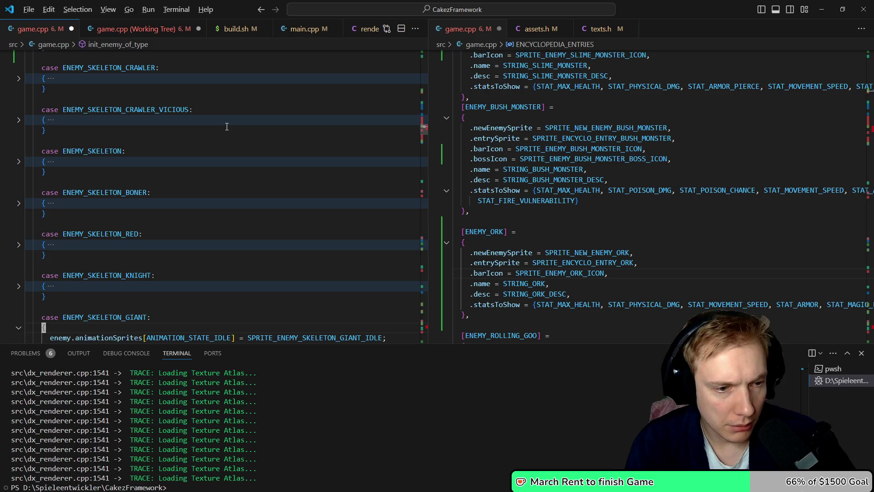
{"action": "key", "text": "ctrl+shift+bracketleft"}
{"action": "key", "text": "Down"}
{"action": "key", "text": "Down"}
{"action": "key", "text": "ctrl+shift+bracketleft"}
{"action": "key", "text": "Down"}
{"action": "key", "text": "Down"}
{"action": "key", "text": "ctrl+shift+bracketleft"}
{"action": "key", "text": "Down"}
{"action": "key", "text": "Down"}
{"action": "key", "text": "ctrl+shift+bracketleft"}
Fold the SKELETON_DOG_SMALL, ENEMY_WIZARD, WIZARD_LIGHTNING, ICE_GOLEM and FROZEN_SHAMBLER cases
{"action": "key", "text": "Down"}
{"action": "key", "text": "Down"}
{"action": "key", "text": "Down"}
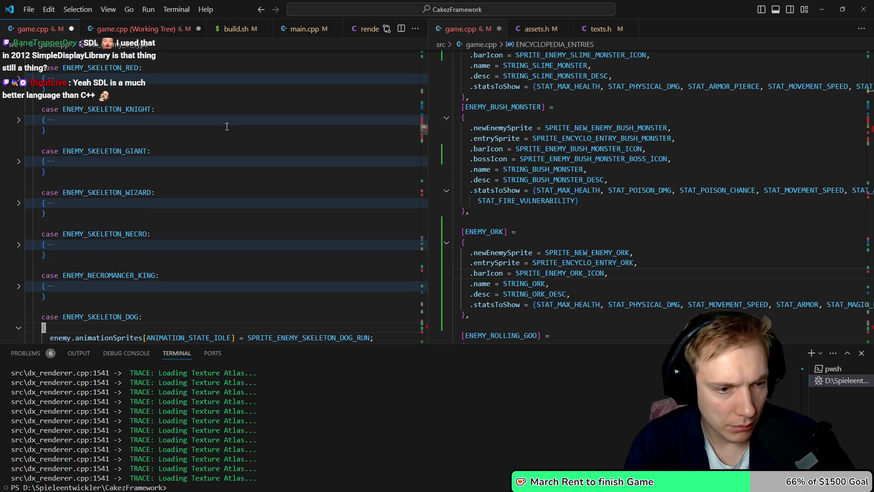
{"action": "key", "text": "Down"}
{"action": "key", "text": "Down"}
{"action": "key", "text": "Down"}
{"action": "key", "text": "ctrl+shift+bracketleft"}
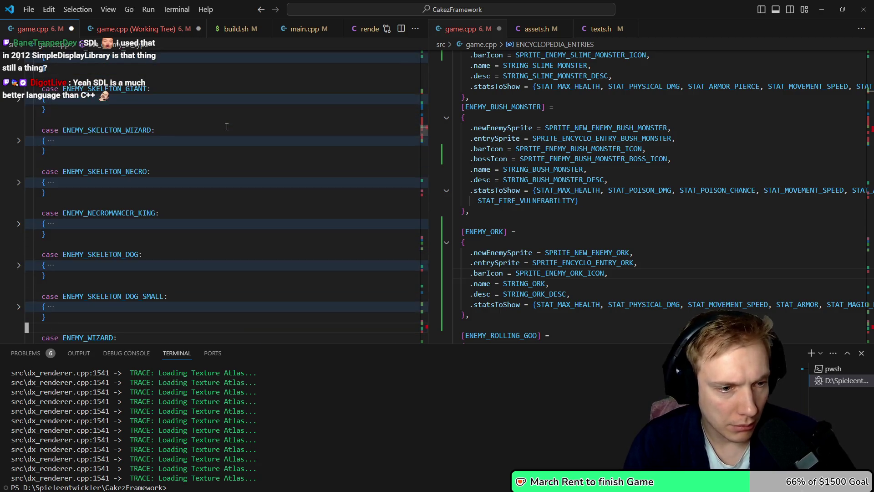
{"action": "key", "text": "Down"}
{"action": "key", "text": "Down"}
{"action": "key", "text": "Down"}
{"action": "key", "text": "ctrl+shift+bracketleft"}
{"action": "key", "text": "Down"}
{"action": "key", "text": "Down"}
{"action": "key", "text": "Down"}
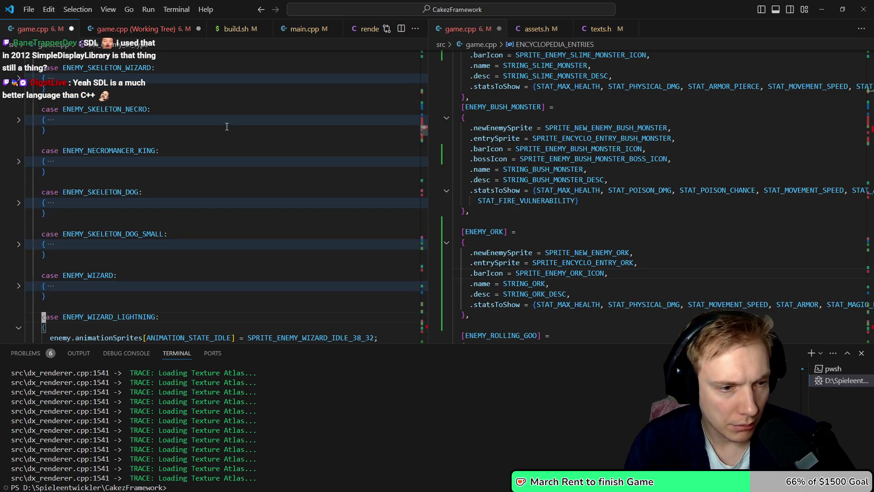
{"action": "key", "text": "ctrl+shift+bracketleft"}
{"action": "key", "text": "Down"}
{"action": "key", "text": "Down"}
{"action": "key", "text": "Down"}
{"action": "key", "text": "ctrl+shift+bracketleft"}
{"action": "key", "text": "Down"}
{"action": "key", "text": "Down"}
{"action": "key", "text": "Down"}
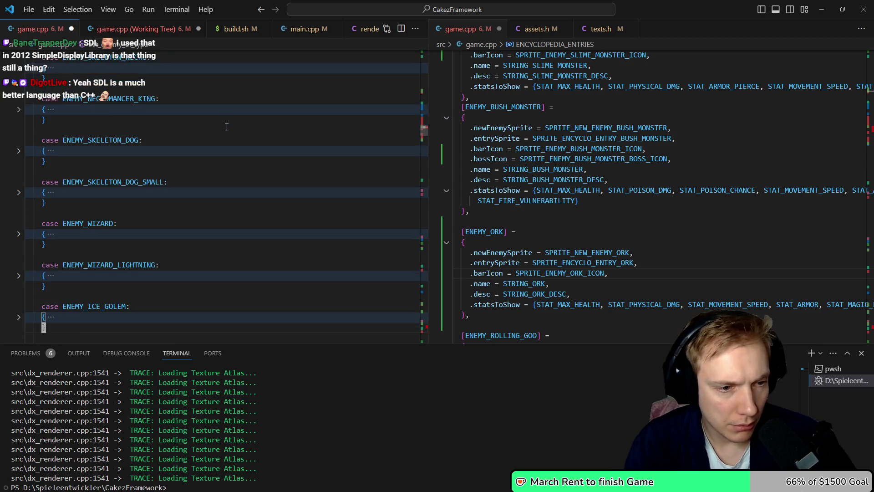
{"action": "key", "text": "ctrl+shift+bracketleft"}
Fold ROLLING_FROST, MAGMA_GOLEM, BOSS_ROCKY, BOSS_ROCKY_HEAD_ROLLING and ENEMY_SHAMBLER, reaching the switch's end
{"action": "key", "text": "Down"}
{"action": "key", "text": "Down"}
{"action": "key", "text": "Down"}
{"action": "key", "text": "ctrl+shift+bracketleft"}
{"action": "key", "text": "Down"}
{"action": "key", "text": "Down"}
{"action": "key", "text": "Down"}
{"action": "key", "text": "ctrl+shift+bracketleft"}
{"action": "key", "text": "Down"}
{"action": "key", "text": "Down"}
{"action": "key", "text": "Down"}
{"action": "key", "text": "ctrl+shift+bracketleft"}
{"action": "key", "text": "Down"}
{"action": "key", "text": "Down"}
{"action": "key", "text": "Down"}
{"action": "key", "text": "ctrl+shift+bracketleft"}
{"action": "key", "text": "Down"}
{"action": "key", "text": "Down"}
{"action": "key", "text": "Down"}
{"action": "key", "text": "ctrl+shift+bracketleft"}
{"action": "key", "text": "Down"}
{"action": "key", "text": "Down"}
{"action": "key", "text": "Down"}
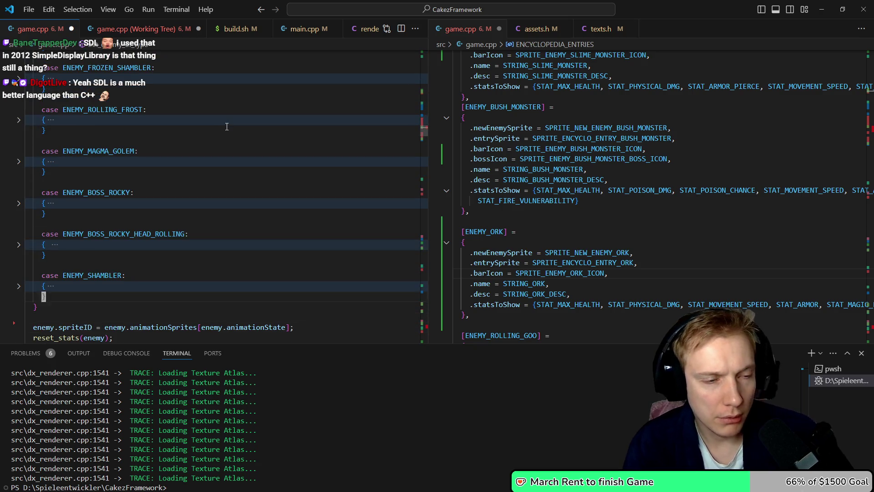
{"action": "scroll", "coordinate": [226, 127], "scroll_direction": "up", "scroll_amount": 5}
{"action": "key", "text": "ctrl+Home"}
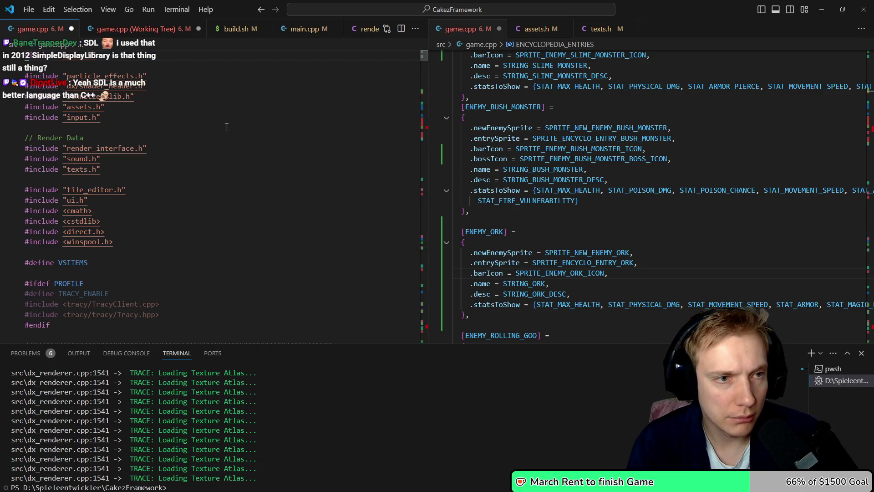
{"action": "type", "text": "/r"}
{"action": "key", "text": "Escape"}
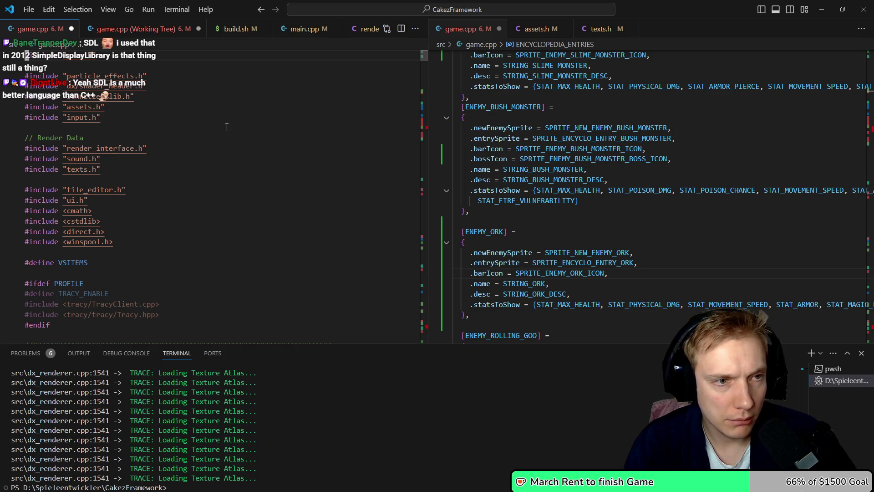
{"action": "key", "text": "ctrl+o"}
{"action": "key", "text": "ctrl+i"}
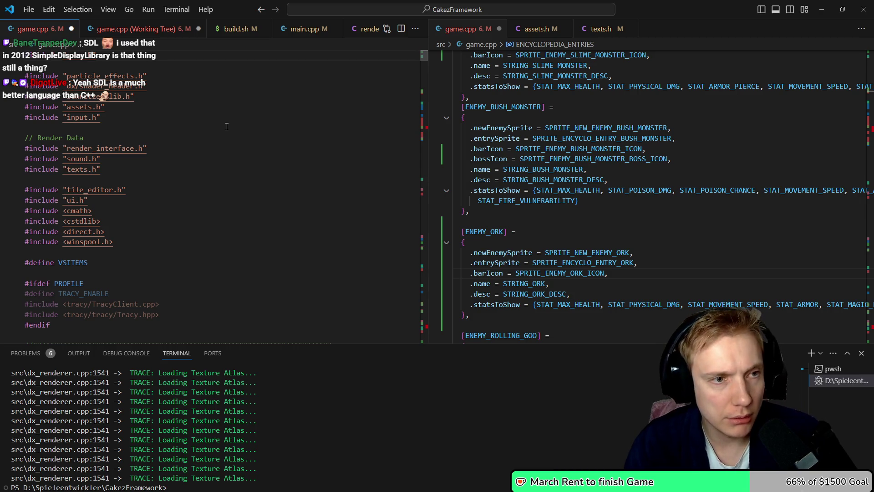
{"action": "key", "text": "ctrl+f"}
{"action": "type", "text": "ORK"}
{"action": "key", "text": "Return"}
{"action": "key", "text": "Escape"}
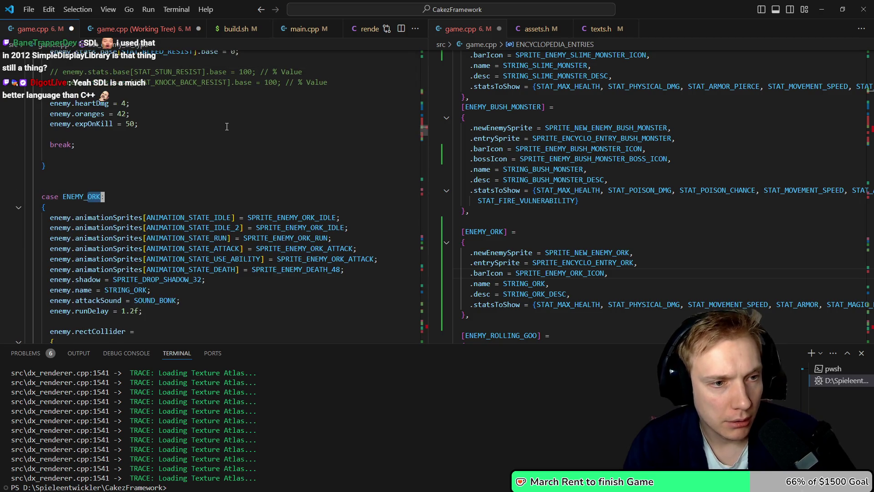
{"action": "key", "text": "ctrl+z"}
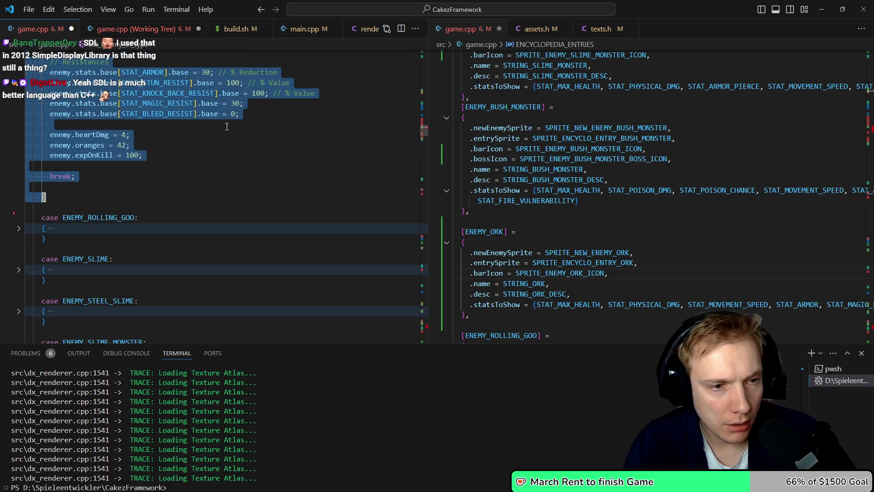
{"action": "key", "text": "ctrl+z"}
{"action": "key", "text": "ctrl+z"}
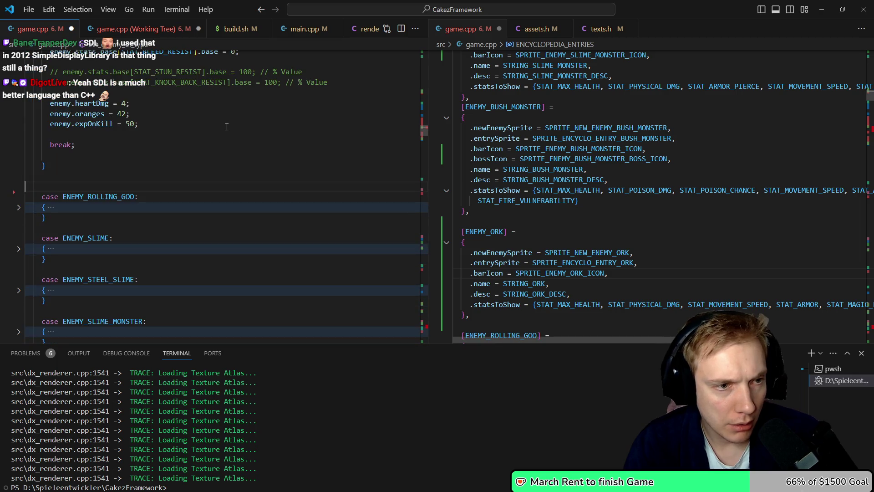
{"action": "key", "text": "ctrl+z"}
{"action": "key", "text": "ctrl+z"}
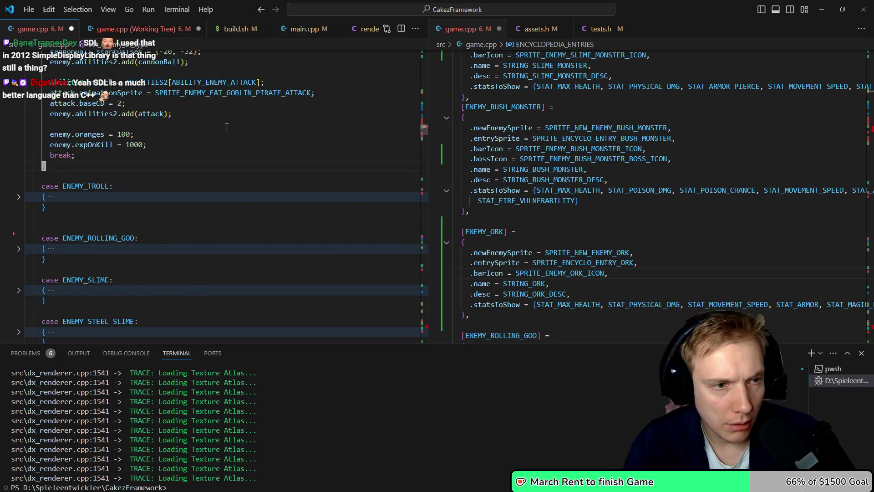
{"action": "key", "text": "ctrl+z"}
{"action": "key", "text": "ctrl+z"}
{"action": "key", "text": "ctrl+z"}
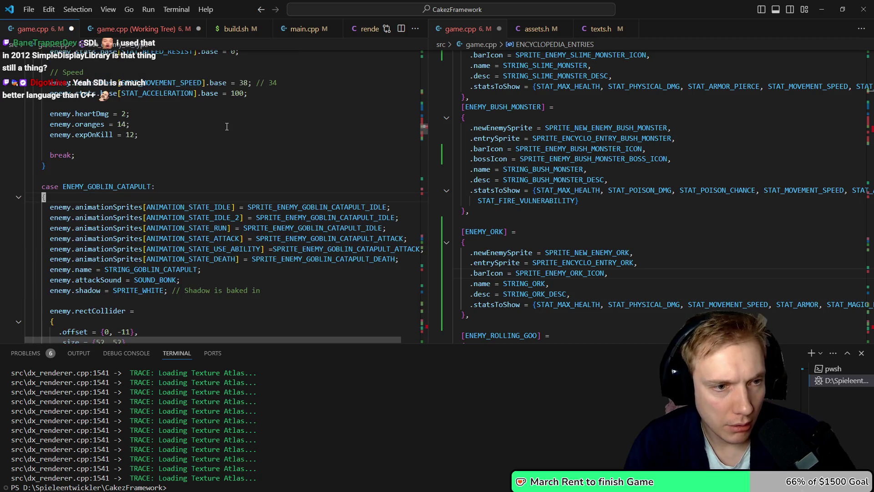
{"action": "key", "text": "ctrl+z"}
{"action": "key", "text": "ctrl+z"}
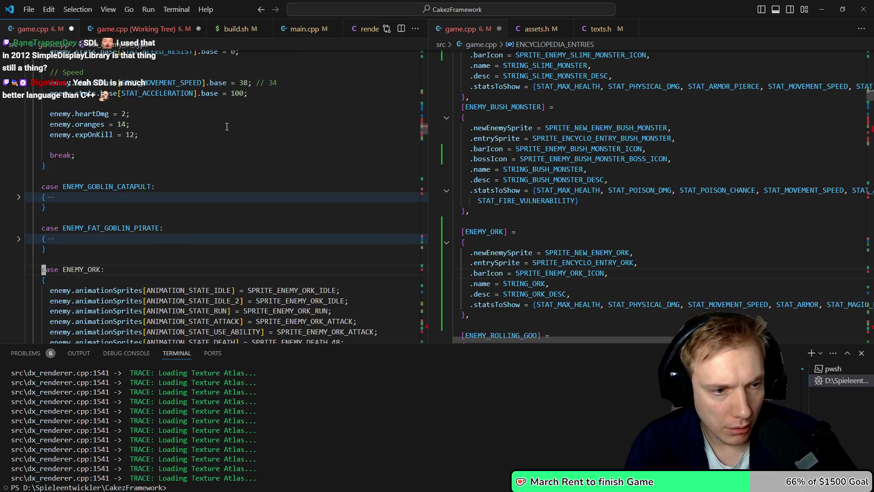
{"action": "key", "text": "ctrl+y"}
{"action": "key", "text": "ctrl+y"}
{"action": "key", "text": "ctrl+y"}
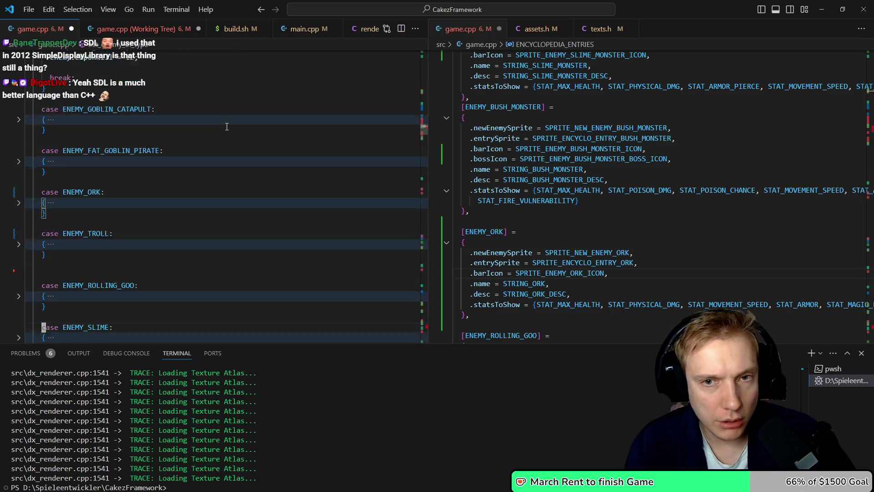
{"action": "key", "text": "ctrl+y"}
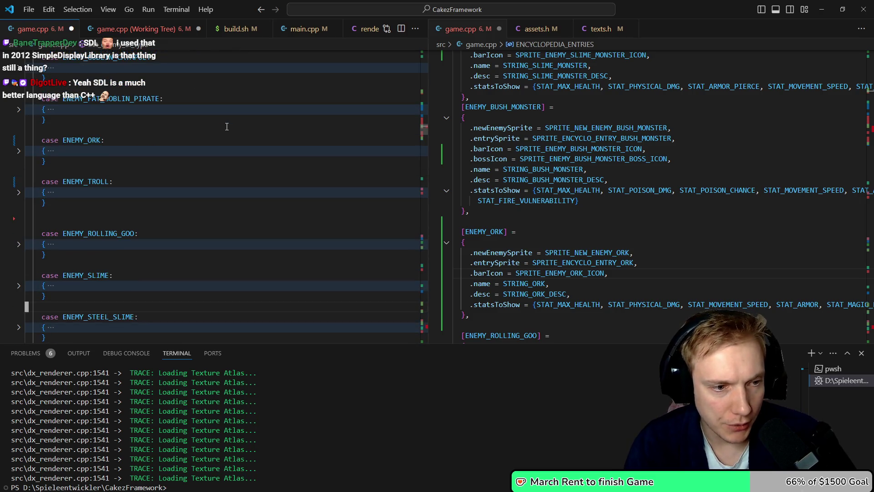
{"action": "key", "text": "shift+Down"}
{"action": "key", "text": "shift+Down"}
{"action": "key", "text": "shift+Down"}
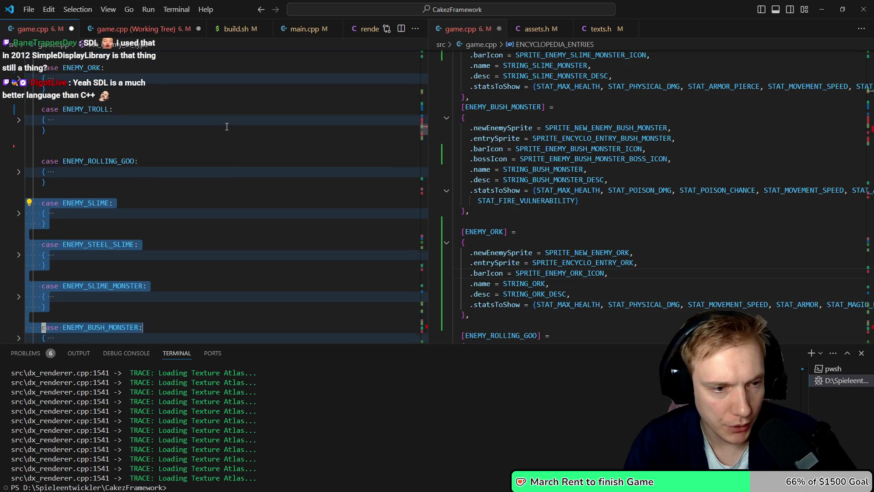
{"action": "key", "text": "shift+Down"}
{"action": "key", "text": "Delete"}
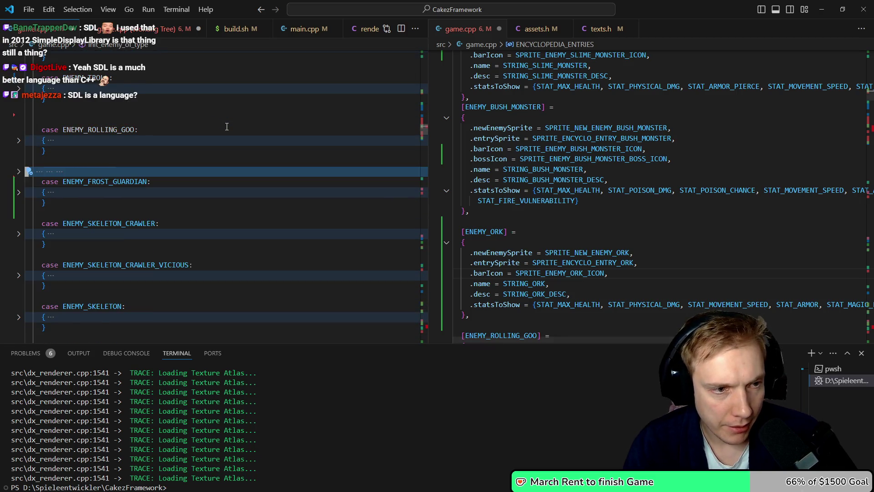
{"action": "scroll", "coordinate": [227, 126], "scroll_direction": "up", "scroll_amount": 10}
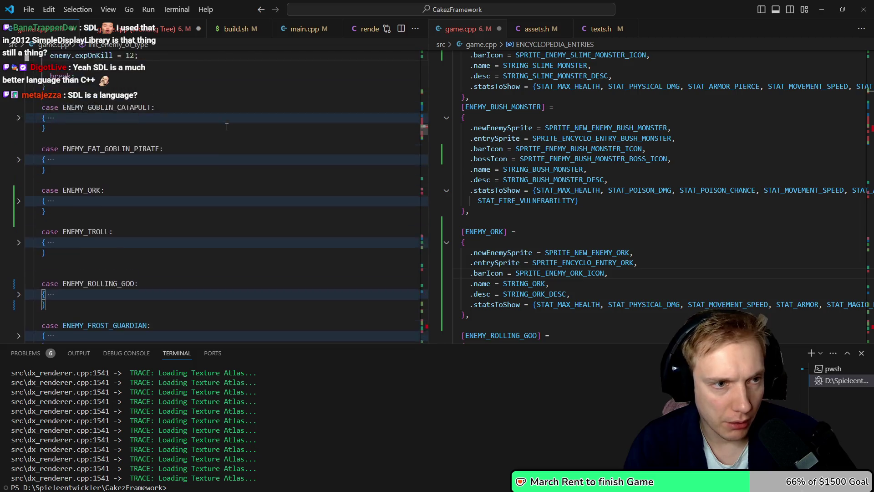
{"action": "key", "text": "Down"}
{"action": "key", "text": "Down"}
{"action": "key", "text": "Down"}
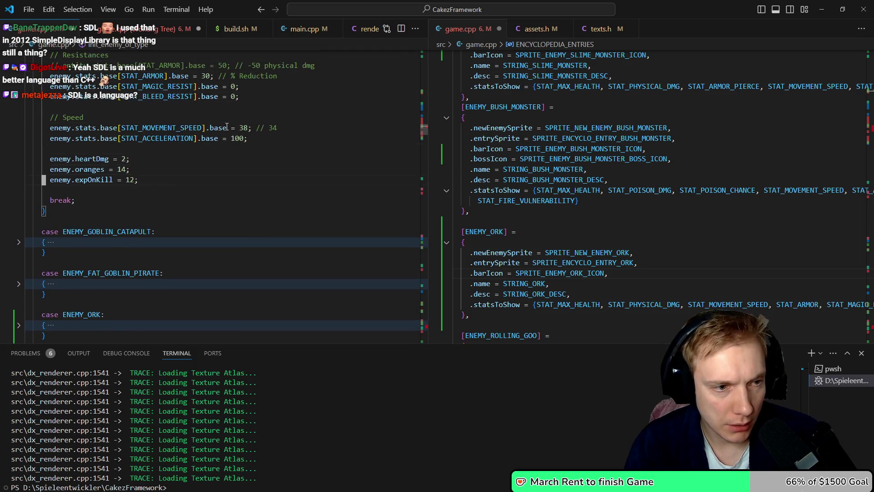
{"action": "scroll", "coordinate": [226, 127], "scroll_direction": "down", "scroll_amount": 1}
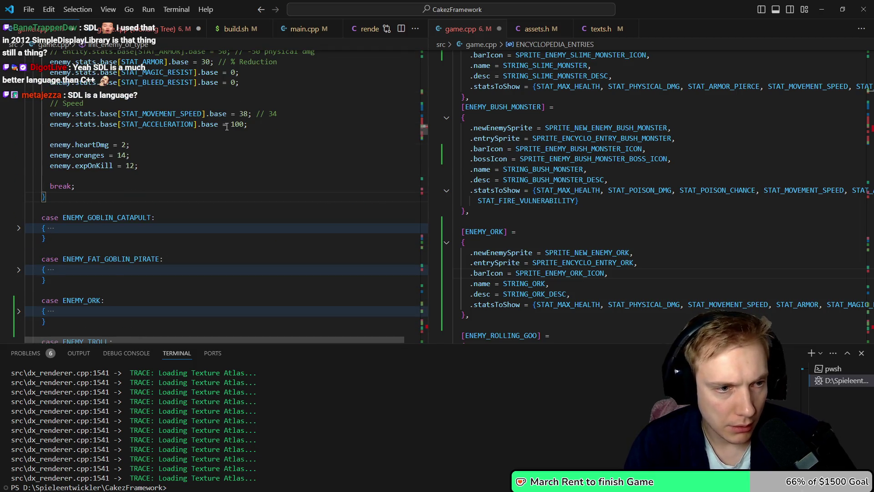
{"action": "key", "text": "ctrl+shift+backslash"}
{"action": "key", "text": "ctrl+shift+bracketleft"}
{"action": "key", "text": "Down"}
{"action": "key", "text": "Down"}
{"action": "key", "text": "Down"}
{"action": "key", "text": "Down"}
{"action": "key", "text": "Down"}
{"action": "key", "text": "Down"}
{"action": "key", "text": "ctrl+shift+k"}
{"action": "key", "text": "ctrl+shift+k"}
{"action": "key", "text": "ctrl+shift+k"}
{"action": "key", "text": "ctrl+shift+bracketleft"}
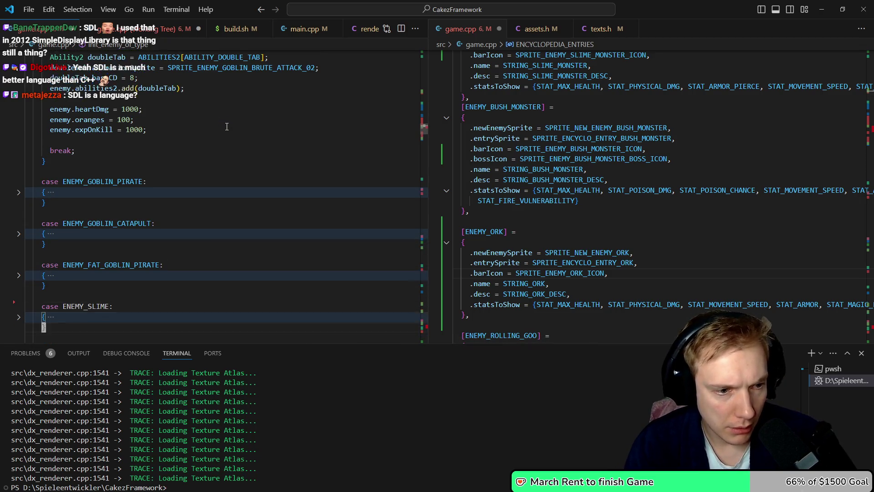
{"action": "key", "text": "Down"}
{"action": "key", "text": "Down"}
{"action": "key", "text": "Down"}
{"action": "key", "text": "ctrl+shift+bracketleft"}
{"action": "key", "text": "Down"}
{"action": "key", "text": "Down"}
{"action": "key", "text": "Down"}
{"action": "key", "text": "ctrl+shift+bracketleft"}
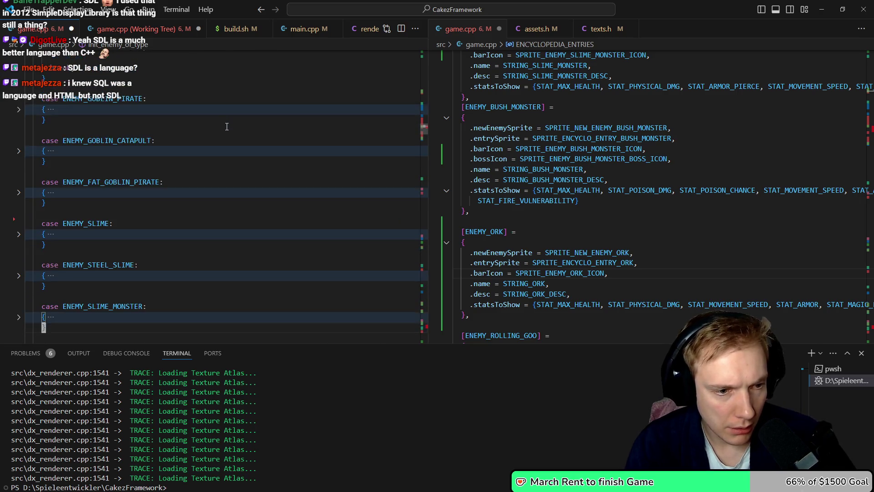
{"action": "key", "text": "Down"}
{"action": "key", "text": "Down"}
{"action": "key", "text": "Down"}
{"action": "key", "text": "ctrl+shift+bracketleft"}
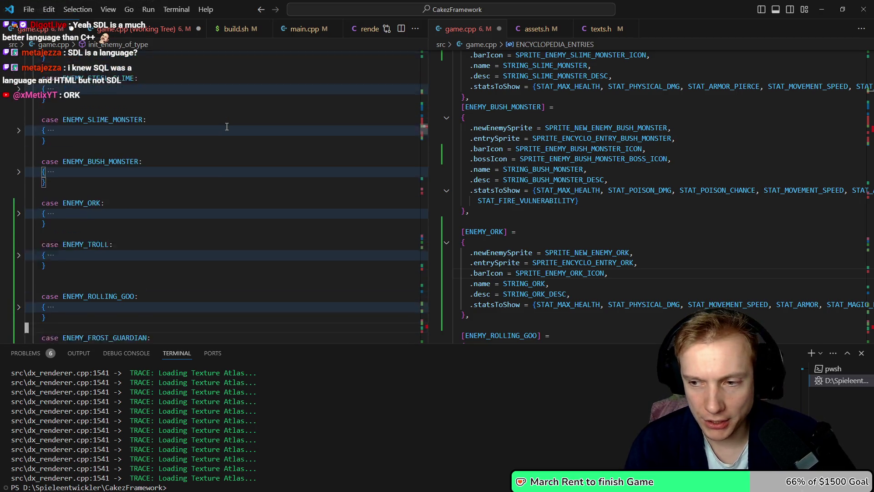
{"action": "key", "text": "Down"}
{"action": "key", "text": "Down"}
{"action": "key", "text": "Down"}
{"action": "key", "text": "ctrl+shift+bracketleft"}
{"action": "key", "text": "ctrl+s"}
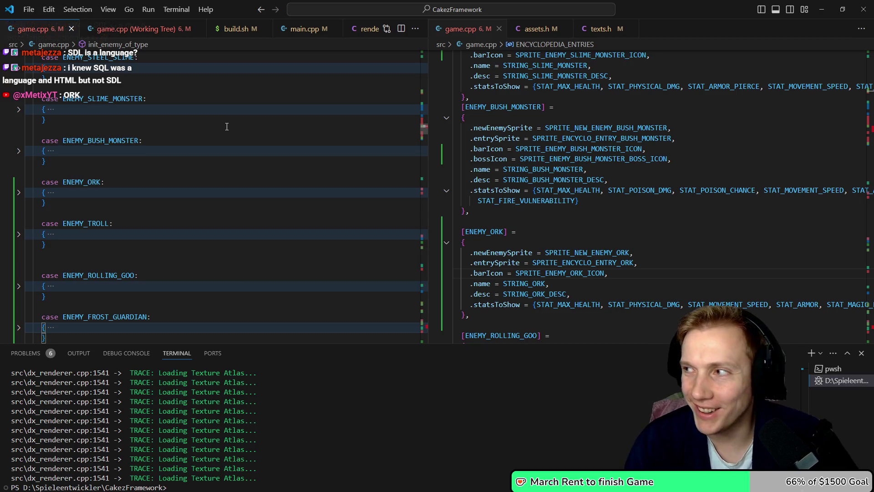
{"action": "key", "text": "Down"}
{"action": "key", "text": "Up"}
{"action": "key", "text": "Up"}
{"action": "key", "text": "Up"}
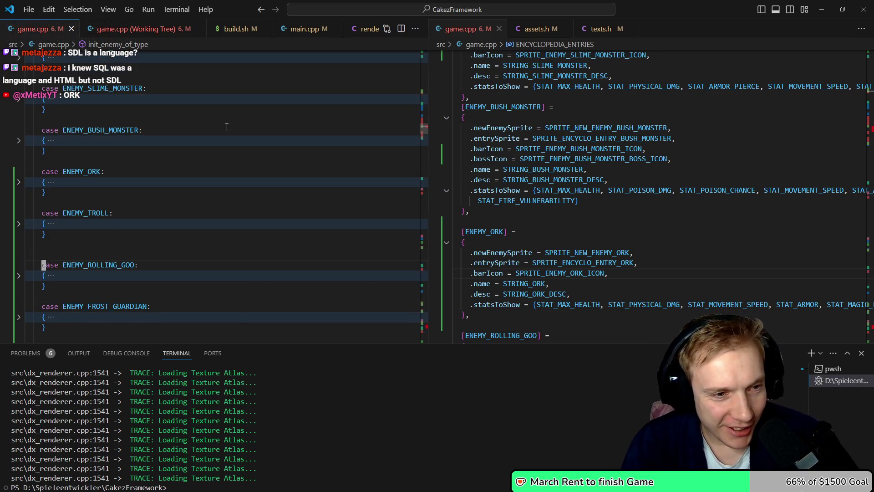
{"action": "key", "text": "BackSpace"}
{"action": "key", "text": "Up"}
{"action": "key", "text": "Up"}
{"action": "key", "text": "Up"}
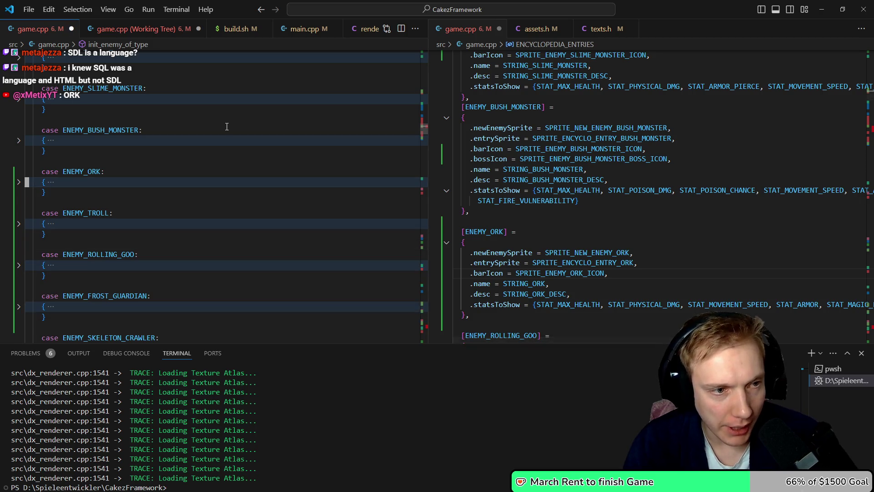
{"action": "key", "text": "ctrl+shift+bracketright"}
{"action": "key", "text": "ctrl+s"}
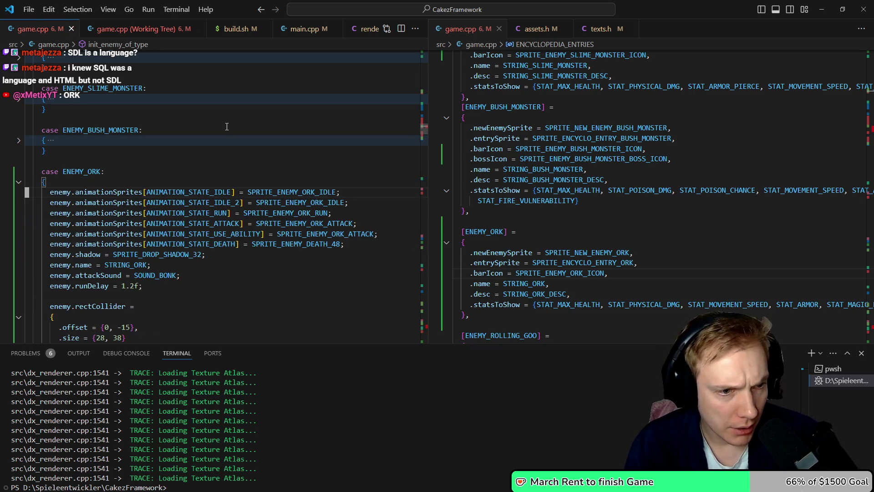
{"action": "key", "text": "shift+Down"}
{"action": "key", "text": "Escape"}
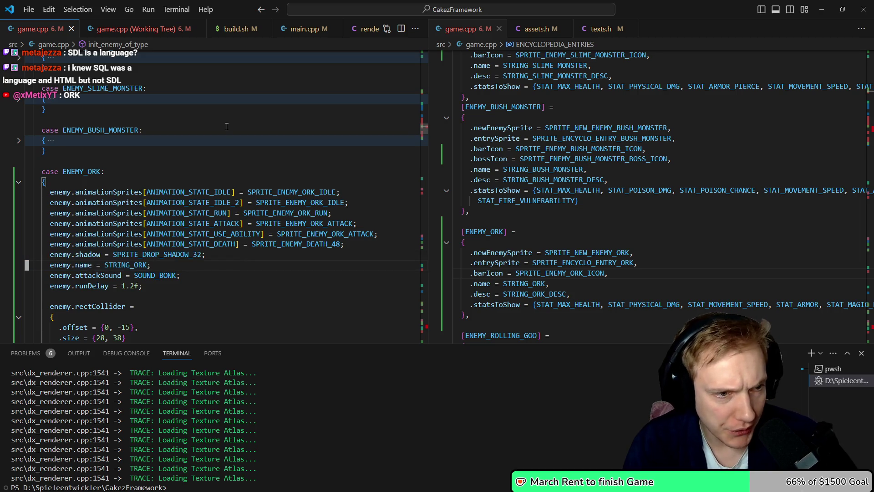
{"action": "key", "text": "ctrl+shift+bracketleft"}
{"action": "key", "text": "Down"}
{"action": "key", "text": "Down"}
{"action": "key", "text": "Down"}
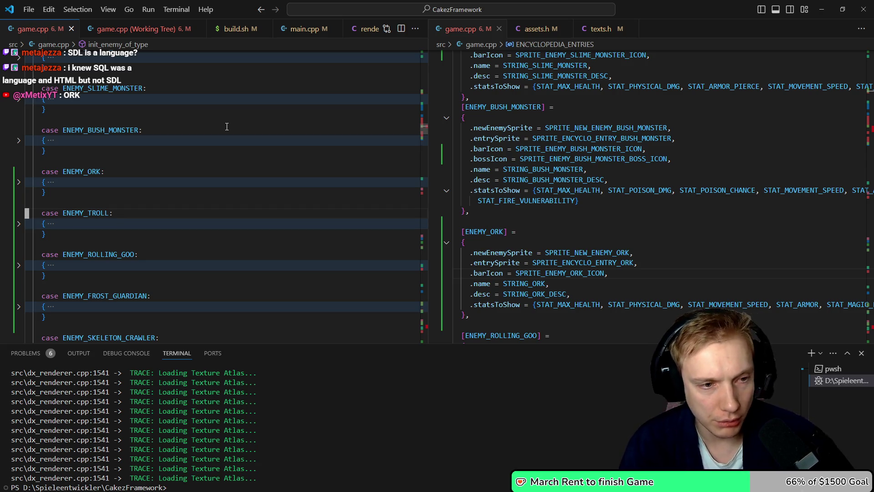
Delete the blank line above the ENEMY_ORK entry in the right game.cpp pane
{"action": "key", "text": "ctrl+2"}
{"action": "key", "text": "Up"}
{"action": "key", "text": "Up"}
{"action": "key", "text": "Up"}
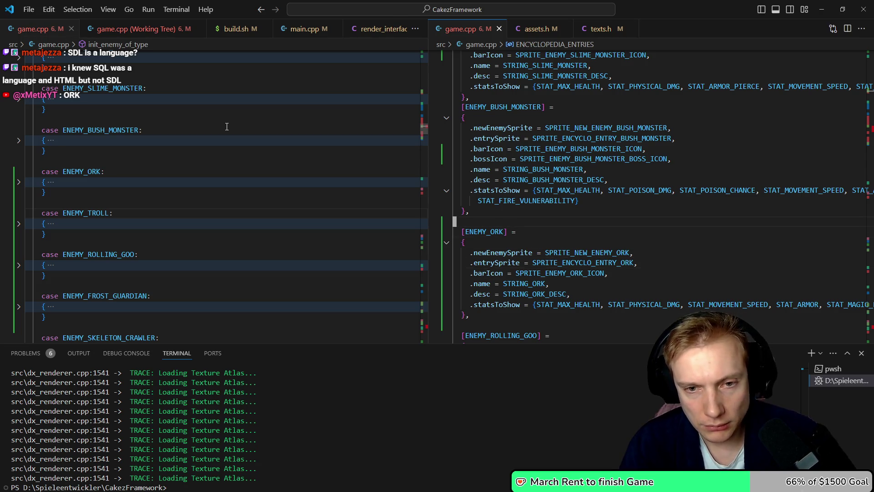
{"action": "key", "text": "Delete"}
Paste a copy of the ENEMY_ORK entry directly below the original, leaving assets.h open beside it
{"action": "key", "text": "Down"}
{"action": "key", "text": "Down"}
{"action": "key", "text": "Down"}
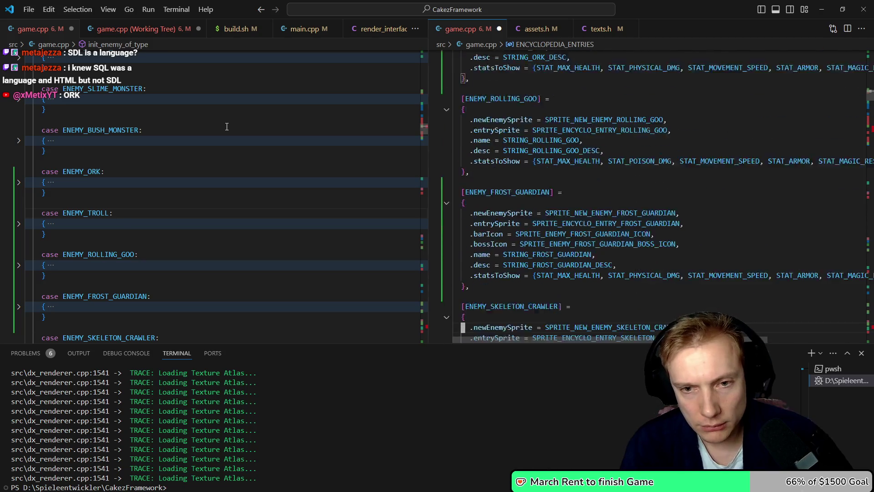
{"action": "key", "text": "Down"}
{"action": "key", "text": "Down"}
{"action": "key", "text": "Down"}
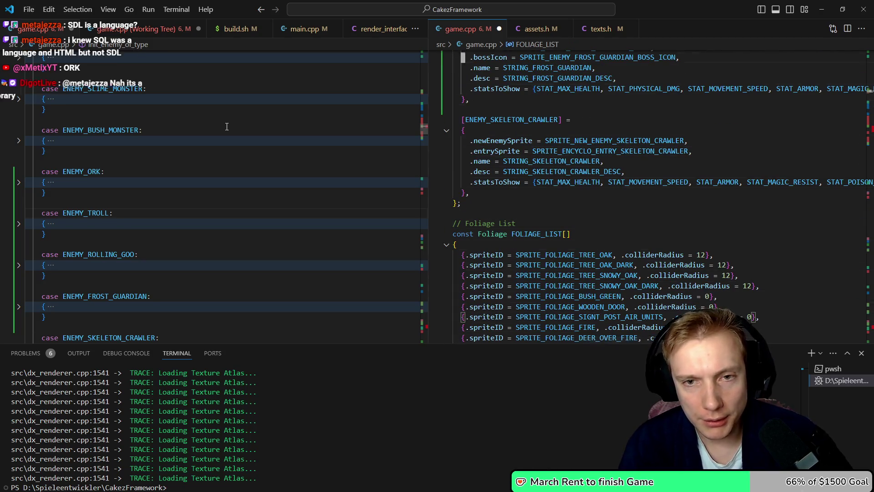
{"action": "key", "text": "Up"}
{"action": "key", "text": "Up"}
{"action": "key", "text": "Up"}
{"action": "key", "text": "Up"}
{"action": "key", "text": "shift+Up"}
{"action": "key", "text": "shift+Up"}
{"action": "key", "text": "shift+Up"}
{"action": "key", "text": "Escape"}
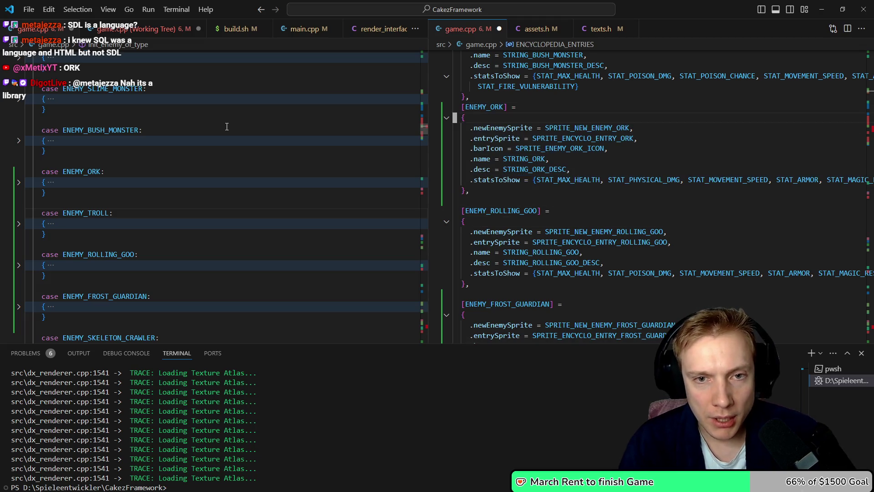
{"action": "key", "text": "Down"}
{"action": "key", "text": "Down"}
{"action": "key", "text": "ctrl+v"}
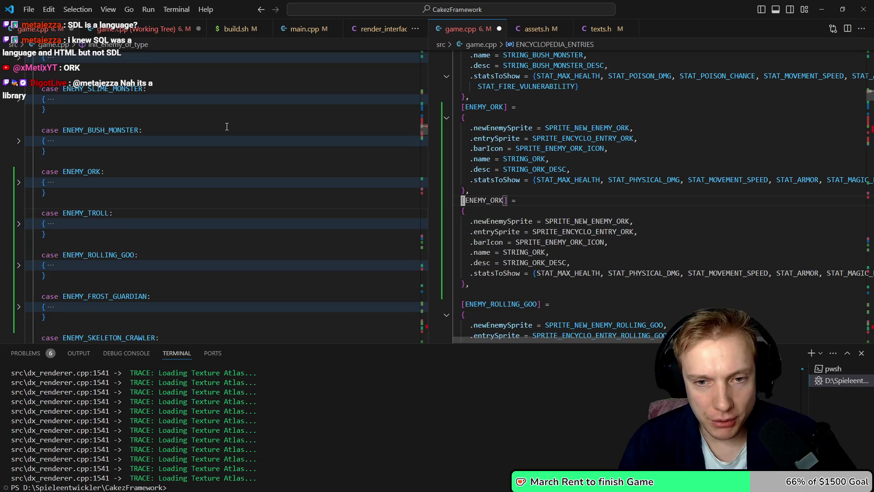
{"action": "key", "text": "ctrl+1"}
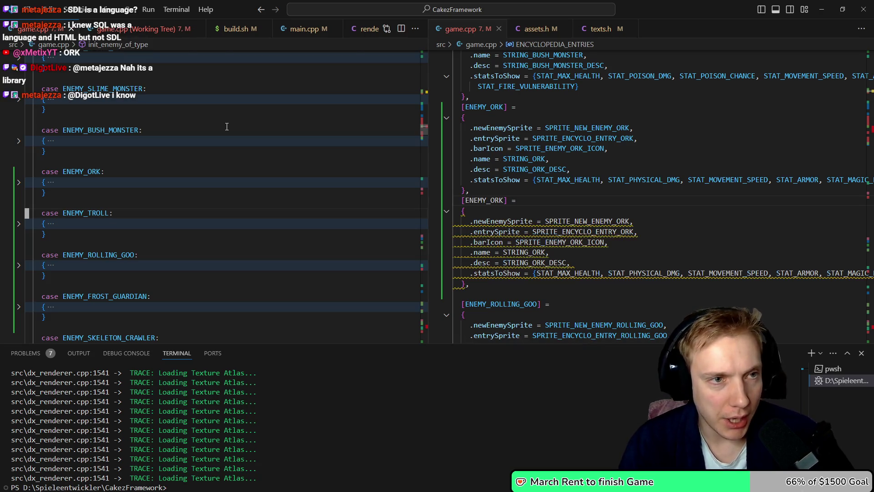
{"action": "key", "text": "ctrl+Tab"}
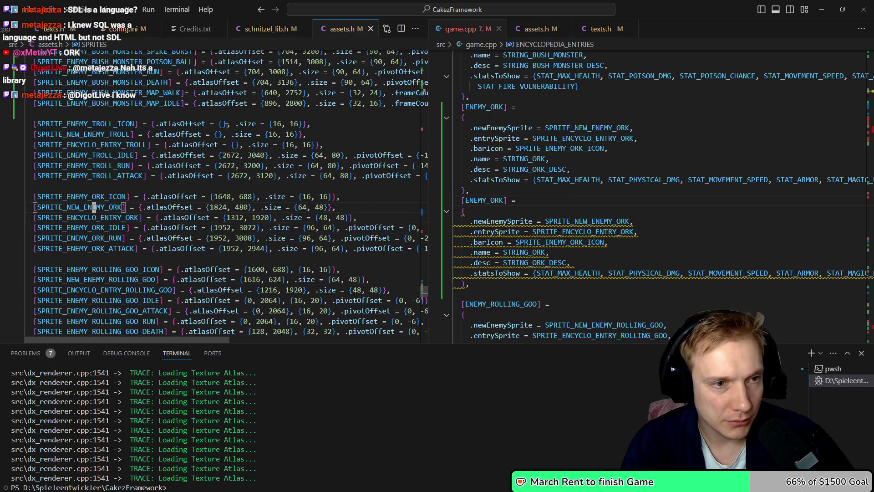
Remove the blank line under the // Boss comment in assets.h and return to the SpriteID list
{"action": "key", "text": "Down"}
{"action": "key", "text": "Down"}
{"action": "key", "text": "Down"}
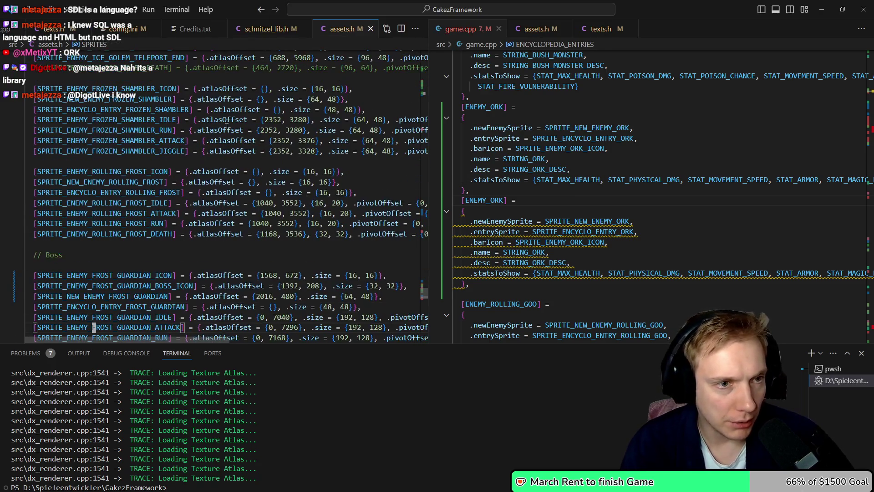
{"action": "key", "text": "Down"}
{"action": "key", "text": "Down"}
{"action": "key", "text": "Down"}
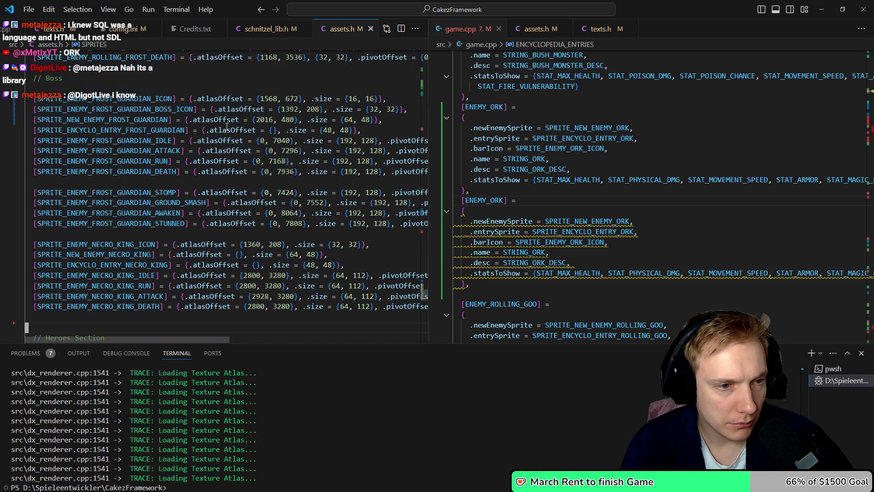
{"action": "key", "text": "Up"}
{"action": "key", "text": "Up"}
{"action": "key", "text": "Up"}
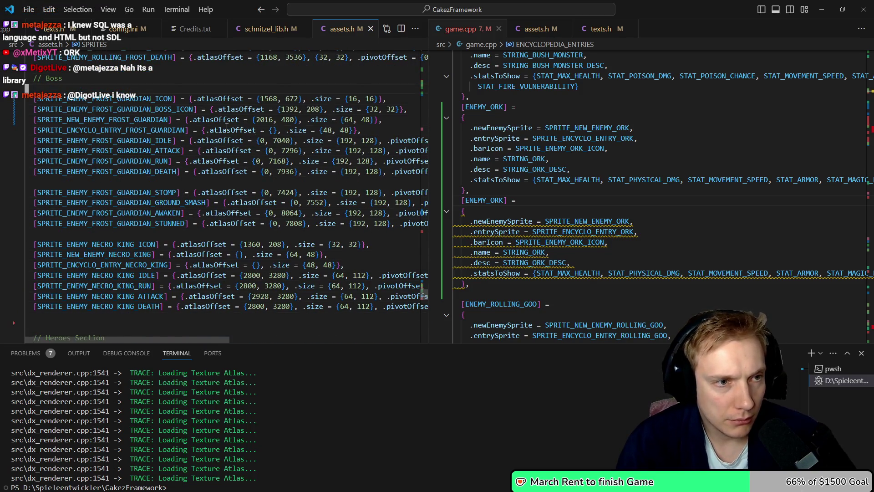
{"action": "key", "text": "ctrl+shift+k"}
{"action": "key", "text": "Down"}
{"action": "key", "text": "Down"}
{"action": "key", "text": "Down"}
{"action": "key", "text": "Up"}
{"action": "key", "text": "Up"}
{"action": "key", "text": "Up"}
{"action": "key", "text": "Up"}
{"action": "key", "text": "Up"}
{"action": "key", "text": "Up"}
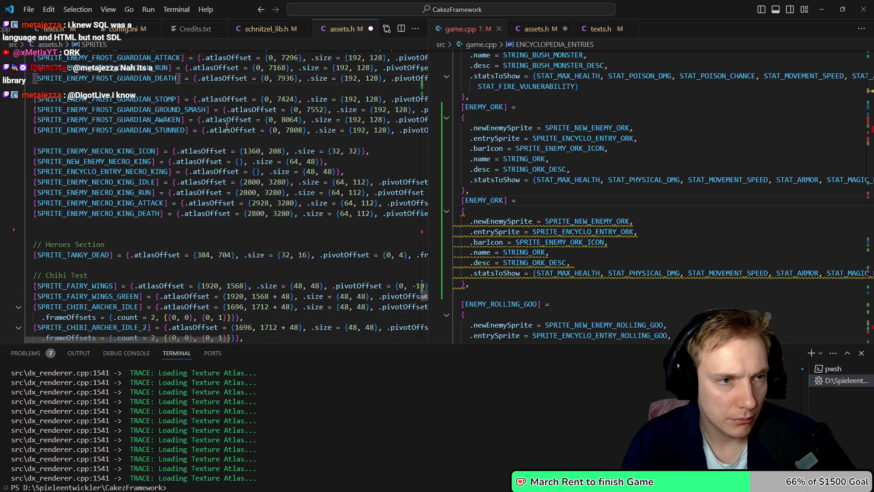
{"action": "key", "text": "ctrl+Home"}
{"action": "key", "text": "ctrl+z"}
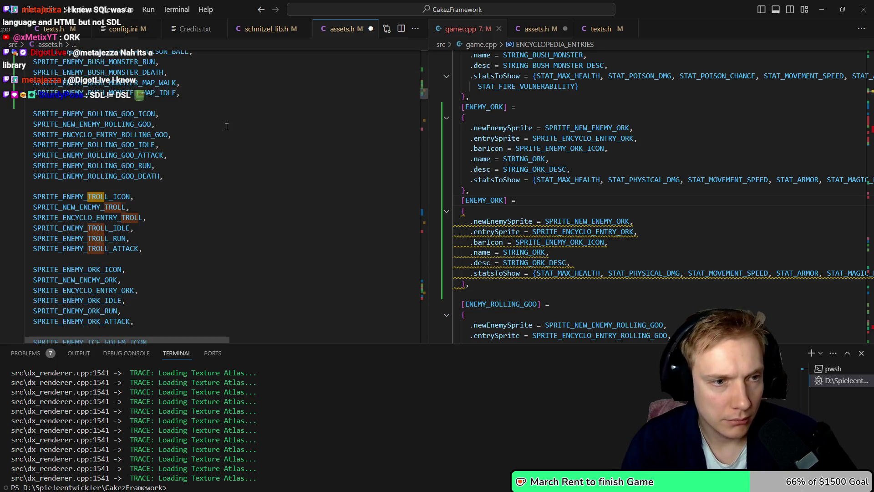
Try moving the six troll sprite ID lines, then undo to restore them in place
{"action": "key", "text": "shift+v"}
{"action": "key", "text": "j"}
{"action": "key", "text": "j"}
{"action": "key", "text": "j"}
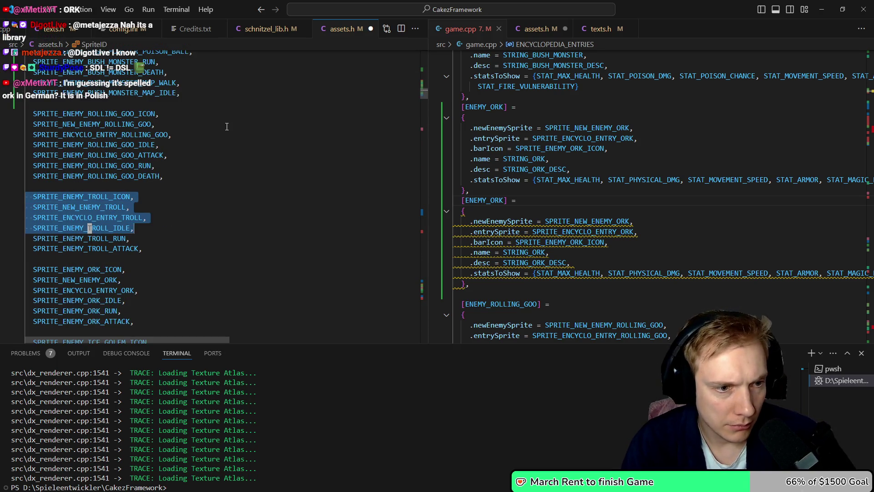
{"action": "key", "text": "d"}
{"action": "key", "text": "d"}
{"action": "key", "text": "d"}
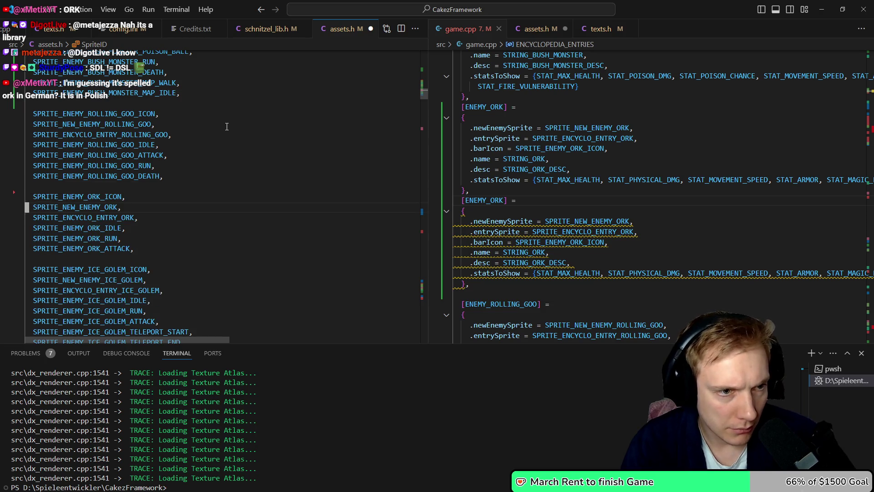
{"action": "key", "text": "braceright"}
{"action": "key", "text": "P"}
{"action": "key", "text": "u"}
{"action": "key", "text": "u"}
{"action": "key", "text": "u"}
{"action": "key", "text": "k"}
{"action": "key", "text": "k"}
{"action": "key", "text": "k"}
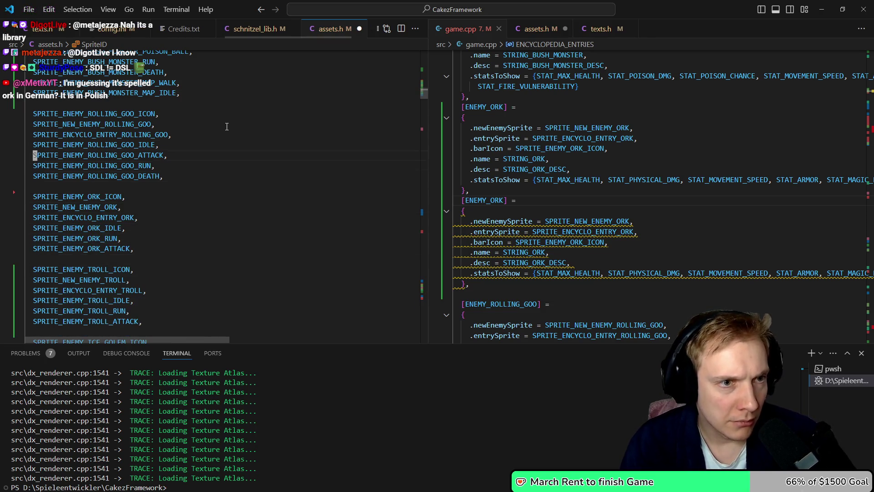
Move the rolling goo sprite IDs below the troll block and save assets.h
{"action": "key", "text": "shift+v"}
{"action": "key", "text": "j"}
{"action": "key", "text": "j"}
{"action": "key", "text": "j"}
{"action": "key", "text": "j"}
{"action": "key", "text": "j"}
{"action": "key", "text": "d"}
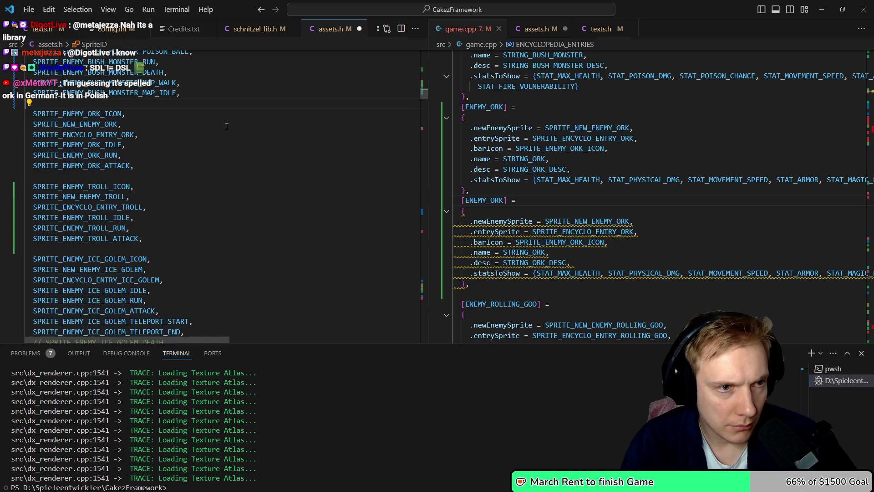
{"action": "key", "text": "j"}
{"action": "key", "text": "j"}
{"action": "key", "text": "j"}
{"action": "key", "text": "p"}
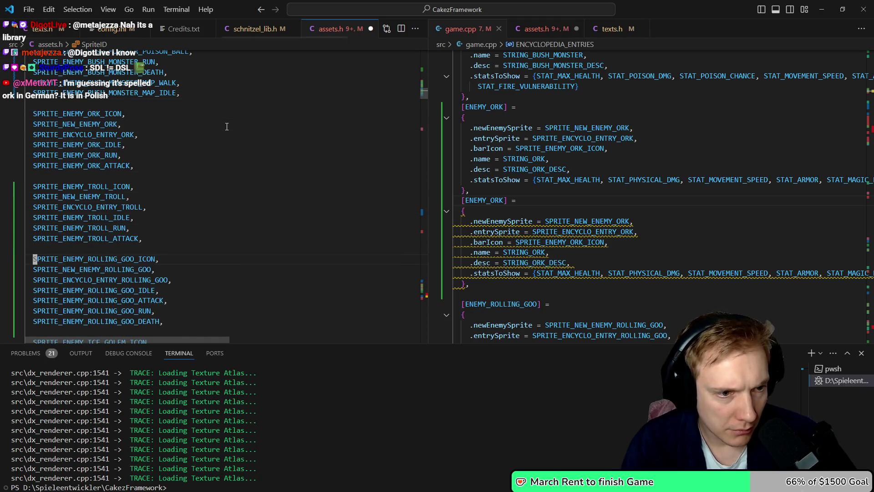
{"action": "key", "text": "ctrl+s"}
Go to the SPRITE_ENEMY_TROLL_ICON definition and reach its empty atlas offset
{"action": "key", "text": "k"}
{"action": "key", "text": "k"}
{"action": "key", "text": "k"}
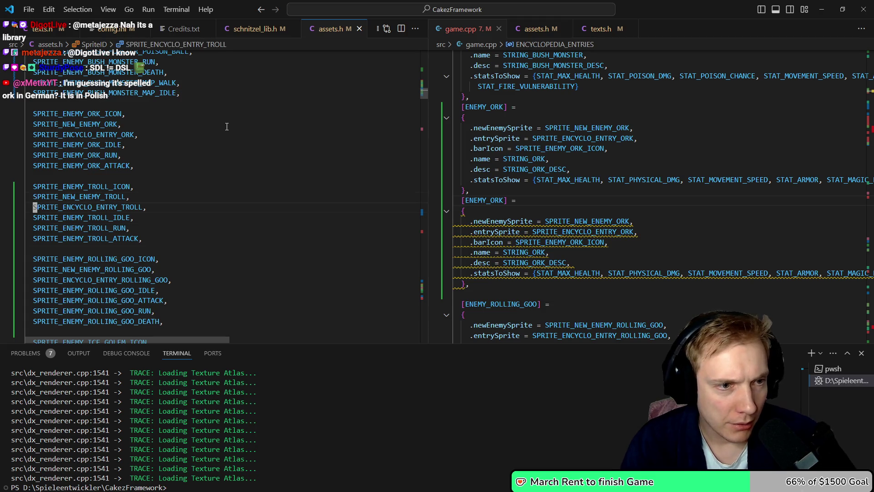
{"action": "key", "text": "v"}
{"action": "key", "text": "i"}
{"action": "key", "text": "w"}
{"action": "key", "text": "y"}
{"action": "key", "text": "ctrl+o"}
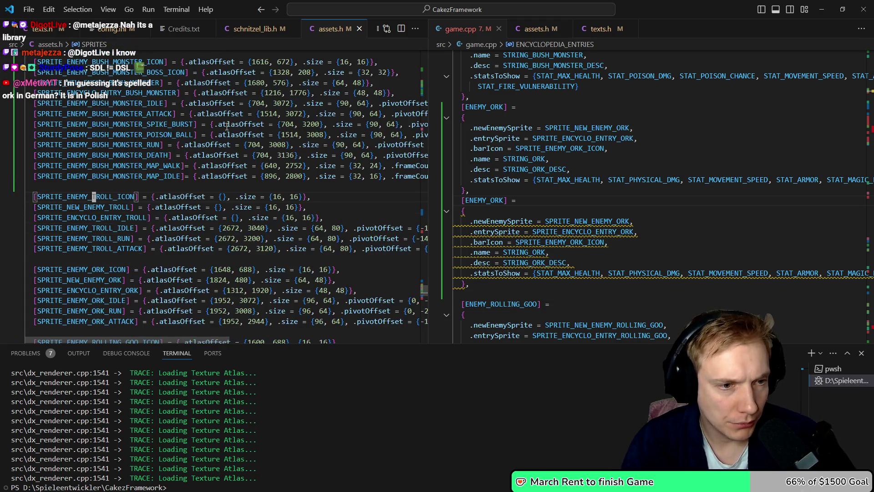
{"action": "key", "text": "$"}
{"action": "key", "text": "h"}
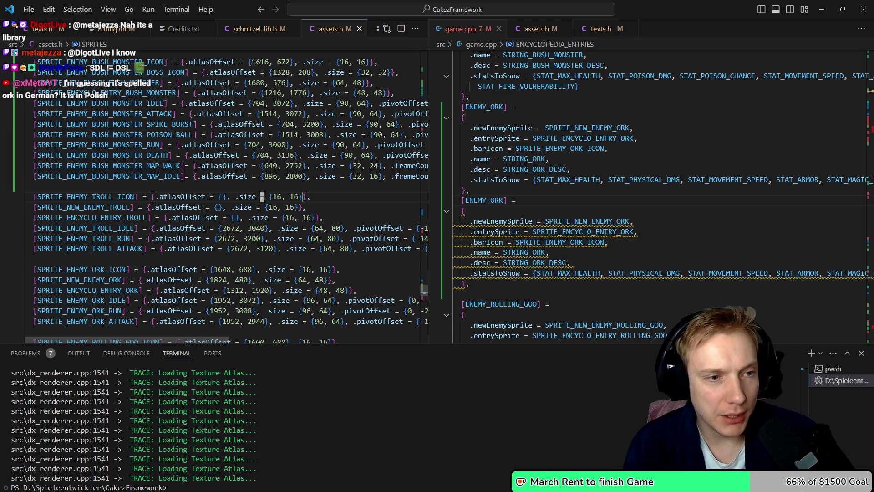
{"action": "key", "text": "b"}
{"action": "key", "text": "b"}
{"action": "key", "text": "b"}
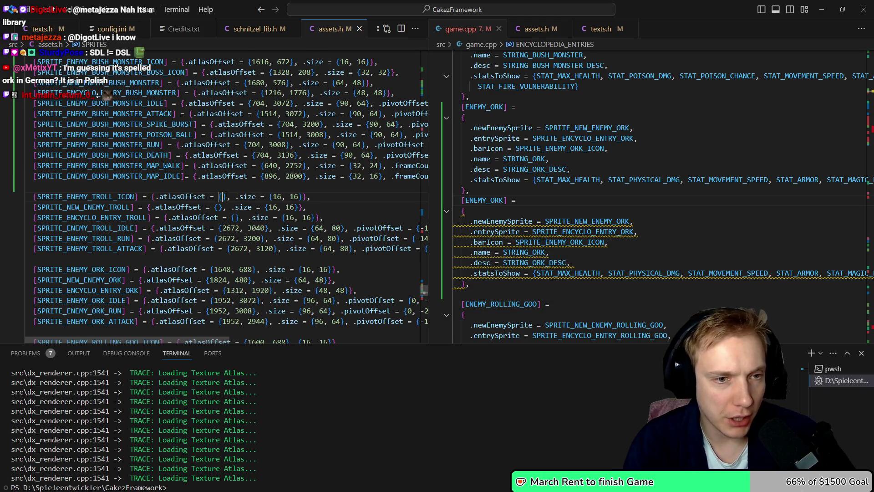
{"action": "key", "text": "ctrl+w"}
Rename the duplicated ENEMY_ORK encyclopedia entry to ENEMY_TROLL
{"action": "key", "text": "l"}
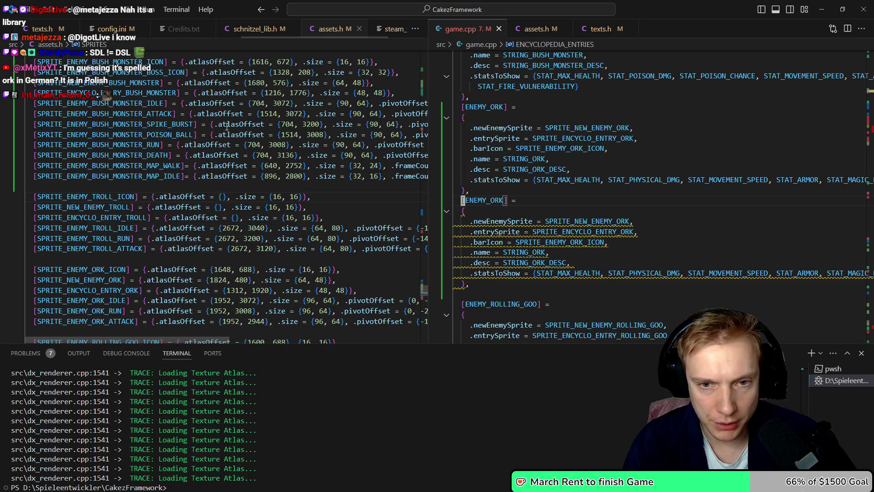
{"action": "key", "text": "e"}
{"action": "key", "text": "a"}
{"action": "key", "text": "BackSpace"}
{"action": "key", "text": "BackSpace"}
{"action": "key", "text": "BackSpace"}
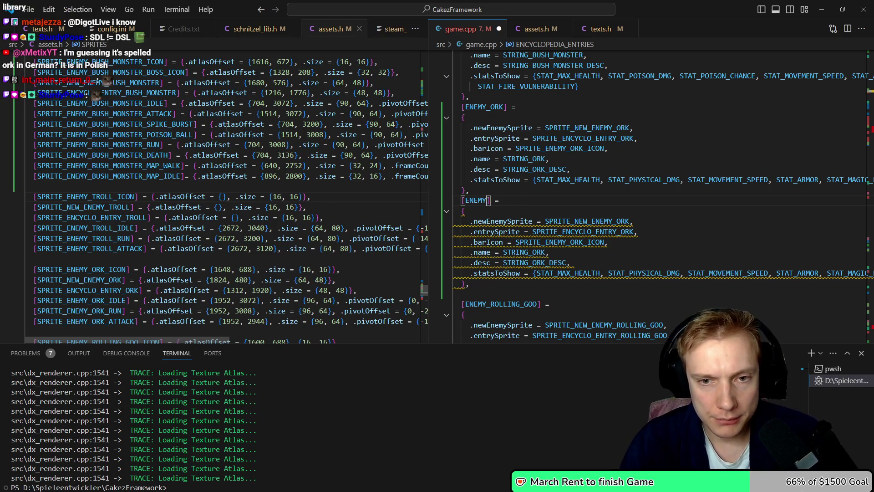
{"action": "type", "text": "_TROLL"}
{"action": "key", "text": "Escape"}
{"action": "key", "text": "j"}
{"action": "key", "text": "j"}
{"action": "key", "text": "$"}
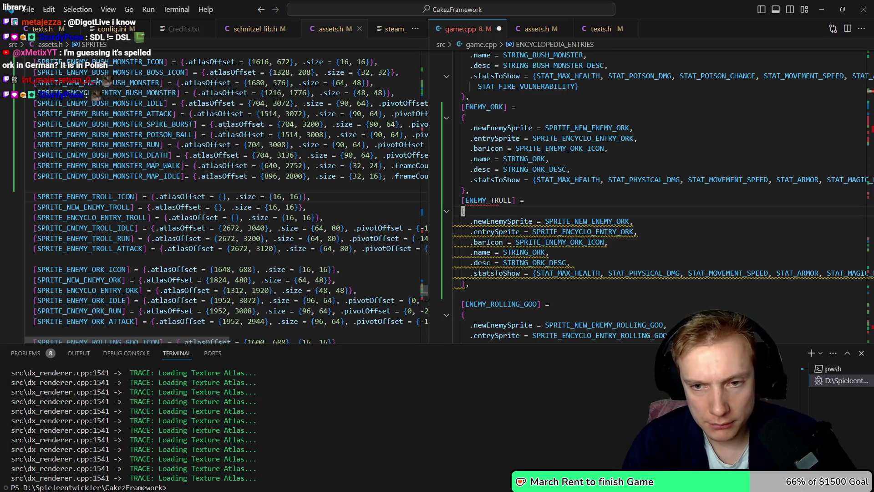
Switch the entry's newEnemySprite and entrySprite from the ORK sprites to the TROLL sprites
{"action": "key", "text": "BackSpace"}
{"action": "key", "text": "BackSpace"}
{"action": "key", "text": "BackSpace"}
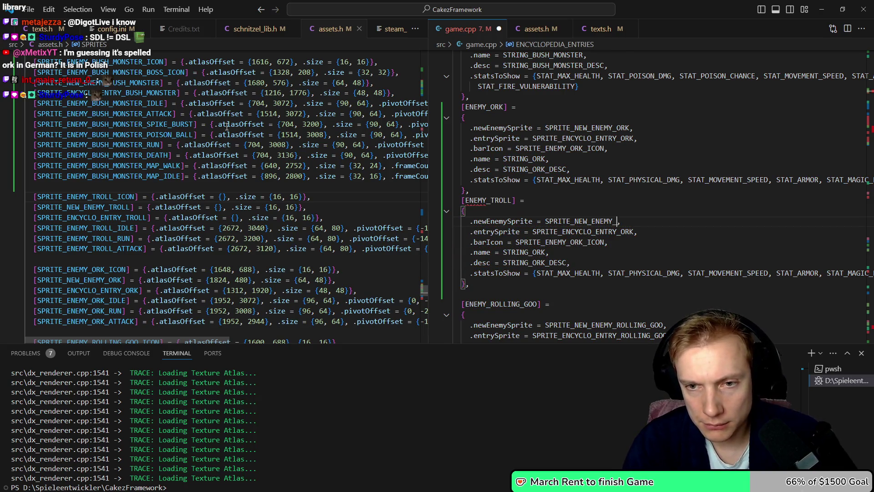
{"action": "type", "text": "TROLL"}
{"action": "key", "text": "Escape"}
{"action": "key", "text": "j"}
{"action": "key", "text": "BackSpace"}
{"action": "type", "text": "TROLL"}
{"action": "key", "text": "Escape"}
Point the bar icon, name string and description at the troll versions (STRING_TROLL, STRING_TROLL_DESC)
{"action": "key", "text": "j"}
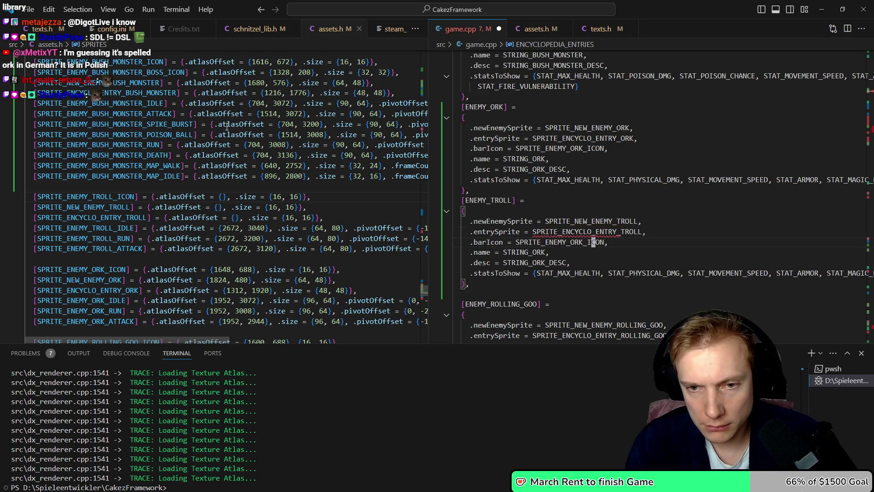
{"action": "key", "text": "BackSpace"}
{"action": "key", "text": "BackSpace"}
{"action": "key", "text": "BackSpace"}
{"action": "type", "text": "TROLL"}
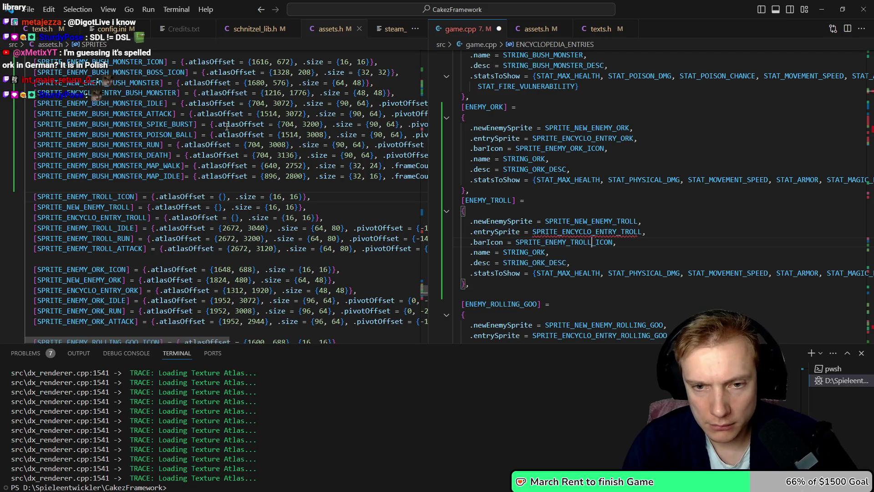
{"action": "key", "text": "BackSpace"}
{"action": "type", "text": "TROLL"}
{"action": "key", "text": "Escape"}
{"action": "type", "text": "i"}
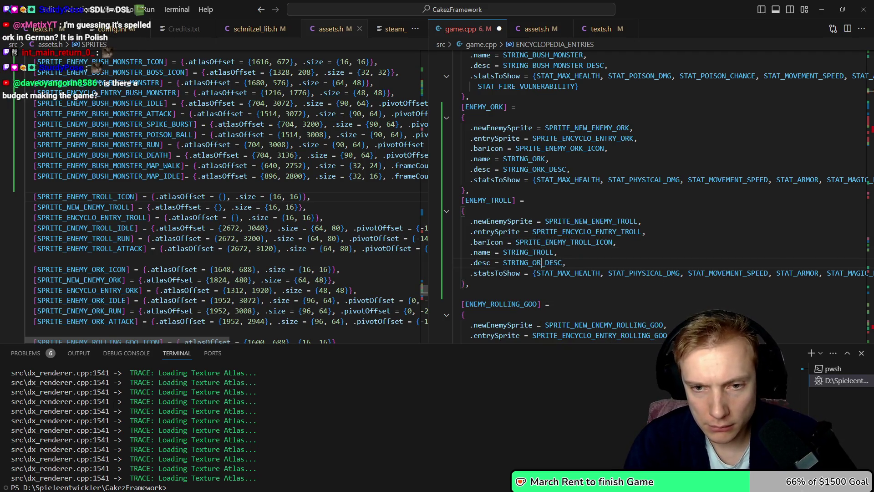
{"action": "type", "text": "TRO"}
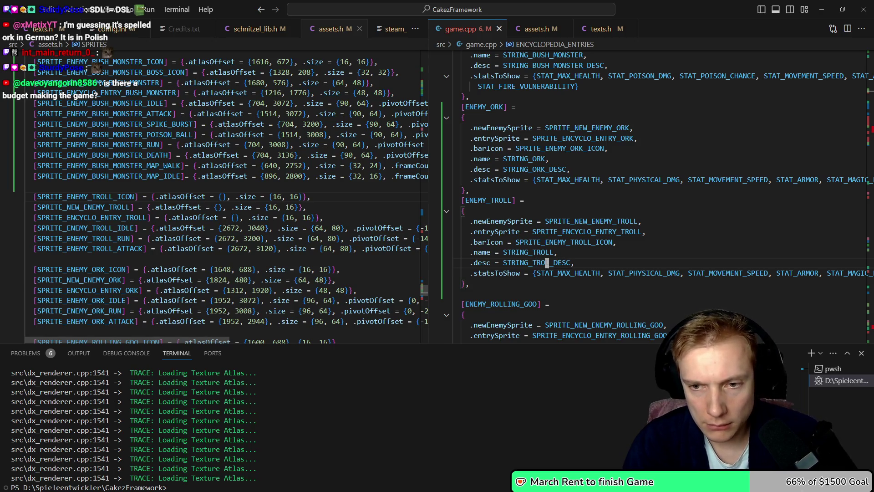
{"action": "type", "text": "L"}
Add the missing comma after STRING_TROLL_DESC in game.cpp
{"action": "key", "text": "Escape"}
{"action": "key", "text": "j"}
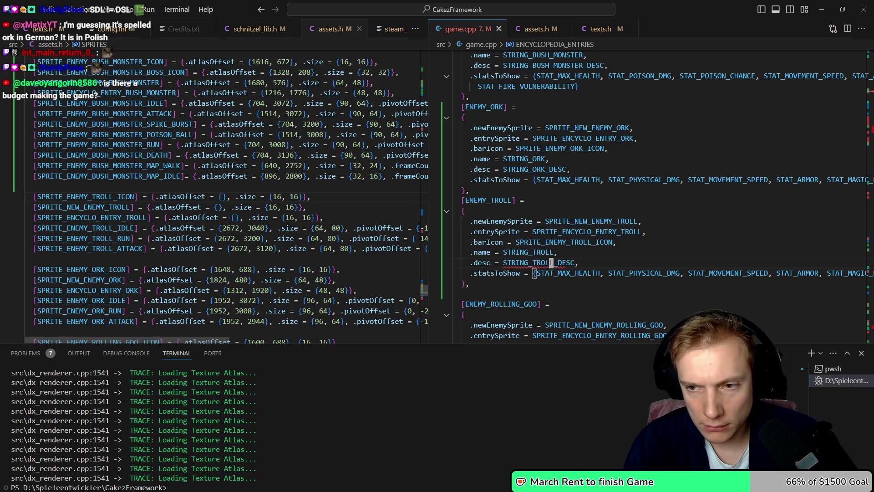
{"action": "key", "text": "dollar"}
{"action": "key", "text": "k"}
Delete the blank line after STRING_GOBLIN_BRUTE in texts.h
{"action": "key", "text": "ctrl+Tab"}
{"action": "key", "text": "ctrl+Tab"}
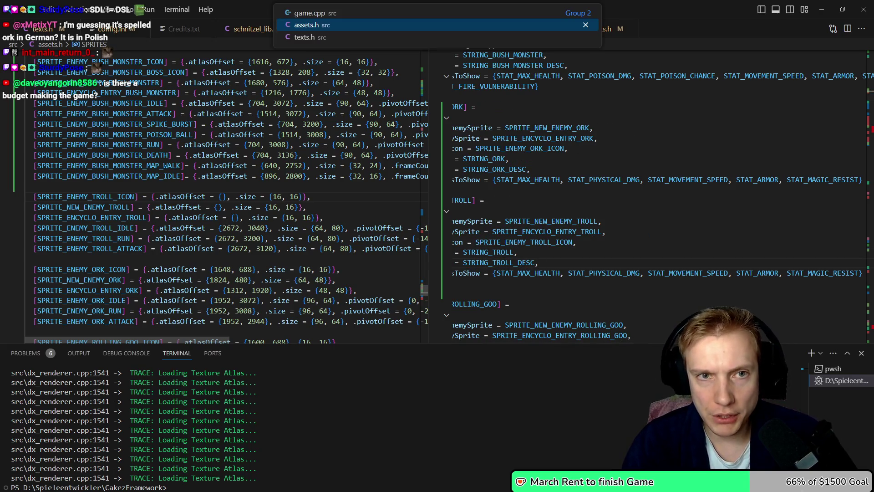
{"action": "key", "text": "j"}
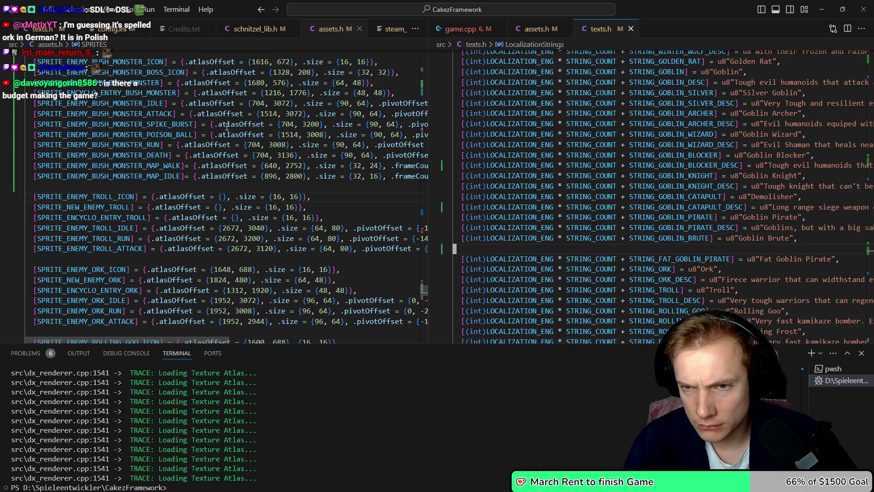
{"action": "key", "text": "d"}
{"action": "key", "text": "d"}
{"action": "key", "text": "j"}
{"action": "key", "text": "j"}
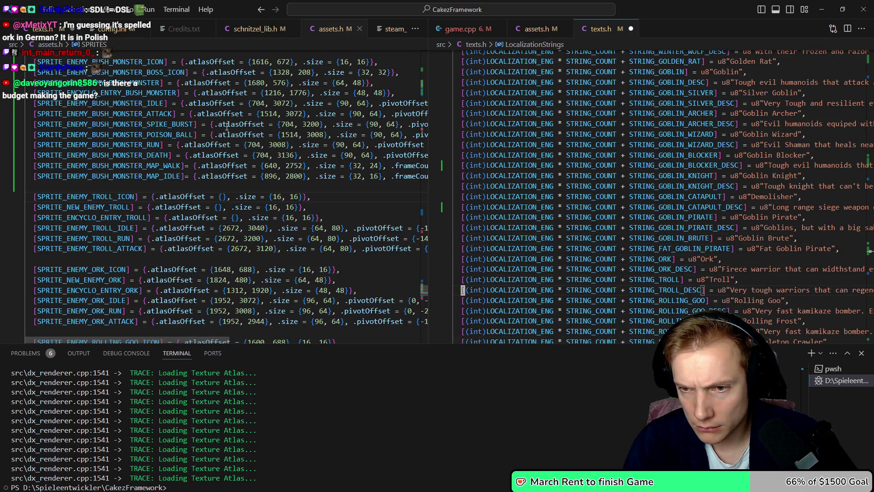
Copy the SPRITE_ENCYCLO_ENTRY_TROLL name from game.cpp and switch to Aseprite
{"action": "key", "text": "ctrl+Tab"}
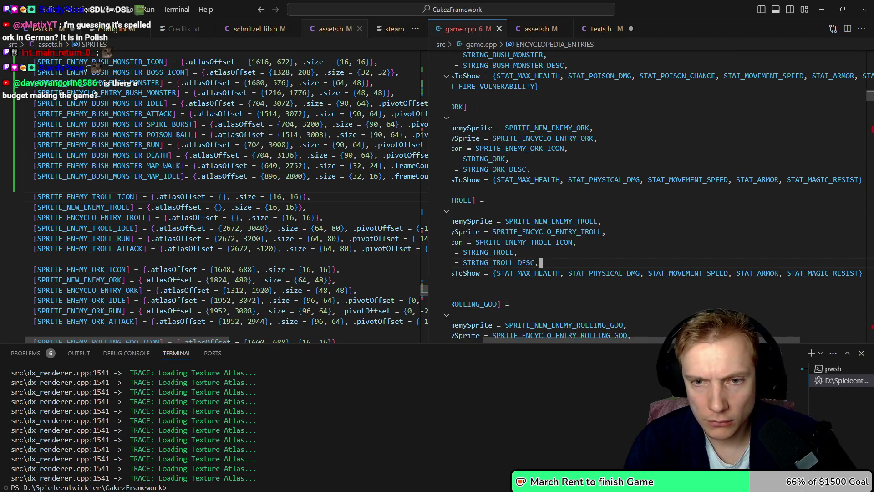
{"action": "key", "text": "k"}
{"action": "key", "text": "k"}
{"action": "key", "text": "y"}
{"action": "key", "text": "i"}
{"action": "key", "text": "w"}
{"action": "key", "text": "ctrl+1"}
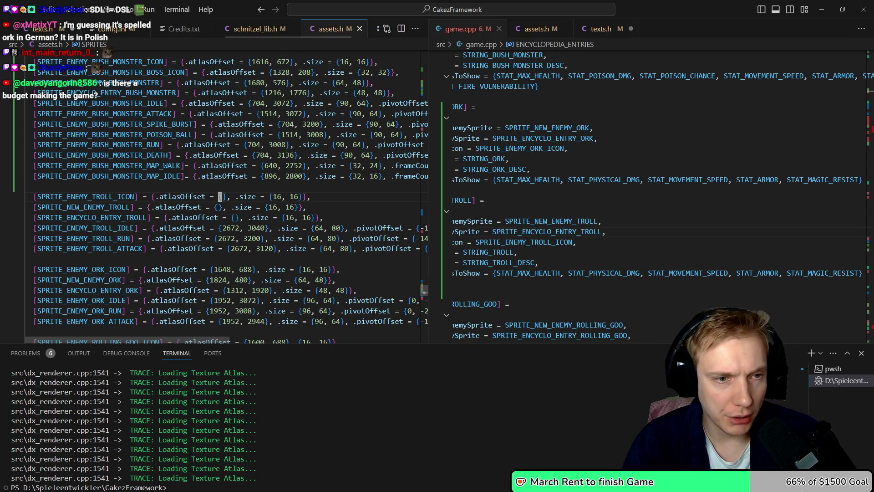
{"action": "key", "text": "alt+Tab"}
{"action": "scroll", "coordinate": [320, 155], "scroll_direction": "down", "scroll_amount": 3}
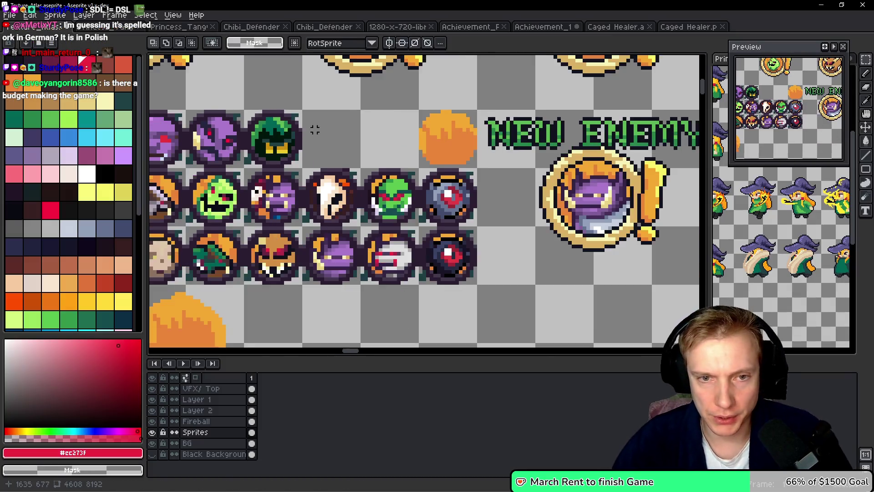
Paste a copy of the orange fireball into an empty area of the atlas
{"action": "scroll", "coordinate": [320, 154], "scroll_direction": "up", "scroll_amount": 3}
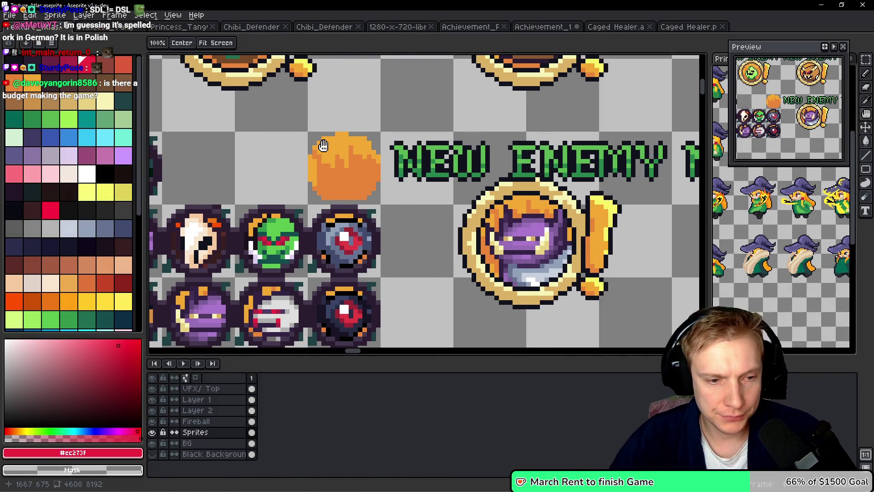
{"action": "mouse_move", "coordinate": [323, 145]}
{"action": "left_mouse_down"}
{"action": "mouse_move", "coordinate": [503, 159]}
{"action": "mouse_move", "coordinate": [476, 160]}
{"action": "mouse_move", "coordinate": [535, 218]}
{"action": "left_mouse_up"}
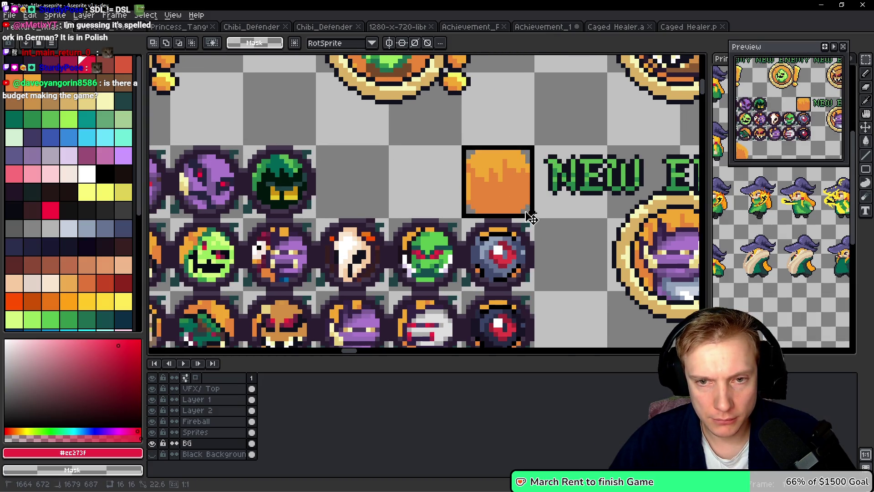
{"action": "scroll", "coordinate": [485, 193], "scroll_direction": "down", "scroll_amount": 1}
{"action": "mouse_move", "coordinate": [485, 193]}
{"action": "left_mouse_down"}
{"action": "mouse_move", "coordinate": [283, 171]}
{"action": "mouse_move", "coordinate": [302, 238]}
{"action": "left_mouse_up"}
{"action": "key", "text": "ctrl+v"}
{"action": "left_click_drag", "start_coordinate": [441, 181], "coordinate": [416, 213]}
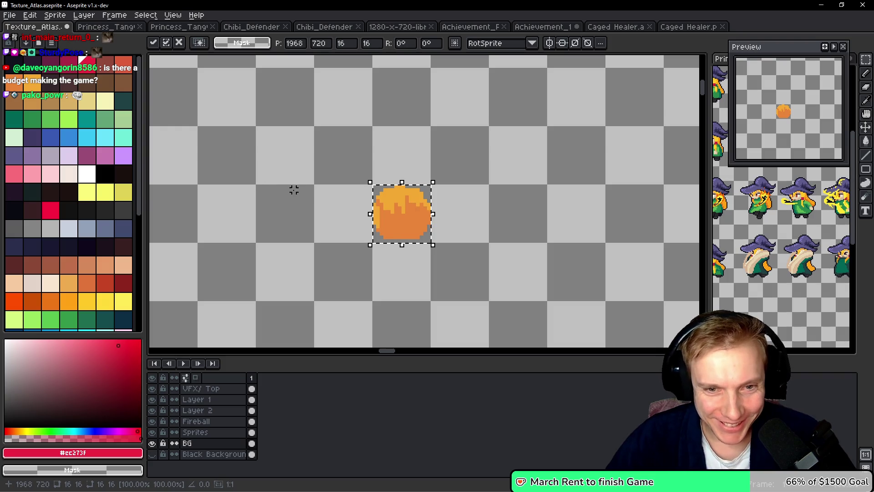
{"action": "scroll", "coordinate": [284, 190], "scroll_direction": "down", "scroll_amount": 2}
{"action": "mouse_move", "coordinate": [321, 211]}
{"action": "left_mouse_down"}
{"action": "mouse_move", "coordinate": [387, 255]}
{"action": "mouse_move", "coordinate": [501, 310]}
{"action": "left_mouse_up"}
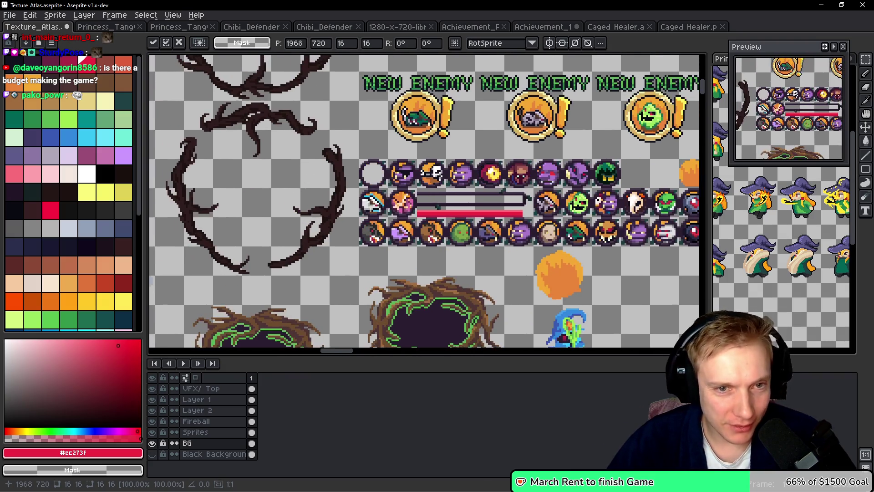
{"action": "key", "text": "m"}
Copy the empty ring icon and paste it over the fireball copy
{"action": "scroll", "coordinate": [314, 161], "scroll_direction": "up", "scroll_amount": 2}
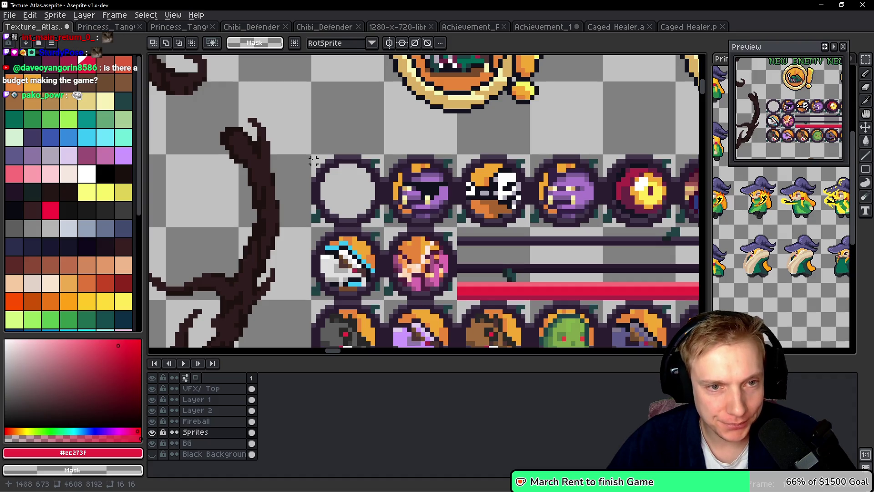
{"action": "left_click_drag", "start_coordinate": [314, 157], "coordinate": [385, 228]}
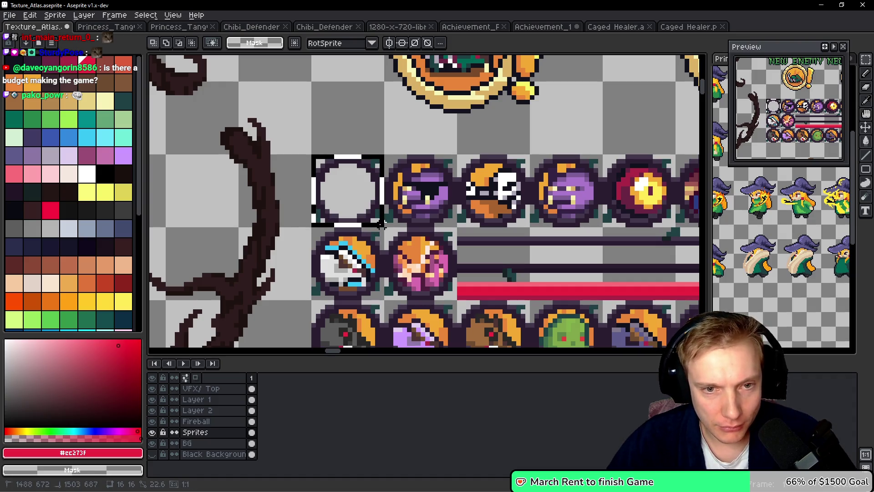
{"action": "scroll", "coordinate": [414, 206], "scroll_direction": "up", "scroll_amount": 10}
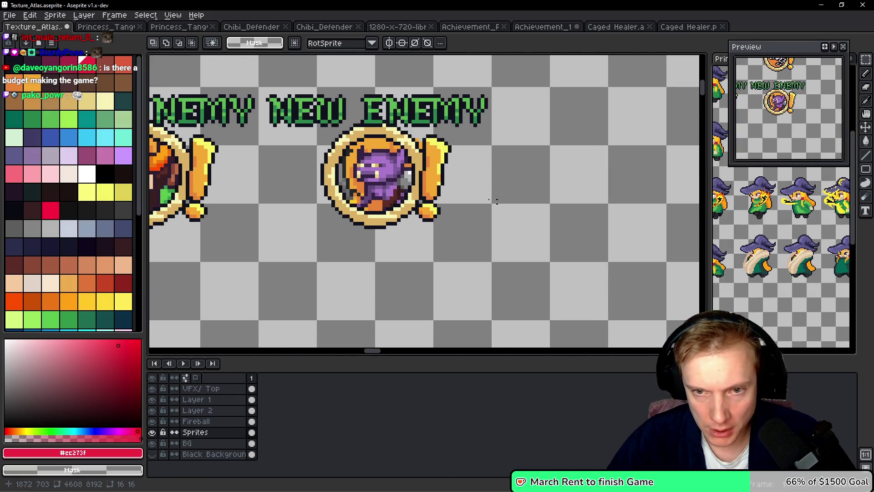
{"action": "scroll", "coordinate": [259, 136], "scroll_direction": "down", "scroll_amount": 5}
{"action": "scroll", "coordinate": [445, 172], "scroll_direction": "up", "scroll_amount": 2}
{"action": "key", "text": "ctrl+v"}
{"action": "left_click_drag", "start_coordinate": [423, 201], "coordinate": [384, 206]}
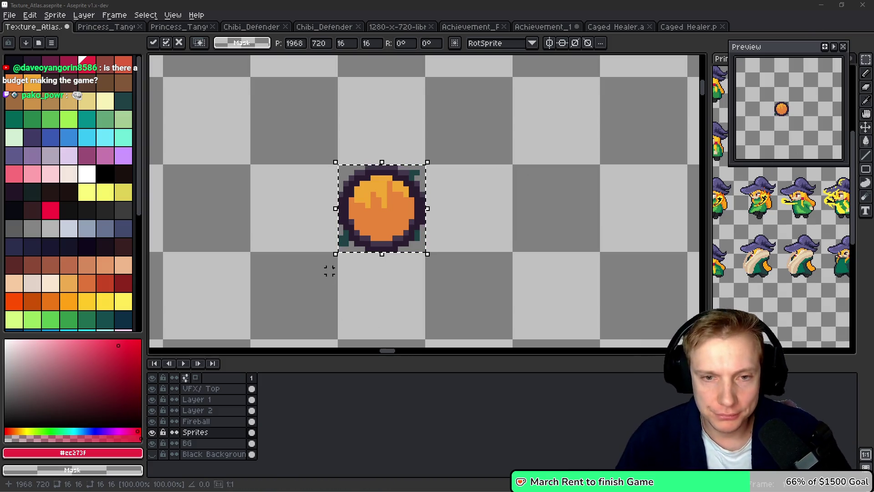
Save Texture_Atlas.aseprite with the new 16×16 orange round icon
{"action": "key", "text": "ctrl+s"}
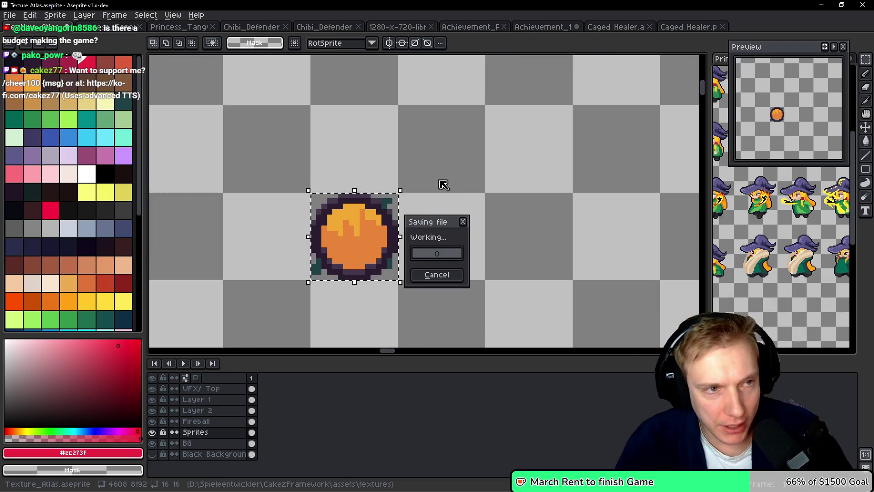
{"action": "scroll", "coordinate": [455, 169], "scroll_direction": "down", "scroll_amount": 5}
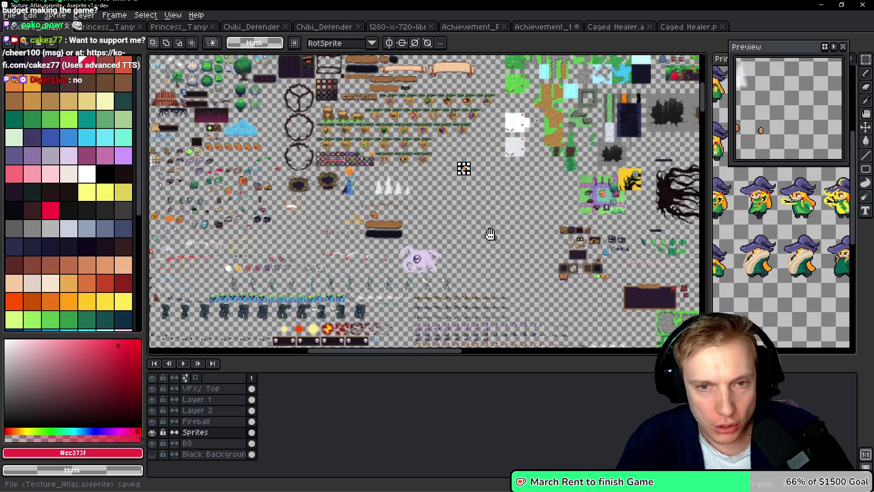
{"action": "mouse_move", "coordinate": [489, 234]}
{"action": "left_mouse_down"}
{"action": "mouse_move", "coordinate": [456, 219]}
{"action": "mouse_move", "coordinate": [458, 161]}
{"action": "left_mouse_up"}
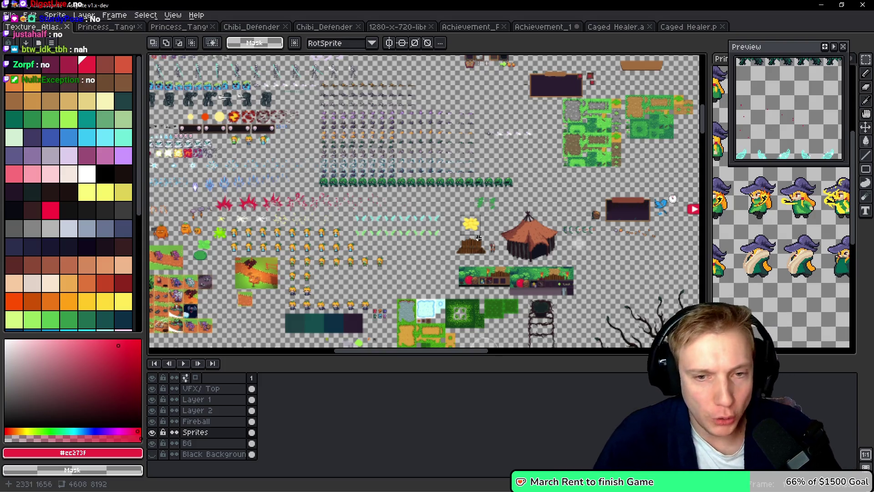
Zoom to the blue troll sprites and lasso-select the left troll's head
{"action": "scroll", "coordinate": [474, 205], "scroll_direction": "down", "scroll_amount": 5}
{"action": "scroll", "coordinate": [492, 246], "scroll_direction": "down", "scroll_amount": 3}
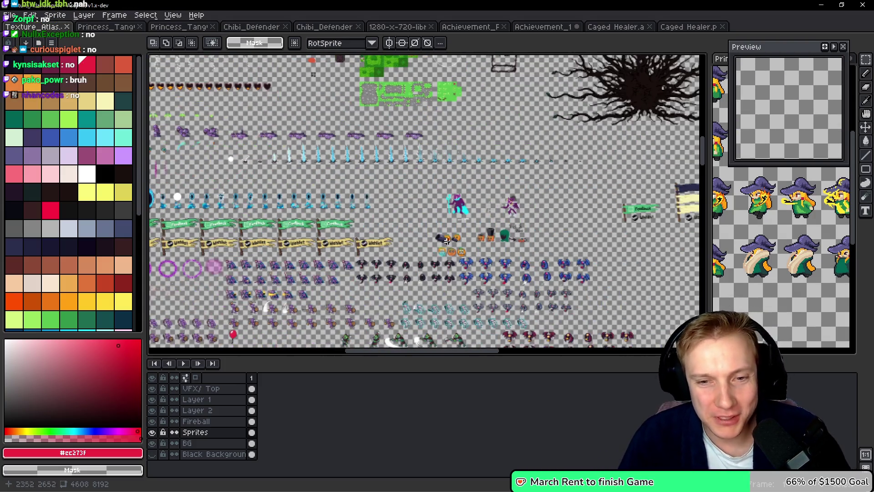
{"action": "scroll", "coordinate": [457, 260], "scroll_direction": "up", "scroll_amount": 2}
{"action": "scroll", "coordinate": [457, 260], "scroll_direction": "down", "scroll_amount": 2}
{"action": "scroll", "coordinate": [408, 205], "scroll_direction": "up", "scroll_amount": 2}
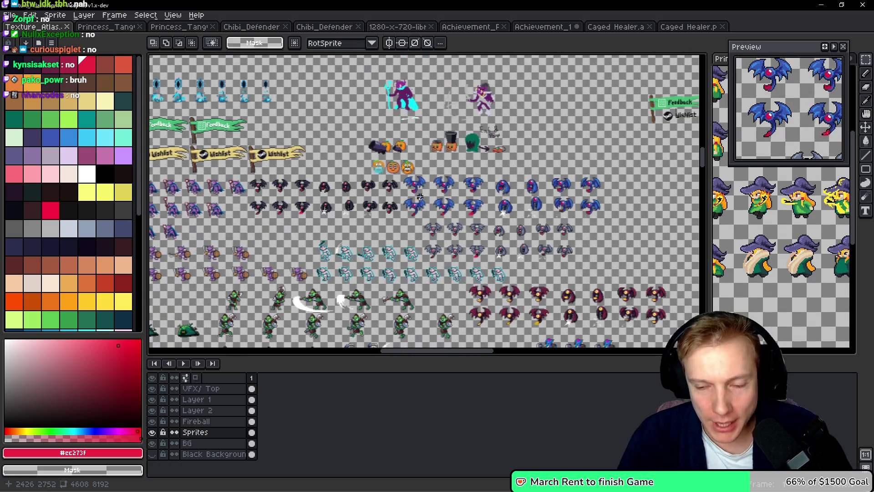
{"action": "scroll", "coordinate": [410, 205], "scroll_direction": "down", "scroll_amount": 5}
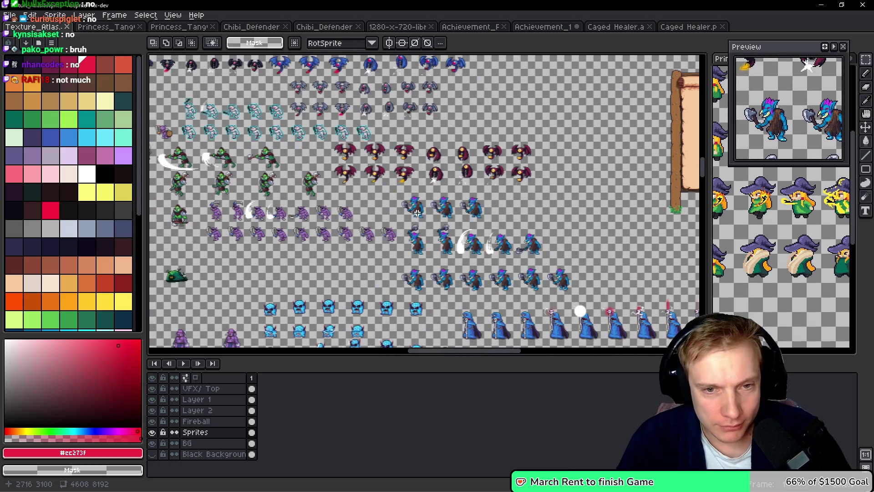
{"action": "scroll", "coordinate": [425, 206], "scroll_direction": "up", "scroll_amount": 4}
{"action": "scroll", "coordinate": [425, 200], "scroll_direction": "up", "scroll_amount": 1}
{"action": "scroll", "coordinate": [409, 173], "scroll_direction": "up", "scroll_amount": 1}
{"action": "scroll", "coordinate": [391, 136], "scroll_direction": "up", "scroll_amount": 1}
{"action": "key", "text": "q"}
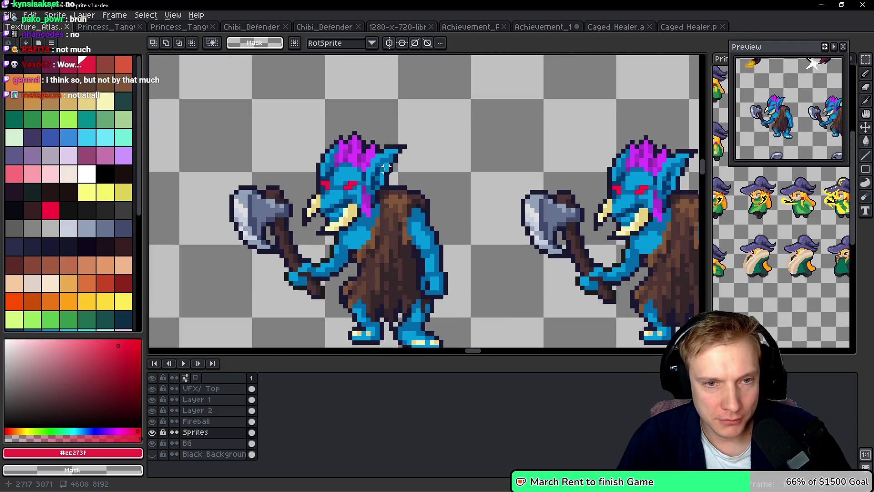
{"action": "left_click_drag", "start_coordinate": [390, 133], "coordinate": [354, 120]}
{"action": "mouse_move", "coordinate": [304, 217]}
{"action": "left_mouse_down"}
{"action": "mouse_move", "coordinate": [362, 230]}
{"action": "mouse_move", "coordinate": [437, 151]}
{"action": "left_mouse_up"}
Paste the 31×29 troll head beside the orange round icon
{"action": "scroll", "coordinate": [437, 151], "scroll_direction": "down", "scroll_amount": 3}
{"action": "scroll", "coordinate": [438, 299], "scroll_direction": "up", "scroll_amount": 2}
{"action": "scroll", "coordinate": [438, 300], "scroll_direction": "down", "scroll_amount": 2}
{"action": "scroll", "coordinate": [332, 196], "scroll_direction": "up", "scroll_amount": 2}
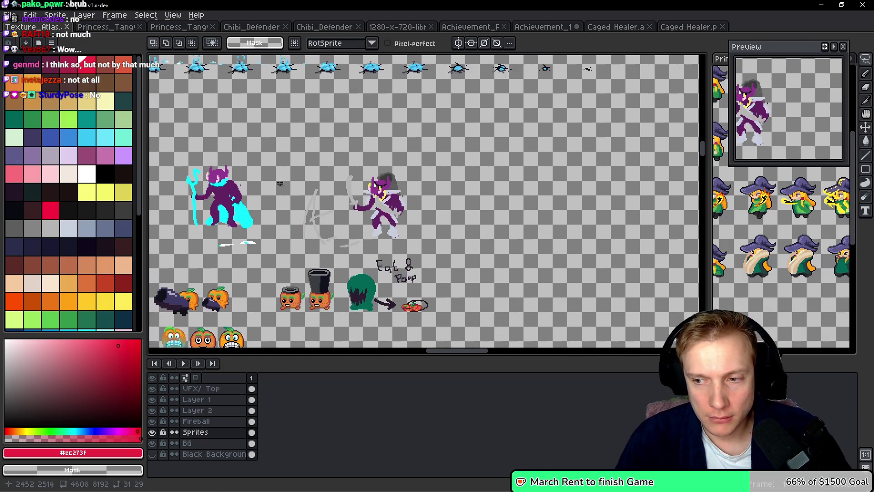
{"action": "scroll", "coordinate": [282, 193], "scroll_direction": "up", "scroll_amount": 5}
{"action": "scroll", "coordinate": [262, 168], "scroll_direction": "left", "scroll_amount": 3}
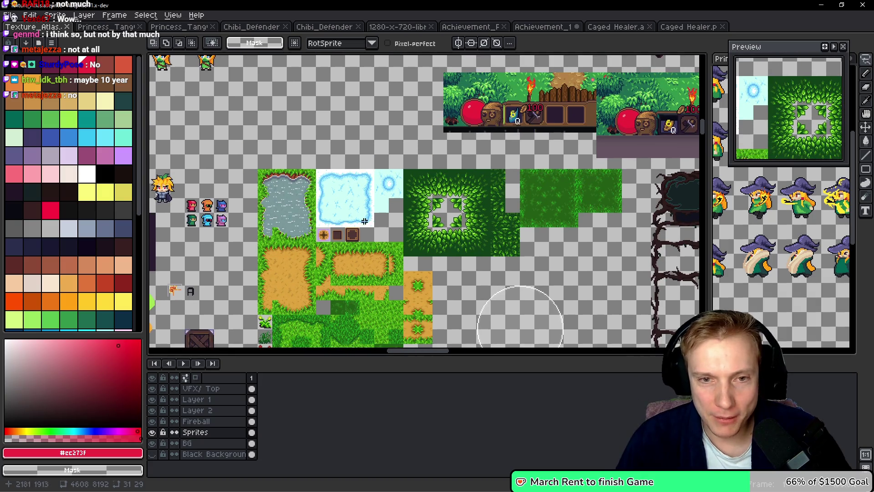
{"action": "scroll", "coordinate": [308, 188], "scroll_direction": "up", "scroll_amount": 6}
{"action": "scroll", "coordinate": [337, 234], "scroll_direction": "left", "scroll_amount": 5}
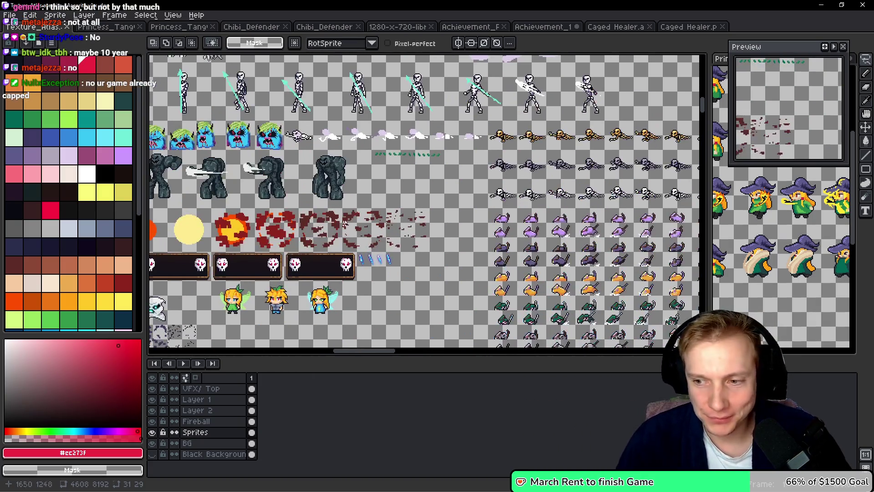
{"action": "scroll", "coordinate": [296, 172], "scroll_direction": "up", "scroll_amount": 5}
{"action": "scroll", "coordinate": [321, 171], "scroll_direction": "left", "scroll_amount": 2}
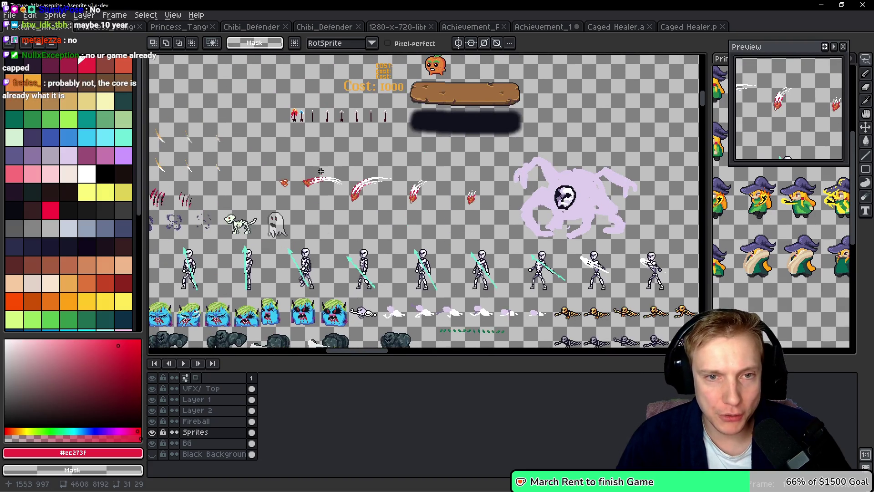
{"action": "scroll", "coordinate": [430, 213], "scroll_direction": "up", "scroll_amount": 3}
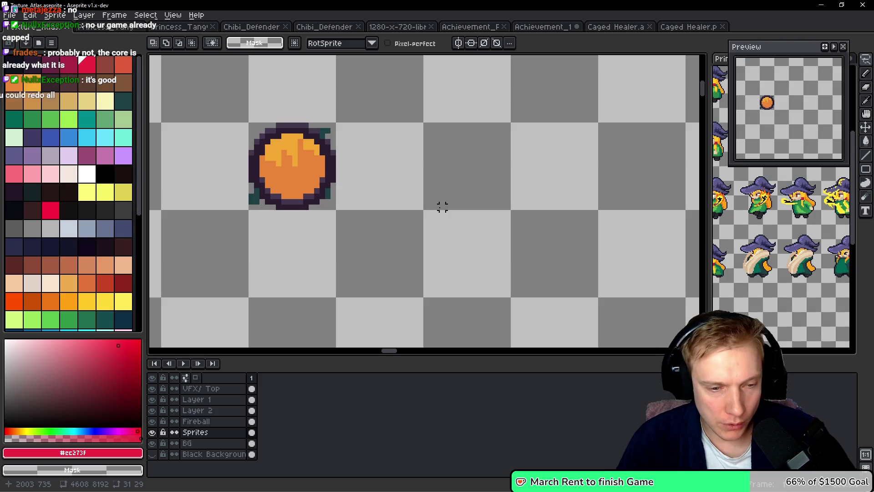
{"action": "key", "text": "ctrl+v"}
Position the pasted troll head to the right of the fireball icon
{"action": "mouse_move", "coordinate": [443, 207]}
{"action": "left_mouse_down"}
{"action": "mouse_move", "coordinate": [588, 134]}
{"action": "mouse_move", "coordinate": [584, 120]}
{"action": "left_mouse_up"}
{"action": "scroll", "coordinate": [536, 199], "scroll_direction": "up", "scroll_amount": 2}
{"action": "scroll", "coordinate": [476, 191], "scroll_direction": "down", "scroll_amount": 5}
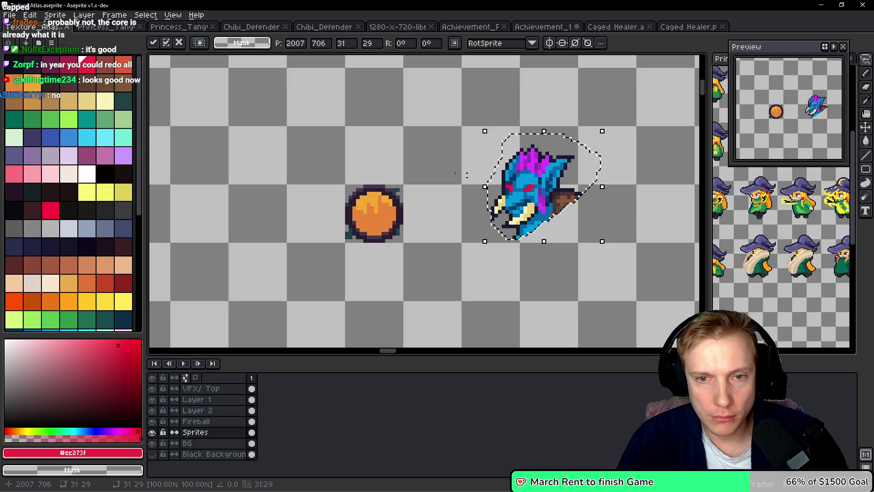
Place an empty NEW ENEMY badge frame beside the skeleton badge, aligned, and clear the selection
{"action": "mouse_move", "coordinate": [284, 118]}
{"action": "left_mouse_down"}
{"action": "mouse_move", "coordinate": [348, 205]}
{"action": "mouse_move", "coordinate": [328, 182]}
{"action": "mouse_move", "coordinate": [384, 171]}
{"action": "left_mouse_up"}
{"action": "scroll", "coordinate": [384, 170], "scroll_direction": "up", "scroll_amount": 3}
{"action": "mouse_move", "coordinate": [420, 267]}
{"action": "left_mouse_down"}
{"action": "mouse_move", "coordinate": [382, 189]}
{"action": "mouse_move", "coordinate": [335, 246]}
{"action": "left_mouse_up"}
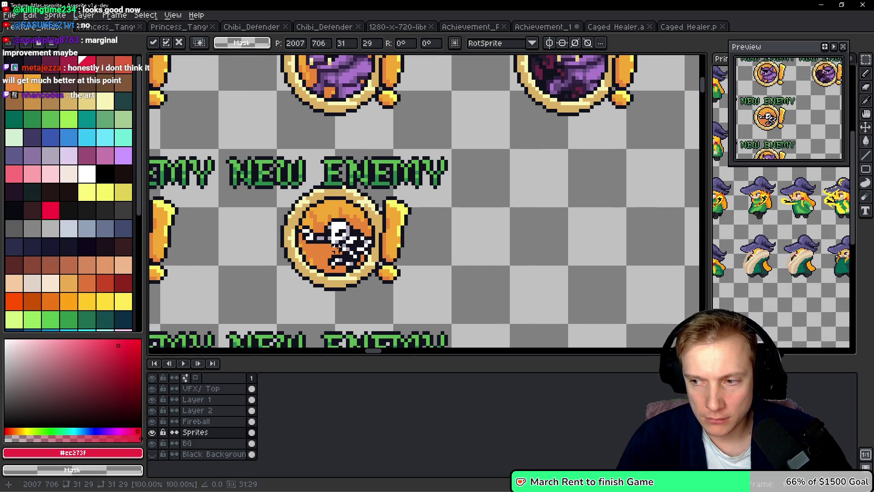
{"action": "left_click_drag", "start_coordinate": [221, 151], "coordinate": [453, 325]}
{"action": "scroll", "coordinate": [523, 292], "scroll_direction": "right", "scroll_amount": 3}
{"action": "left_click_drag", "start_coordinate": [235, 249], "coordinate": [475, 242]}
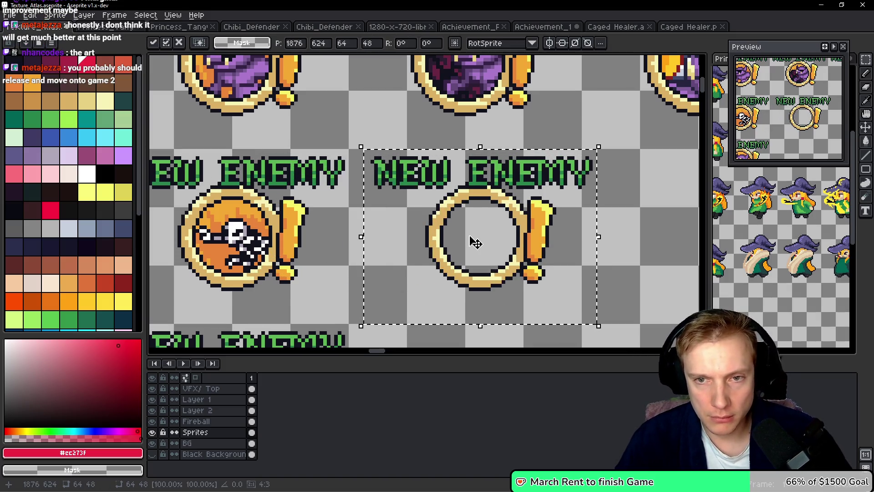
{"action": "key", "text": "Down"}
{"action": "key", "text": "Down"}
{"action": "key", "text": "Left"}
{"action": "key", "text": "Left"}
{"action": "key", "text": "Left"}
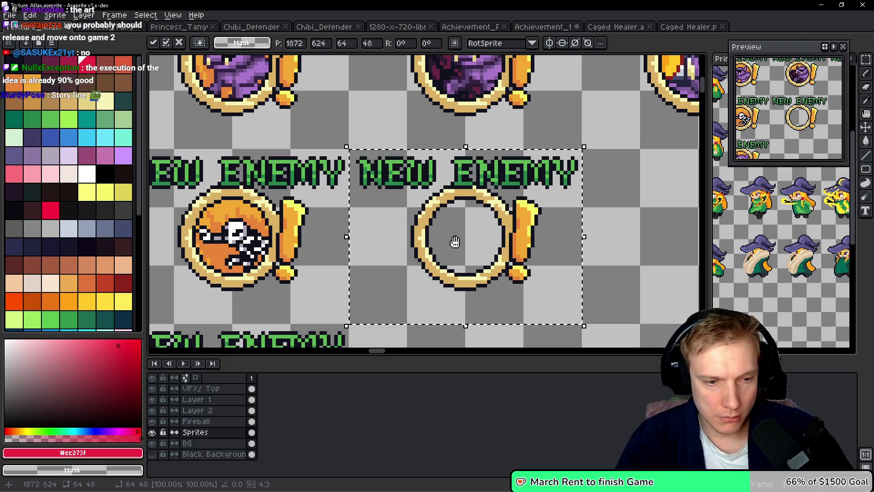
{"action": "key", "text": "Return"}
{"action": "scroll", "coordinate": [474, 232], "scroll_direction": "down", "scroll_amount": 3}
{"action": "key", "text": "ctrl+d"}
{"action": "scroll", "coordinate": [508, 221], "scroll_direction": "up", "scroll_amount": 2}
{"action": "mouse_move", "coordinate": [507, 220]}
{"action": "left_mouse_down"}
{"action": "mouse_move", "coordinate": [377, 191]}
{"action": "mouse_move", "coordinate": [357, 245]}
{"action": "mouse_move", "coordinate": [407, 230]}
{"action": "left_mouse_up"}
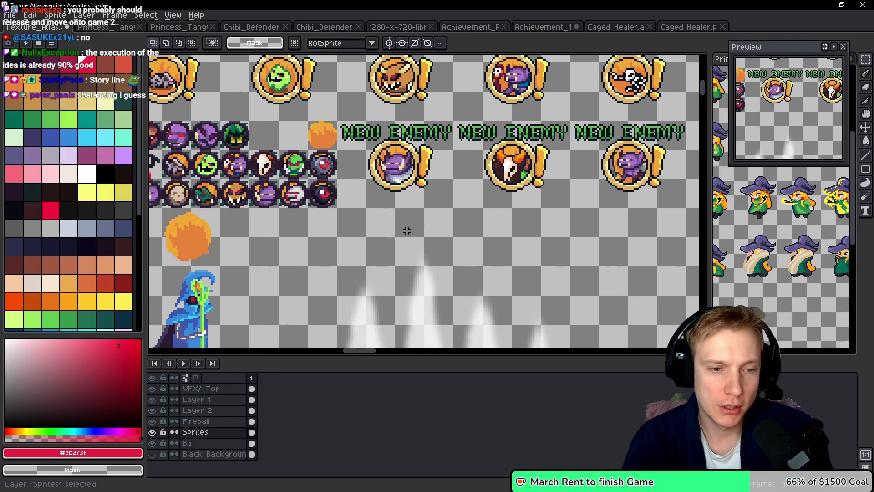
On the BG layer, copy the fireball into the empty NEW ENEMY ring
{"action": "key", "text": "Down"}
{"action": "mouse_move", "coordinate": [148, 271]}
{"action": "left_mouse_down"}
{"action": "mouse_move", "coordinate": [332, 243]}
{"action": "mouse_move", "coordinate": [429, 190]}
{"action": "mouse_move", "coordinate": [461, 151]}
{"action": "left_mouse_up"}
{"action": "scroll", "coordinate": [332, 243], "scroll_direction": "up", "scroll_amount": 1}
{"action": "scroll", "coordinate": [430, 189], "scroll_direction": "up", "scroll_amount": 1}
{"action": "mouse_move", "coordinate": [521, 171]}
{"action": "left_mouse_down"}
{"action": "mouse_move", "coordinate": [357, 224]}
{"action": "mouse_move", "coordinate": [660, 177]}
{"action": "mouse_move", "coordinate": [598, 188]}
{"action": "left_mouse_up"}
{"action": "key", "text": "ctrl+v"}
{"action": "left_click_drag", "start_coordinate": [432, 223], "coordinate": [364, 223]}
{"action": "key", "text": "Return"}
{"action": "scroll", "coordinate": [443, 211], "scroll_direction": "down", "scroll_amount": 5}
{"action": "scroll", "coordinate": [373, 197], "scroll_direction": "right", "scroll_amount": 5}
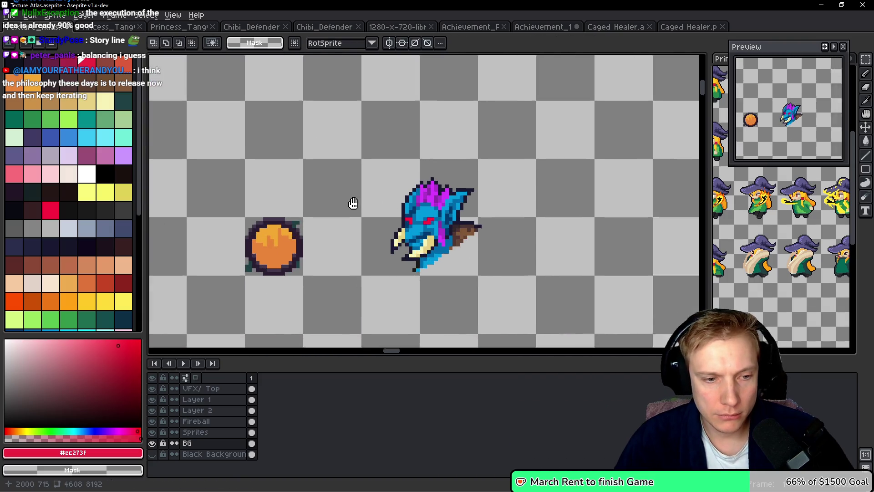
Select the troll head and paste a copy inside the NEW ENEMY badge ring
{"action": "key", "text": "b"}
{"action": "mouse_move", "coordinate": [466, 210]}
{"action": "left_mouse_down"}
{"action": "mouse_move", "coordinate": [332, 197]}
{"action": "mouse_move", "coordinate": [399, 320]}
{"action": "mouse_move", "coordinate": [455, 235]}
{"action": "mouse_move", "coordinate": [408, 189]}
{"action": "left_mouse_up"}
{"action": "scroll", "coordinate": [453, 255], "scroll_direction": "left", "scroll_amount": 5}
{"action": "scroll", "coordinate": [453, 255], "scroll_direction": "up", "scroll_amount": 2}
{"action": "key", "text": "Down"}
{"action": "scroll", "coordinate": [386, 233], "scroll_direction": "left", "scroll_amount": 3}
{"action": "key", "text": "ctrl+v"}
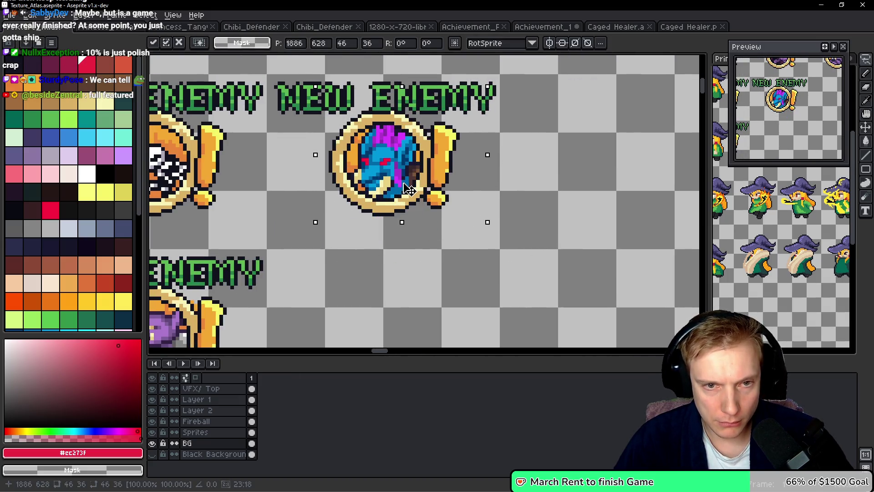
{"action": "scroll", "coordinate": [428, 155], "scroll_direction": "up", "scroll_amount": 3}
{"action": "key", "text": "Return"}
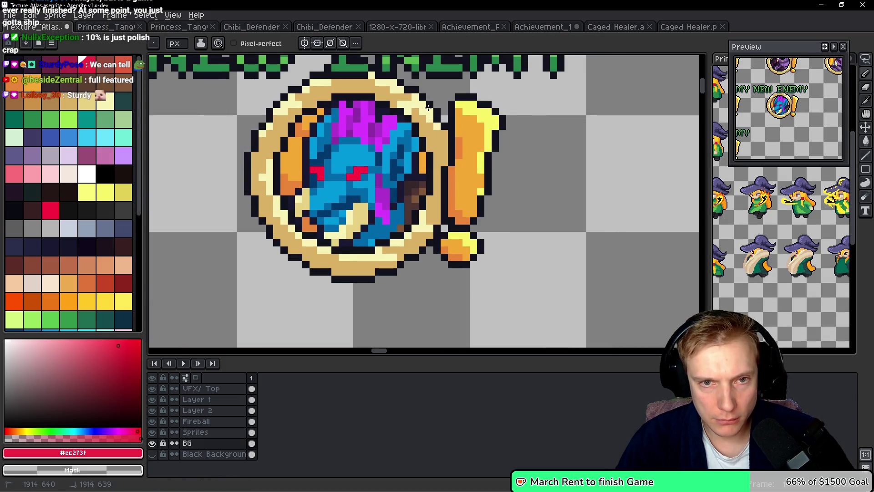
Duplicate the loose troll head up-left onto the small dark round frame
{"action": "scroll", "coordinate": [378, 262], "scroll_direction": "down", "scroll_amount": 3}
{"action": "mouse_move", "coordinate": [492, 264]}
{"action": "left_mouse_down"}
{"action": "mouse_move", "coordinate": [424, 164]}
{"action": "mouse_move", "coordinate": [340, 111]}
{"action": "left_mouse_up"}
{"action": "left_click_drag", "start_coordinate": [451, 242], "coordinate": [372, 206]}
{"action": "key", "text": "q"}
{"action": "mouse_move", "coordinate": [478, 173]}
{"action": "left_mouse_down"}
{"action": "mouse_move", "coordinate": [510, 273]}
{"action": "mouse_move", "coordinate": [479, 171]}
{"action": "left_mouse_up"}
{"action": "mouse_move", "coordinate": [478, 226]}
{"action": "left_mouse_down"}
{"action": "mouse_move", "coordinate": [414, 165]}
{"action": "mouse_move", "coordinate": [380, 257]}
{"action": "mouse_move", "coordinate": [373, 257]}
{"action": "mouse_move", "coordinate": [381, 246]}
{"action": "left_mouse_up"}
{"action": "key", "text": "ctrl+z"}
{"action": "key", "text": "ctrl+y"}
{"action": "scroll", "coordinate": [373, 252], "scroll_direction": "up", "scroll_amount": 2}
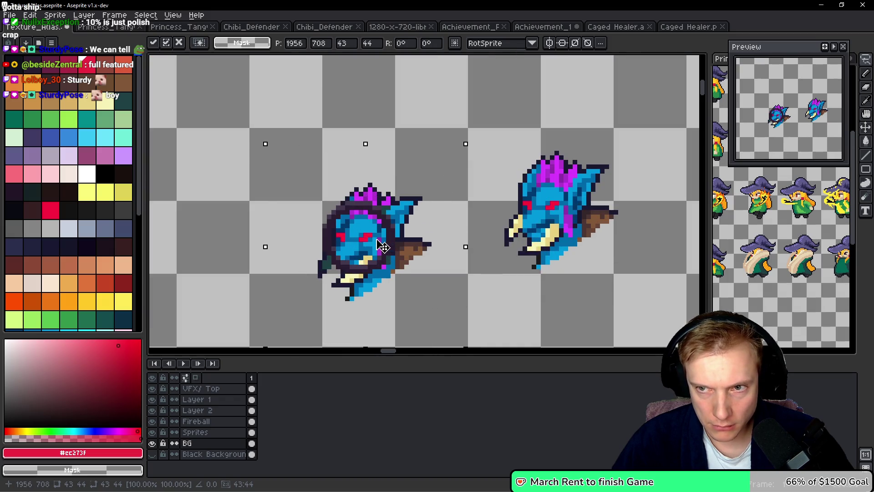
Commit the duplicated troll head one pixel higher and clear the horns outside its round part
{"action": "key", "text": "Up"}
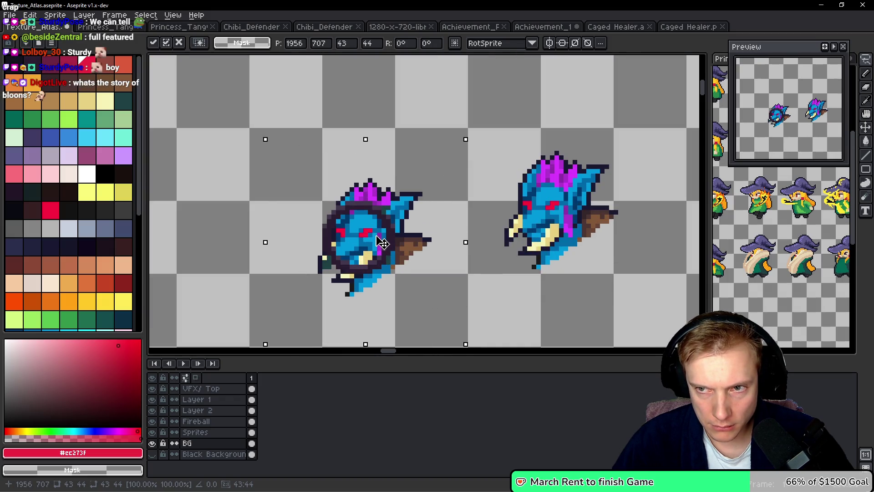
{"action": "scroll", "coordinate": [376, 264], "scroll_direction": "up", "scroll_amount": 1}
{"action": "key", "text": "b"}
{"action": "mouse_move", "coordinate": [389, 144]}
{"action": "left_mouse_down"}
{"action": "mouse_move", "coordinate": [326, 205]}
{"action": "mouse_move", "coordinate": [406, 221]}
{"action": "left_mouse_up"}
{"action": "mouse_move", "coordinate": [403, 258]}
{"action": "left_mouse_down"}
{"action": "mouse_move", "coordinate": [460, 282]}
{"action": "mouse_move", "coordinate": [392, 137]}
{"action": "left_mouse_up"}
{"action": "key", "text": "Delete"}
Lasso and delete the leftover stray pixels at the lower-right, below and left of the round head
{"action": "scroll", "coordinate": [419, 232], "scroll_direction": "up", "scroll_amount": 2}
{"action": "scroll", "coordinate": [420, 232], "scroll_direction": "up", "scroll_amount": 1}
{"action": "mouse_move", "coordinate": [412, 201]}
{"action": "left_mouse_down"}
{"action": "mouse_move", "coordinate": [298, 248]}
{"action": "mouse_move", "coordinate": [232, 319]}
{"action": "mouse_move", "coordinate": [433, 219]}
{"action": "left_mouse_up"}
{"action": "key", "text": "q"}
{"action": "key", "text": "Delete"}
{"action": "scroll", "coordinate": [431, 214], "scroll_direction": "down", "scroll_amount": 4}
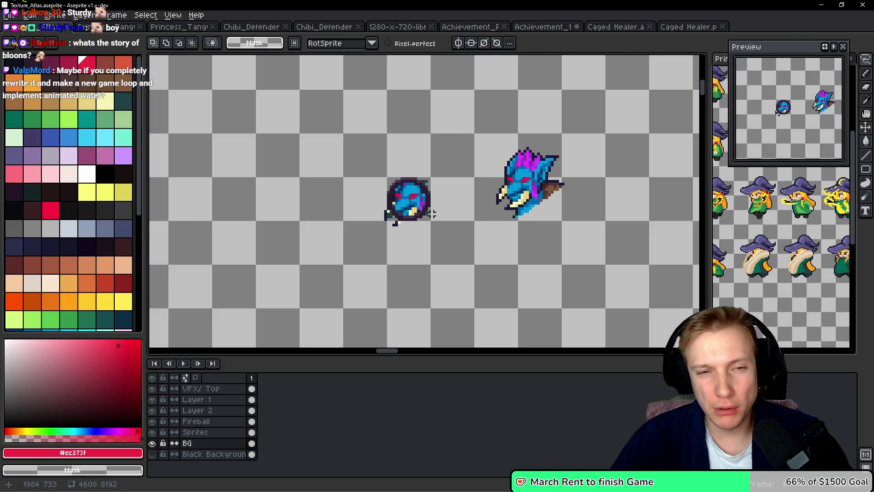
{"action": "scroll", "coordinate": [385, 244], "scroll_direction": "up", "scroll_amount": 3}
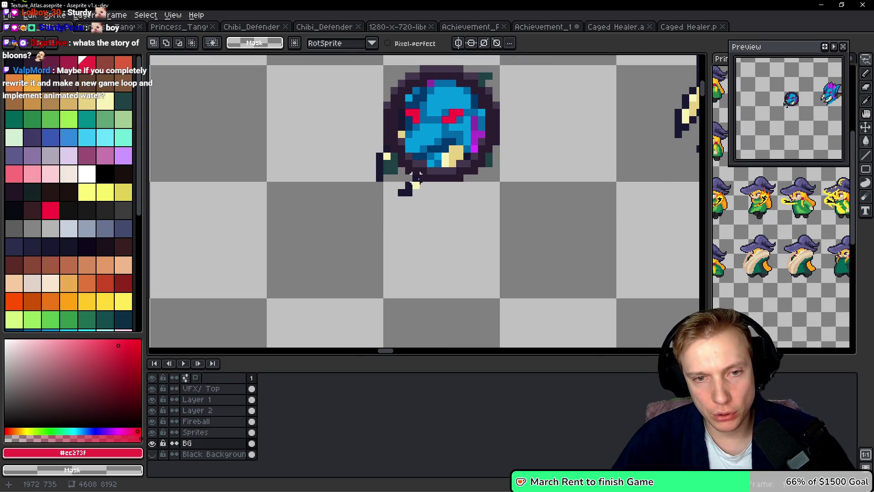
{"action": "mouse_move", "coordinate": [408, 176]}
{"action": "left_mouse_down"}
{"action": "mouse_move", "coordinate": [401, 196]}
{"action": "mouse_move", "coordinate": [421, 176]}
{"action": "left_mouse_up"}
{"action": "key", "text": "Delete"}
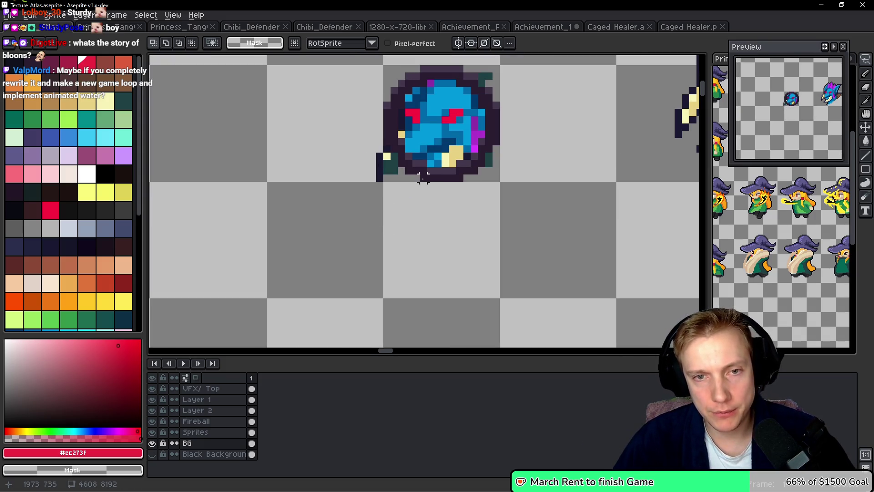
{"action": "scroll", "coordinate": [423, 176], "scroll_direction": "down", "scroll_amount": 3}
{"action": "scroll", "coordinate": [453, 164], "scroll_direction": "up", "scroll_amount": 5}
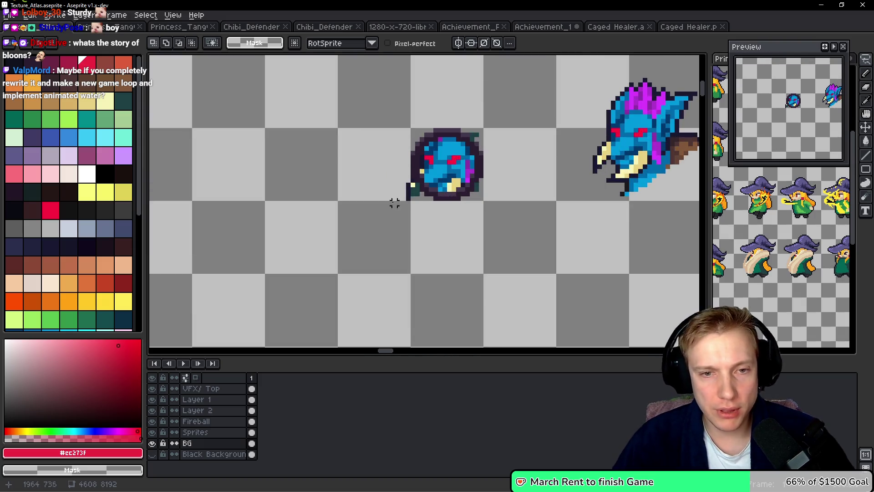
{"action": "mouse_move", "coordinate": [367, 128]}
{"action": "left_mouse_down"}
{"action": "mouse_move", "coordinate": [407, 223]}
{"action": "mouse_move", "coordinate": [377, 133]}
{"action": "mouse_move", "coordinate": [346, 137]}
{"action": "left_mouse_up"}
{"action": "key", "text": "Delete"}
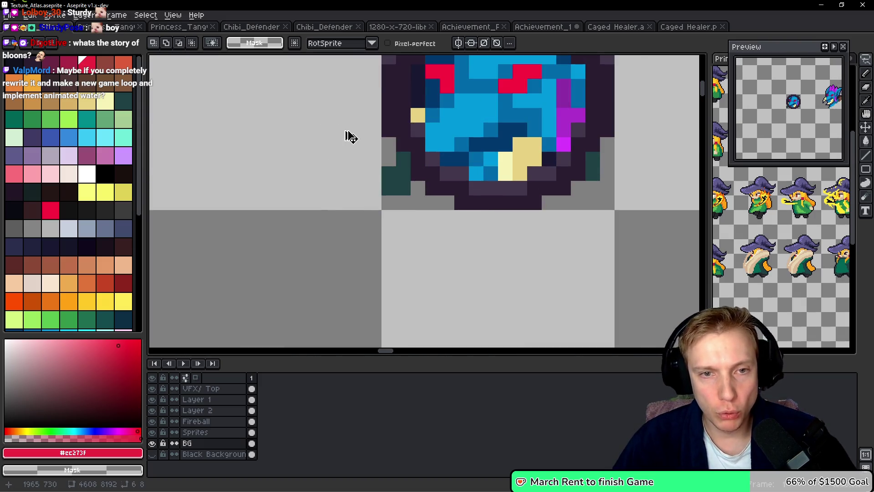
{"action": "scroll", "coordinate": [351, 136], "scroll_direction": "down", "scroll_amount": 4}
{"action": "scroll", "coordinate": [352, 127], "scroll_direction": "up", "scroll_amount": 2}
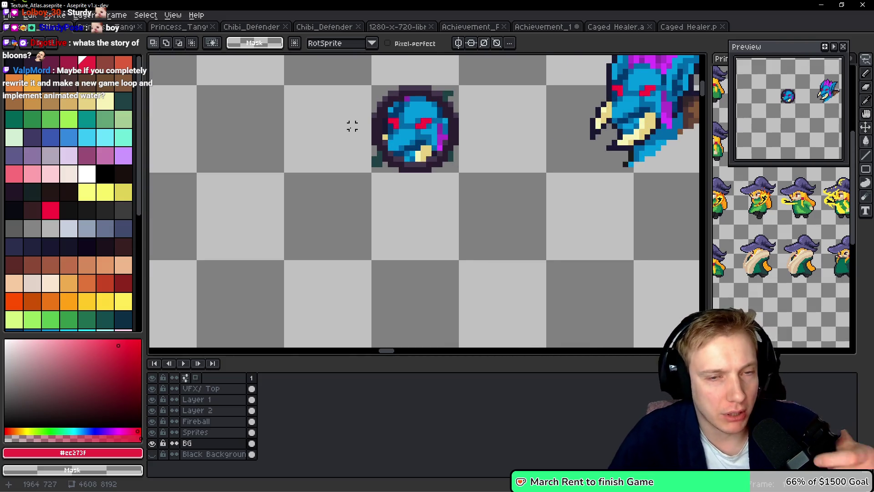
Delete the large troll head from the atlas
{"action": "left_click_drag", "start_coordinate": [352, 126], "coordinate": [182, 221]}
{"action": "mouse_move", "coordinate": [570, 122]}
{"action": "left_mouse_down"}
{"action": "mouse_move", "coordinate": [474, 99]}
{"action": "mouse_move", "coordinate": [579, 260]}
{"action": "mouse_move", "coordinate": [567, 117]}
{"action": "left_mouse_up"}
{"action": "key", "text": "Delete"}
Return to the BG layer beside the round troll icon and save Texture_Atlas.aseprite
{"action": "left_click_drag", "start_coordinate": [374, 173], "coordinate": [476, 173]}
{"action": "left_click", "coordinate": [465, 182], "text": "ctrl"}
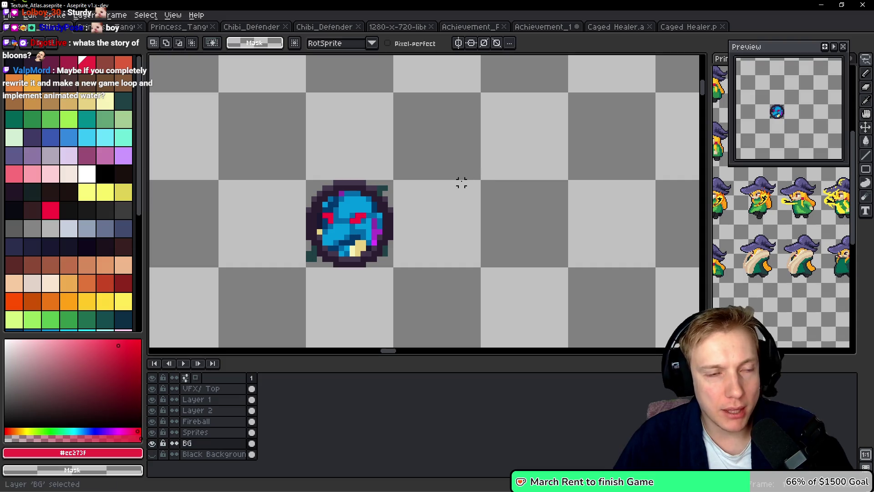
{"action": "key", "text": "ctrl+s"}
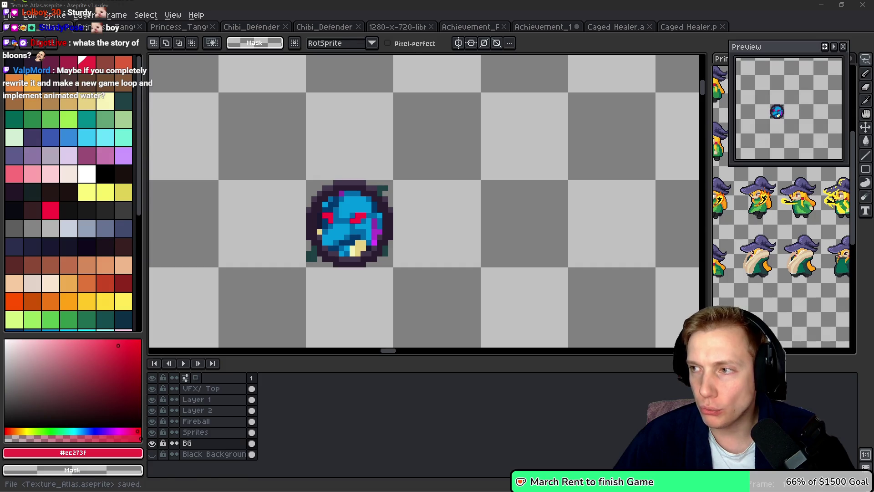
{"action": "key", "text": "alt+Tab"}
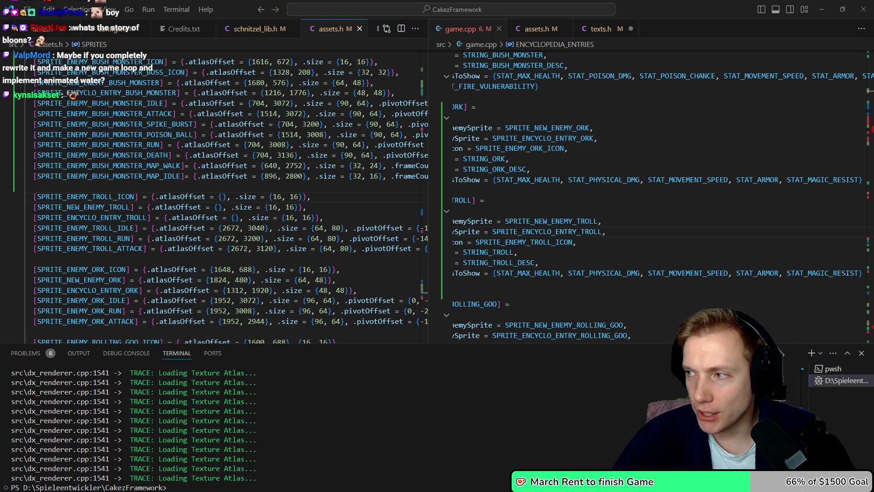
Close the Steam library window and bring up the Tangy TD store page in Firefox
{"action": "key", "text": "alt+Tab"}
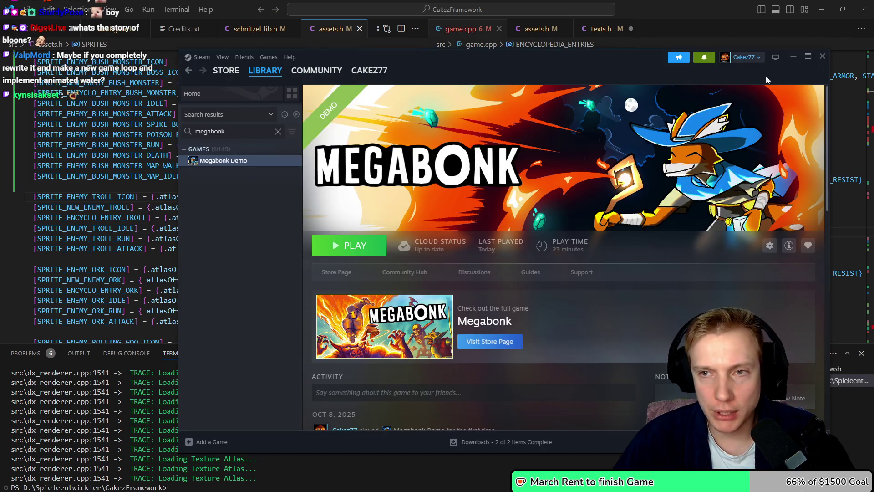
{"action": "left_click", "coordinate": [822, 57]}
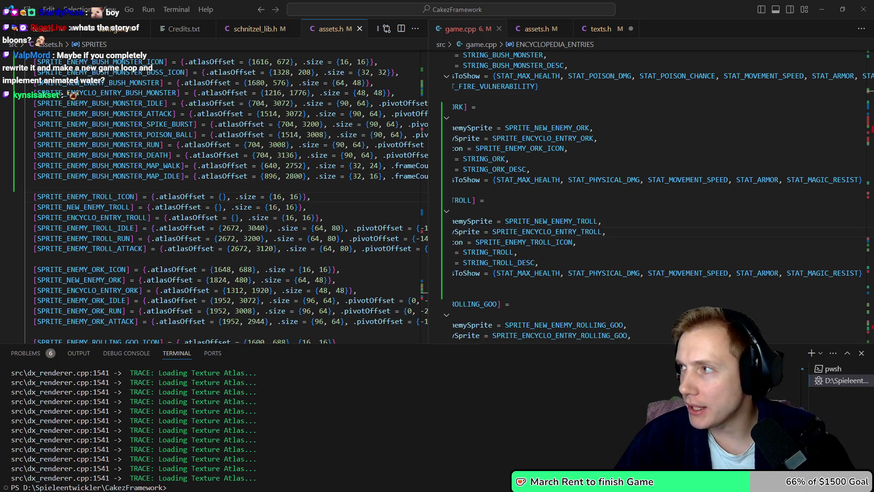
{"action": "key", "text": "alt+Tab"}
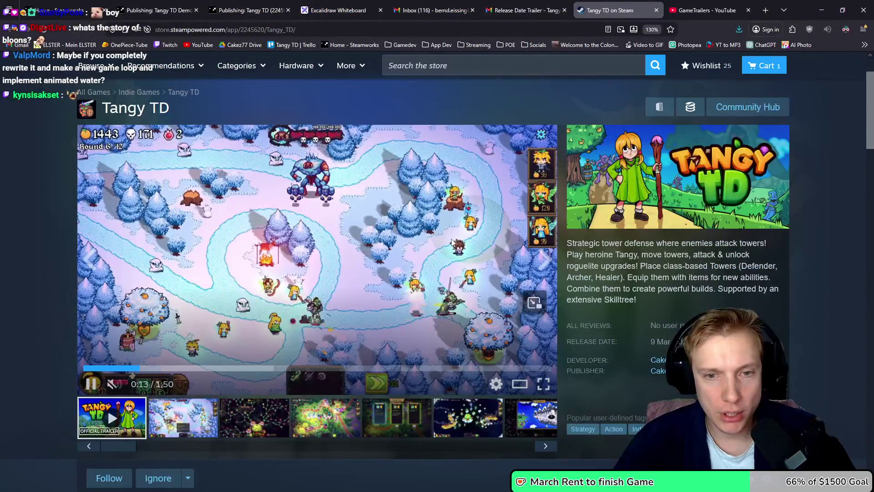
View the fourth Tangy TD screenshot full-size, then return to the atlas near the round troll icon
{"action": "left_click", "coordinate": [331, 424]}
{"action": "left_click", "coordinate": [249, 180]}
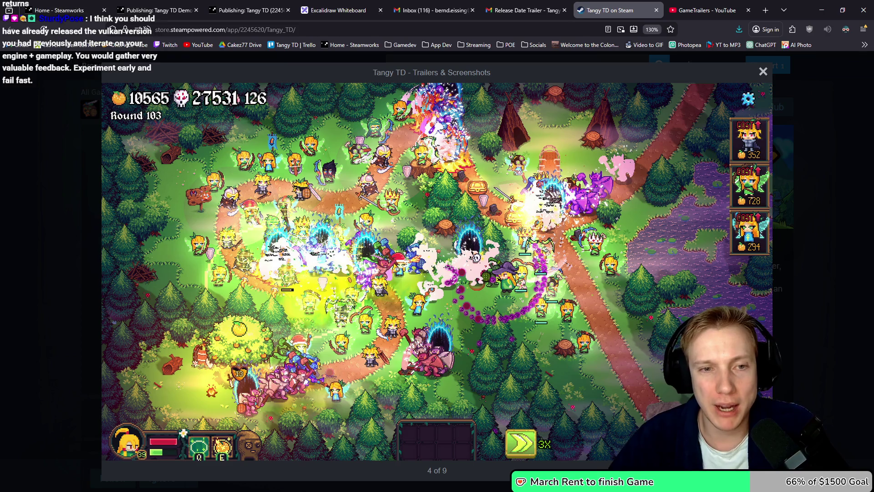
{"action": "mouse_move", "coordinate": [358, 220]}
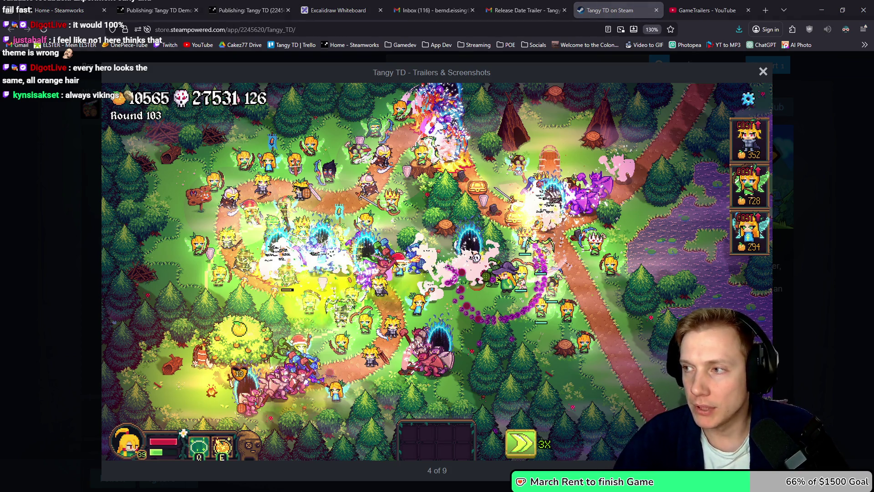
{"action": "key", "text": "alt+Tab"}
{"action": "left_click_drag", "start_coordinate": [415, 220], "coordinate": [431, 219]}
Select the round troll icon on the Sprites and BG layers and move it into the enemy icon row
{"action": "key", "text": "alt+Up"}
{"action": "key", "text": "m"}
{"action": "mouse_move", "coordinate": [321, 174]}
{"action": "left_mouse_down"}
{"action": "mouse_move", "coordinate": [383, 253]}
{"action": "mouse_move", "coordinate": [405, 262]}
{"action": "left_mouse_up"}
{"action": "scroll", "coordinate": [407, 257], "scroll_direction": "down", "scroll_amount": 3}
{"action": "mouse_move", "coordinate": [326, 235]}
{"action": "left_mouse_down"}
{"action": "mouse_move", "coordinate": [371, 226]}
{"action": "mouse_move", "coordinate": [609, 247]}
{"action": "mouse_move", "coordinate": [437, 227]}
{"action": "left_mouse_up"}
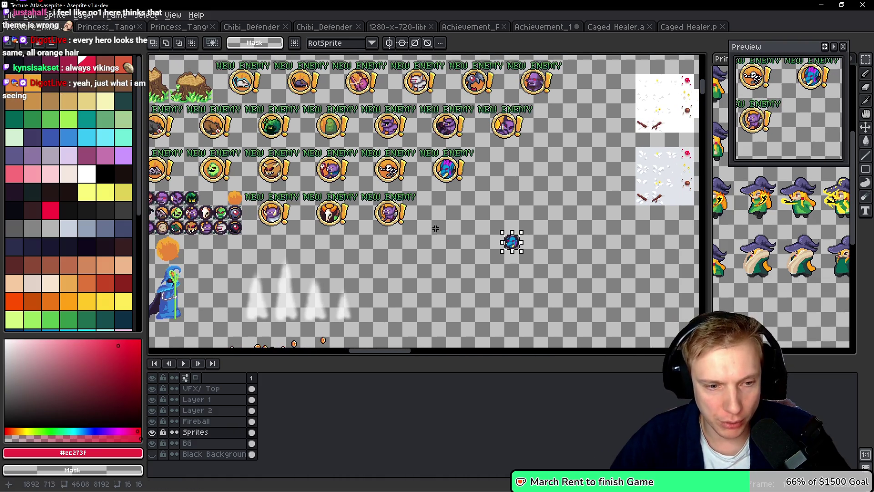
{"action": "left_click", "coordinate": [214, 443], "text": "shift"}
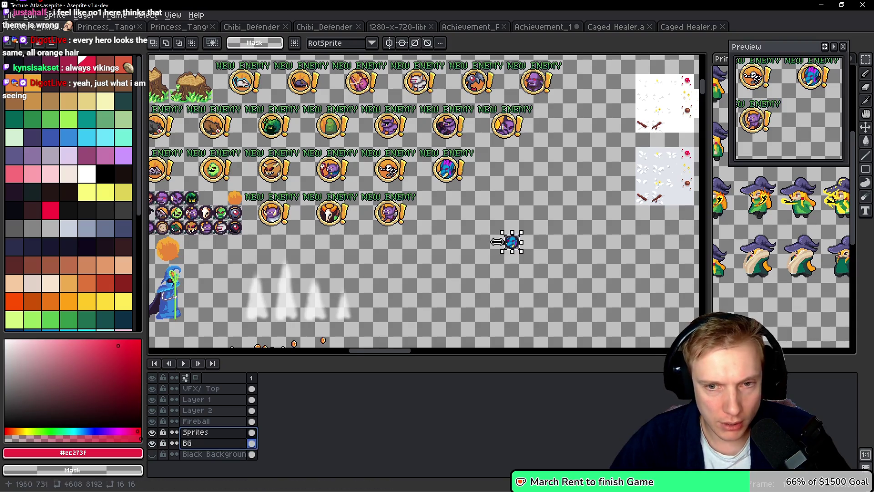
{"action": "left_click_drag", "start_coordinate": [503, 245], "coordinate": [207, 201]}
{"action": "scroll", "coordinate": [217, 195], "scroll_direction": "up", "scroll_amount": 5}
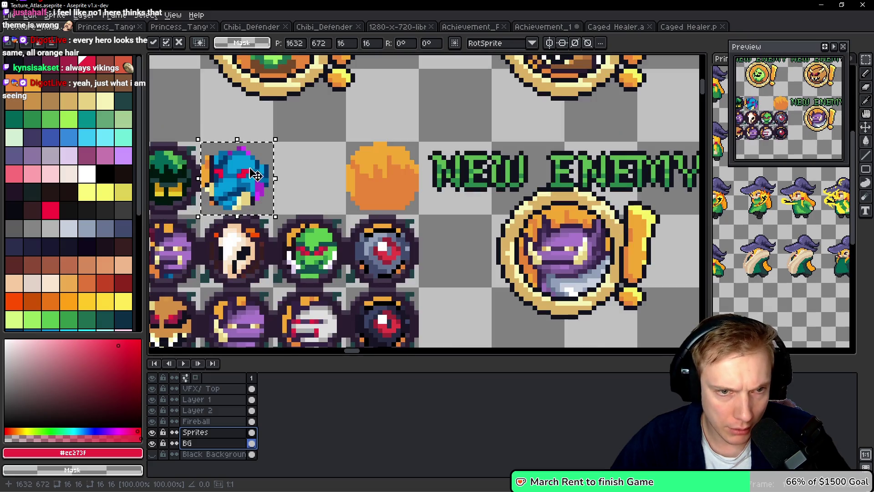
{"action": "key", "text": "Return"}
{"action": "scroll", "coordinate": [289, 153], "scroll_direction": "down", "scroll_amount": 6}
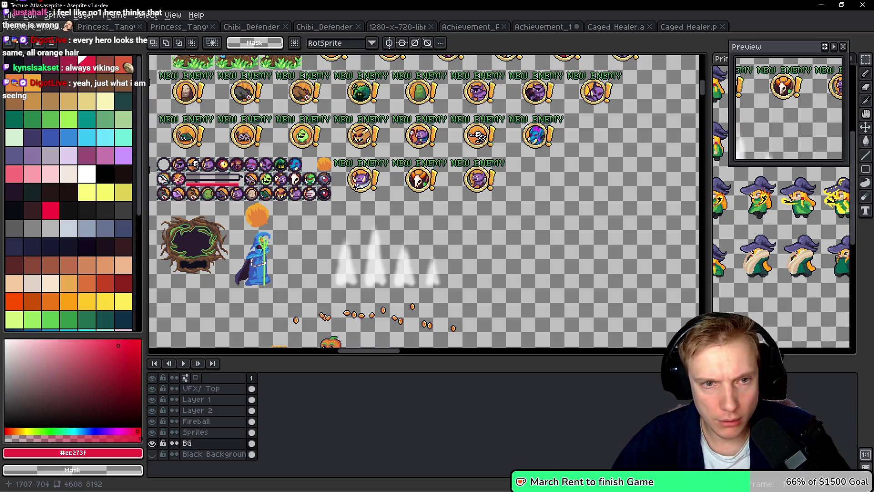
{"action": "mouse_move", "coordinate": [299, 173]}
{"action": "left_mouse_down"}
{"action": "mouse_move", "coordinate": [363, 202]}
{"action": "mouse_move", "coordinate": [307, 216]}
{"action": "mouse_move", "coordinate": [339, 221]}
{"action": "left_mouse_up"}
Save the atlas and export the sprite sheet as Texture_Atlas.png
{"action": "key", "text": "ctrl+s"}
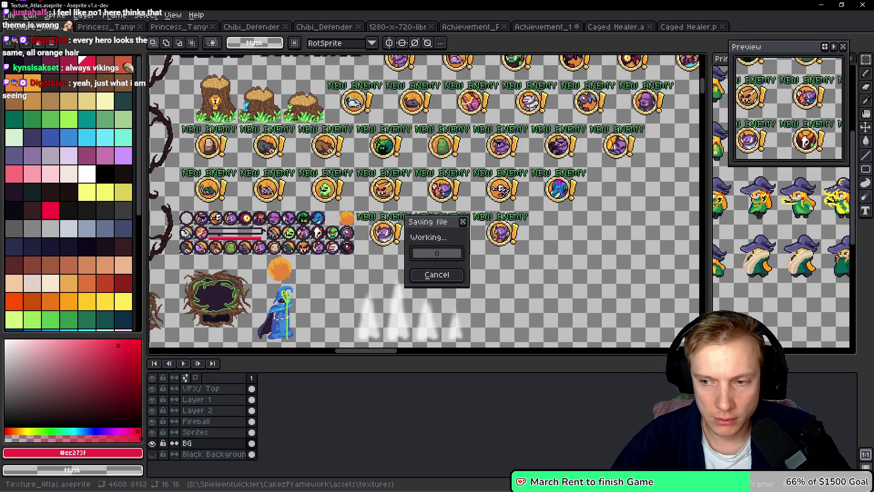
{"action": "key", "text": "ctrl+e"}
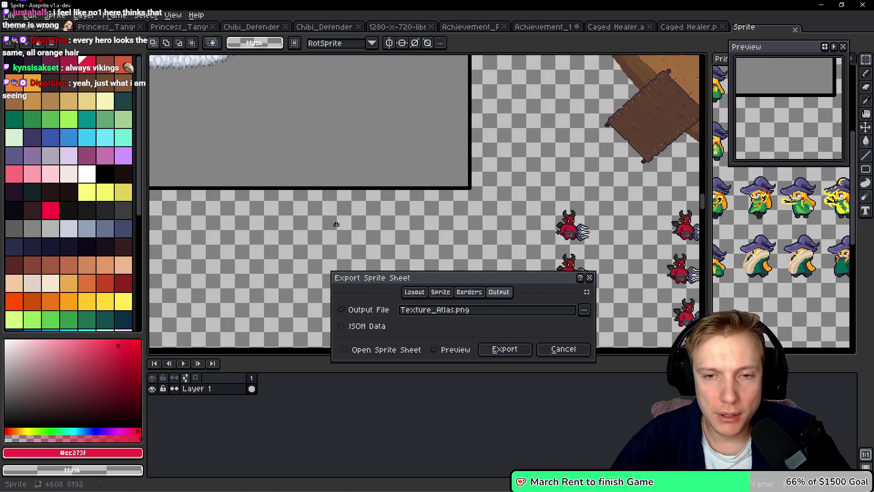
{"action": "left_click", "coordinate": [504, 349]}
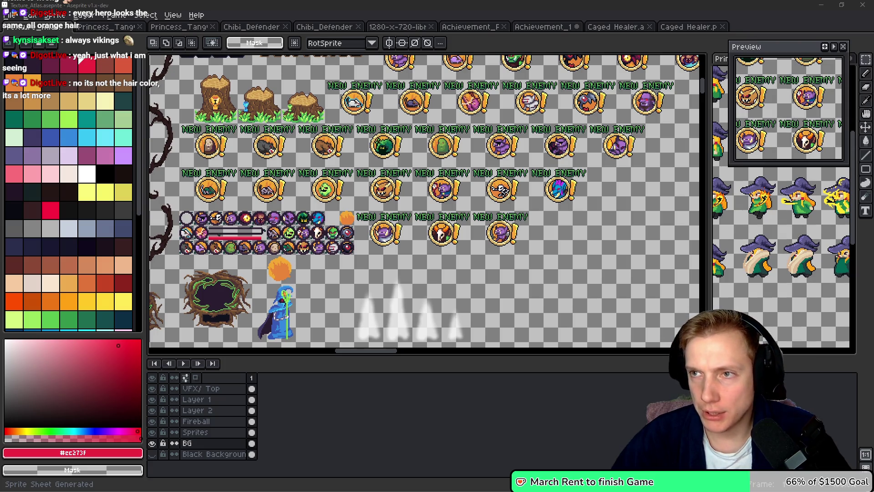
{"action": "scroll", "coordinate": [378, 203], "scroll_direction": "up", "scroll_amount": 2}
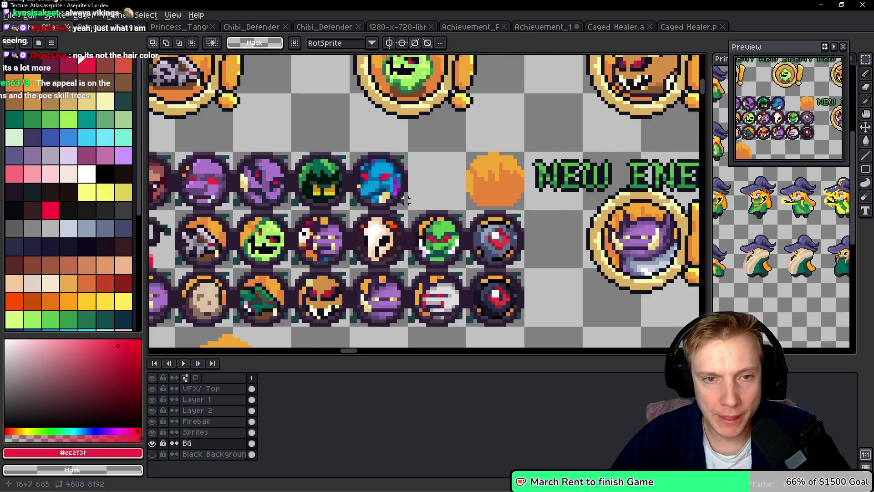
Check the 16x16 troll icon, then save and re-export the atlas to Texture_Atlas.png
{"action": "scroll", "coordinate": [349, 147], "scroll_direction": "up", "scroll_amount": 1}
{"action": "left_click_drag", "start_coordinate": [348, 147], "coordinate": [433, 230]}
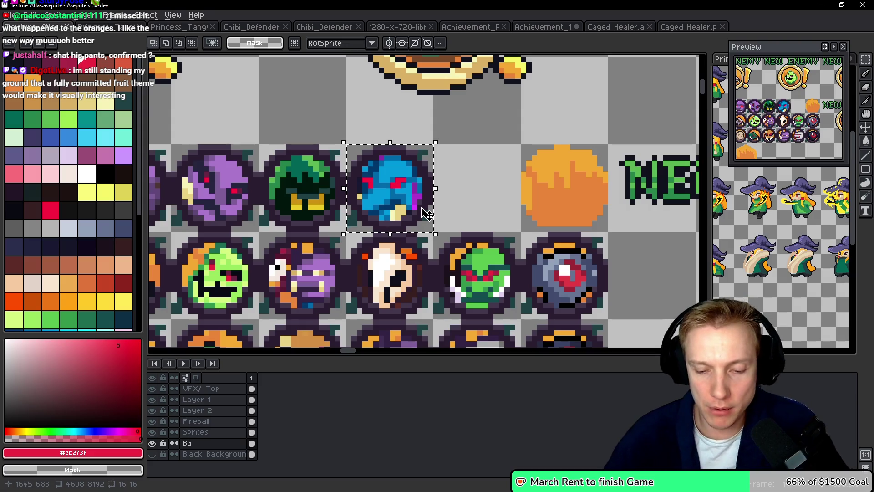
{"action": "left_click_drag", "start_coordinate": [551, 212], "coordinate": [501, 188]}
{"action": "key", "text": "ctrl+s"}
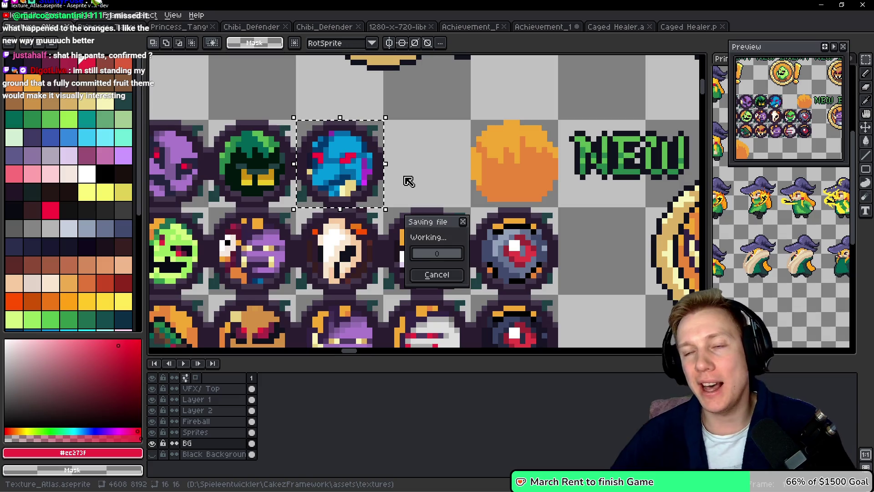
{"action": "key", "text": "ctrl+e"}
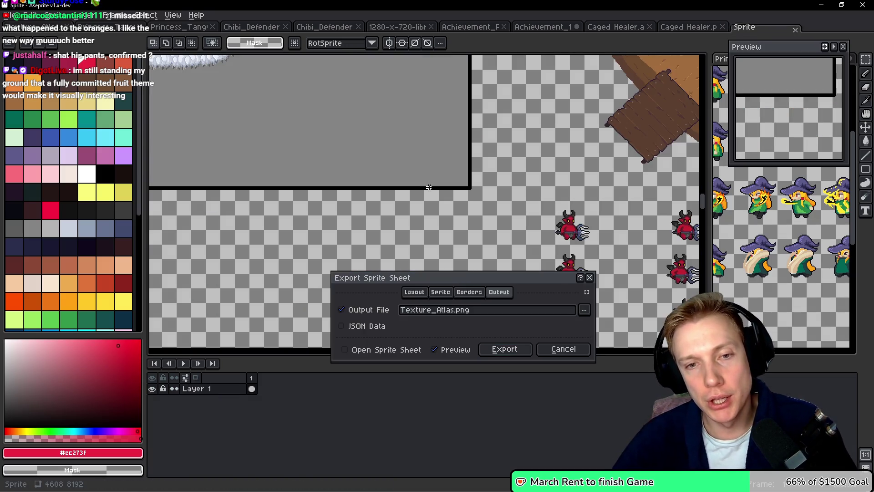
{"action": "left_click", "coordinate": [502, 347]}
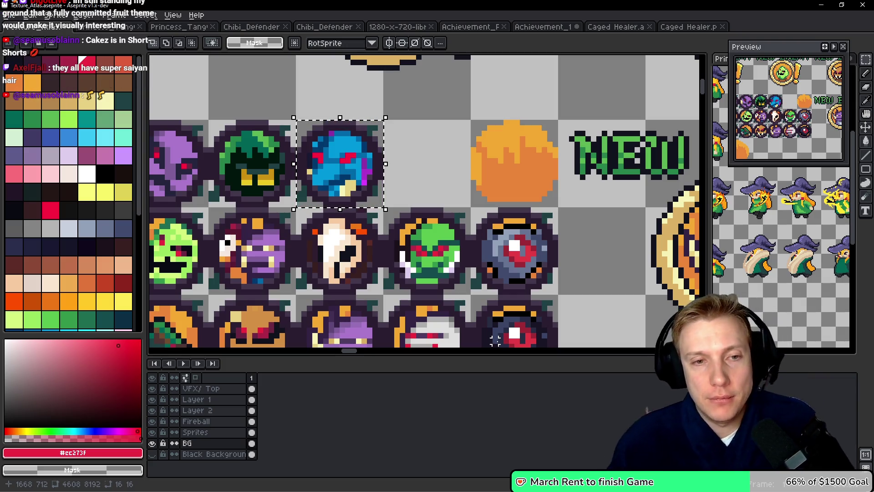
{"action": "scroll", "coordinate": [445, 187], "scroll_direction": "down", "scroll_amount": 2}
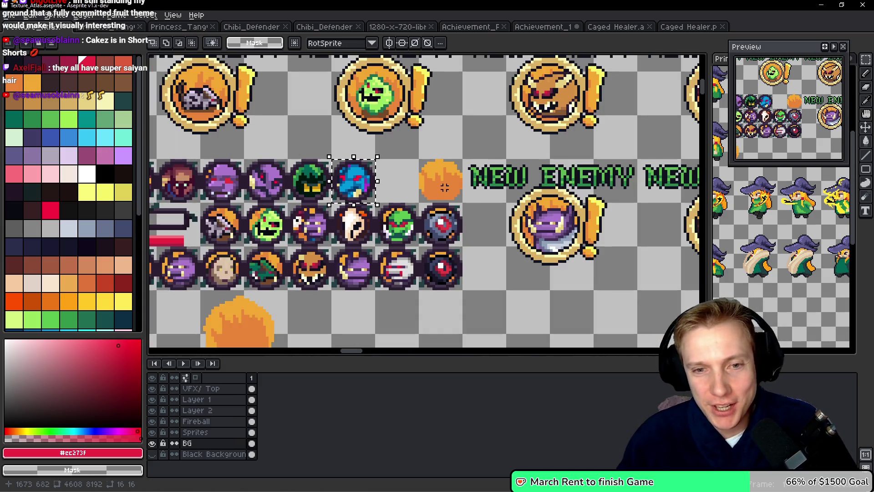
{"action": "left_click_drag", "start_coordinate": [445, 188], "coordinate": [474, 172]}
Read the troll icon's position from the atlas and enter atlas offset 1632, 672 in assets.h, then save
{"action": "key", "text": "i"}
{"action": "key", "text": "alt+Tab"}
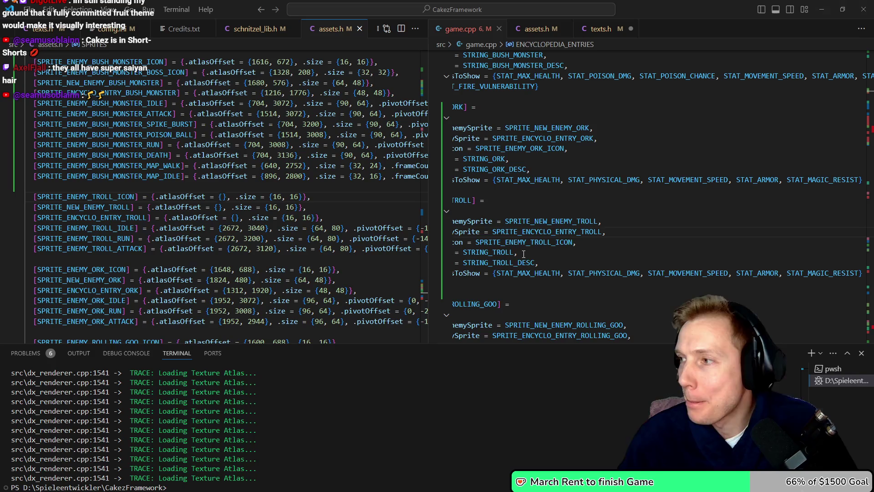
{"action": "key", "text": "alt+Tab"}
{"action": "scroll", "coordinate": [432, 162], "scroll_direction": "up", "scroll_amount": 5}
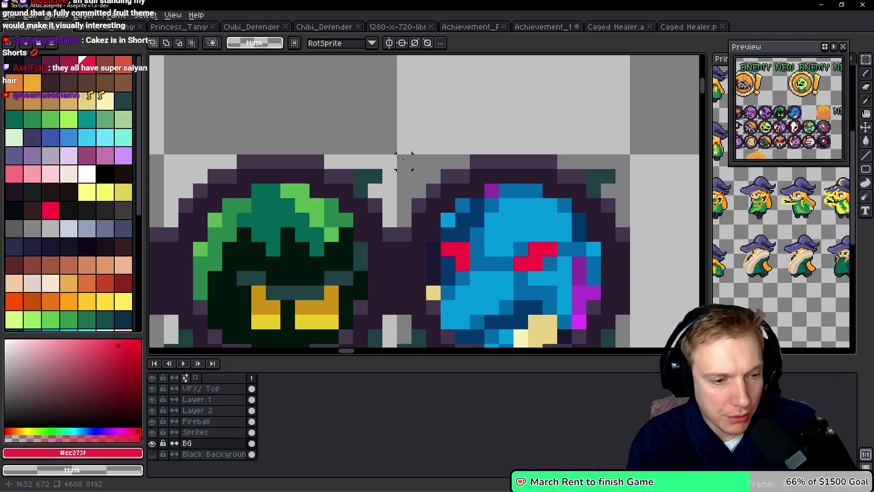
{"action": "key", "text": "alt+Tab"}
{"action": "type", "text": "16"}
{"action": "type", "text": "32, "}
{"action": "type", "text": "672"}
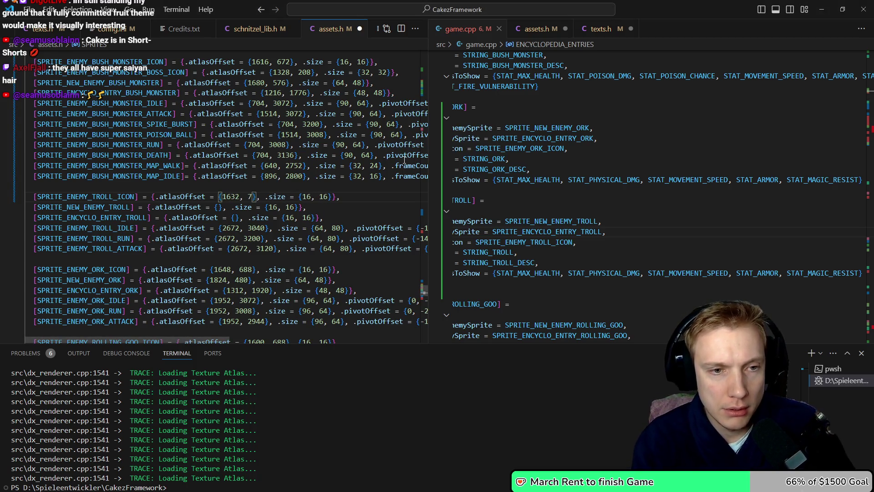
{"action": "key", "text": "ctrl+s"}
Fill the NEW_ENEMY_TROLL atlas offset with 1872, 624 after checking it against the atlas
{"action": "key", "text": "Down"}
{"action": "key", "text": "Left"}
{"action": "key", "text": "Left"}
{"action": "key", "text": "Left"}
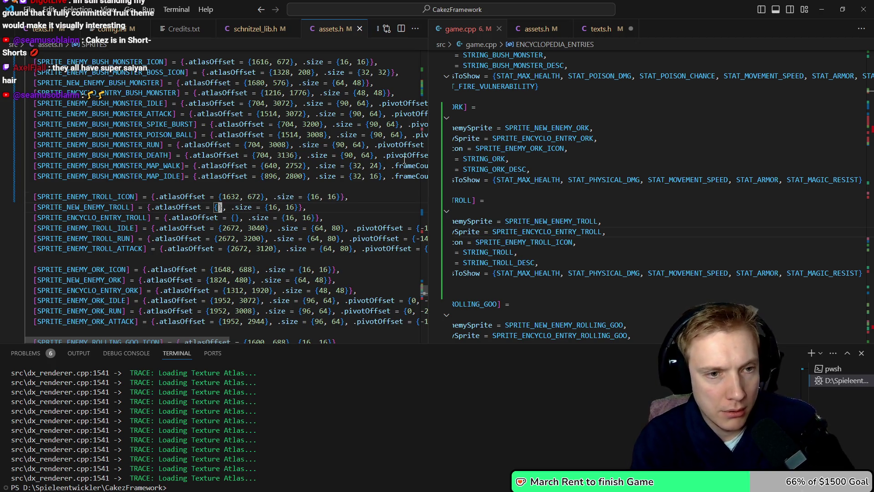
{"action": "key", "text": "alt+Tab"}
{"action": "scroll", "coordinate": [577, 187], "scroll_direction": "up", "scroll_amount": 2}
{"action": "scroll", "coordinate": [501, 186], "scroll_direction": "down", "scroll_amount": 3}
{"action": "scroll", "coordinate": [427, 184], "scroll_direction": "up", "scroll_amount": 4}
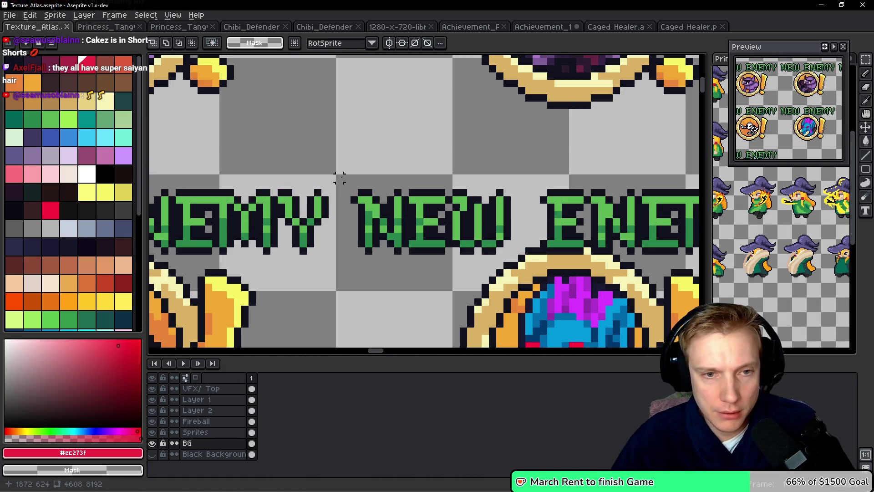
{"action": "key", "text": "alt+Tab"}
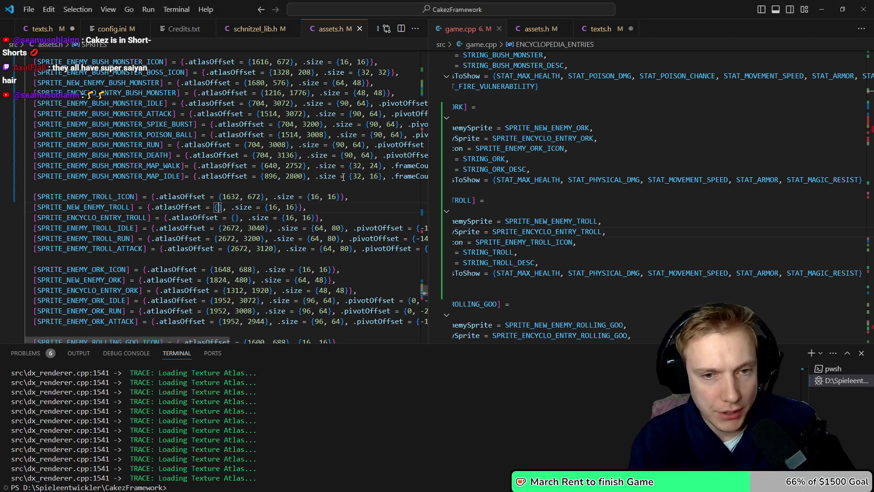
{"action": "type", "text": "18"}
{"action": "type", "text": "72, 624"}
{"action": "key", "text": "alt+Tab"}
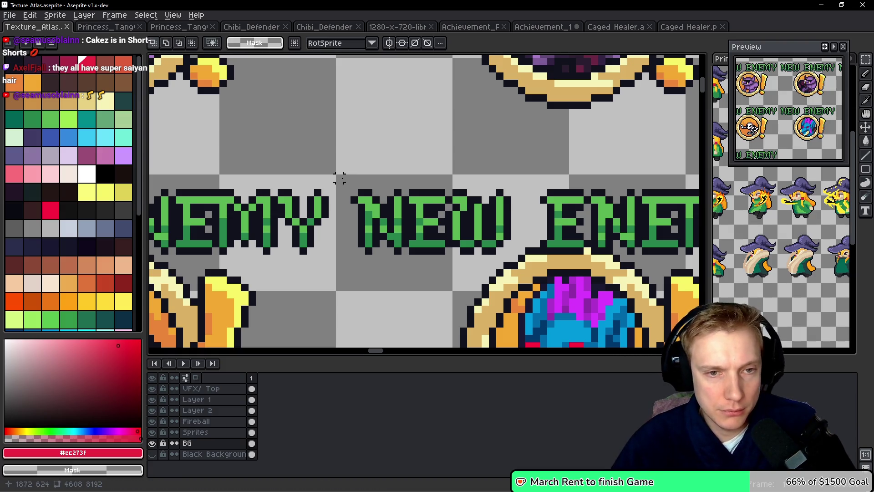
{"action": "key", "text": "alt+Tab"}
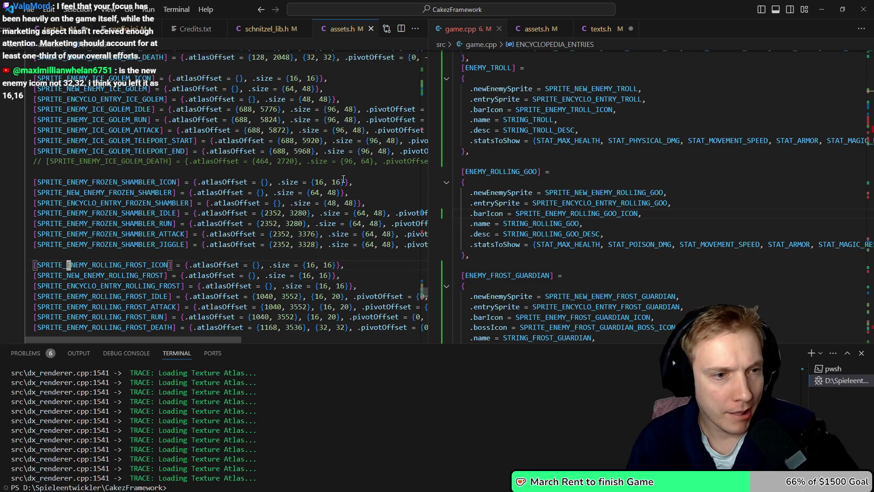
Move the ROLLING_FROST enum lines to just after ROLLING_GOO_DEATH
{"action": "key", "text": "F12"}
{"action": "key", "text": "shift+Down"}
{"action": "key", "text": "shift+Down"}
{"action": "key", "text": "shift+Down"}
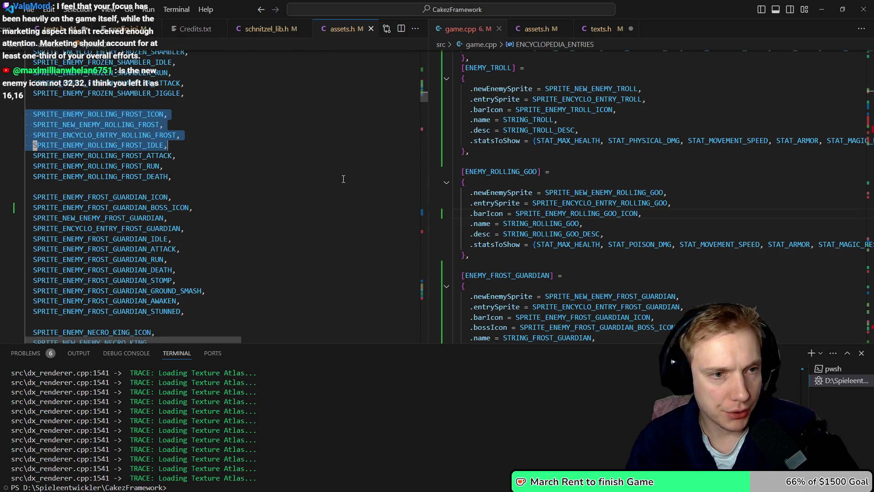
{"action": "key", "text": "Delete"}
{"action": "key", "text": "Up"}
{"action": "key", "text": "Up"}
{"action": "key", "text": "Up"}
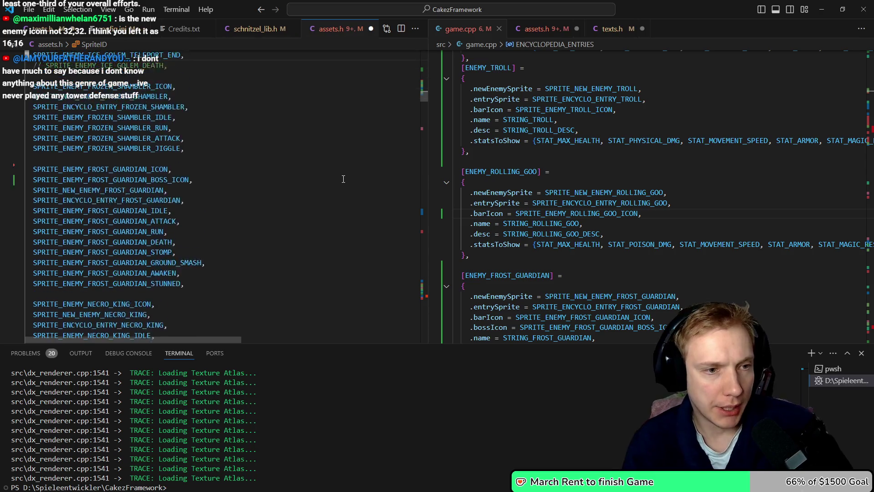
{"action": "key", "text": "Down"}
{"action": "key", "text": "Down"}
{"action": "key", "text": "Down"}
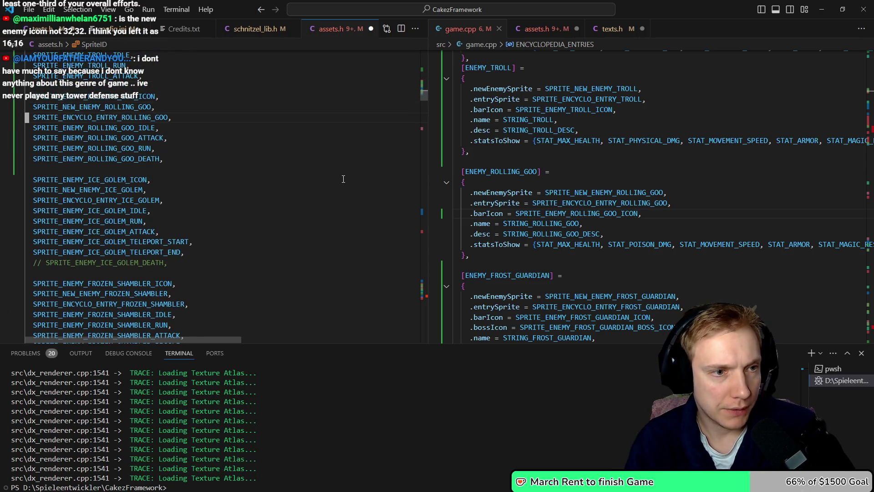
{"action": "key", "text": "Return"}
{"action": "type", "text": "SPRITE_ENEMY_ROLLING_FROST_ICON, SPRITE_NEW_ENEMY_ROLLING_FROST, SPRITE_ENCYCLO_ENTRY_ROLLING_FROST, SPRITE_ENEMY_ROLLING_FROST_IDLE, SPRITE_ENEMY_ROLLING_FROST_ATTACK, SPRITE_ENEMY_ROLLING_FROST_RUN, SPRITE_ENEMY_ROLLING_FROST_DEATH,"}
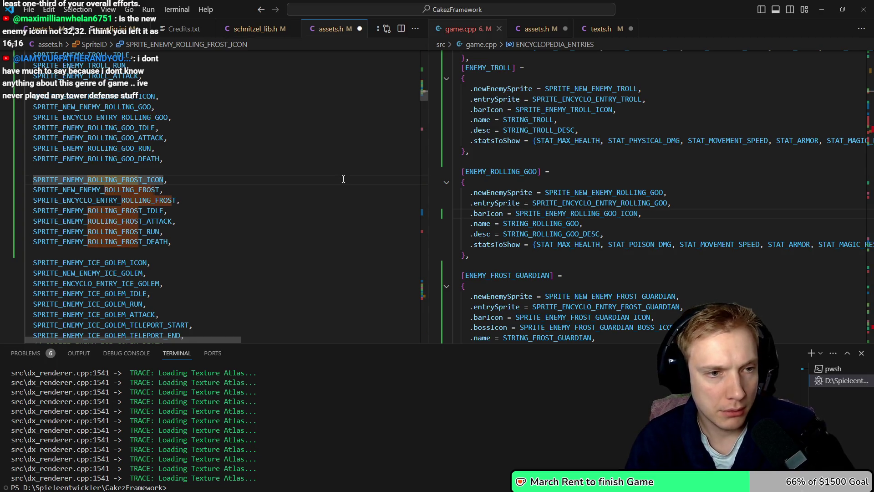
{"action": "key", "text": "Left"}
{"action": "key", "text": "Down"}
{"action": "key", "text": "Down"}
{"action": "key", "text": "Down"}
Move the seven ROLLING_FROST sprite table rows after the ROLLING_GOO rows and save assets.h
{"action": "key", "text": "Down"}
{"action": "key", "text": "Down"}
{"action": "key", "text": "Down"}
{"action": "key", "text": "ctrl+o"}
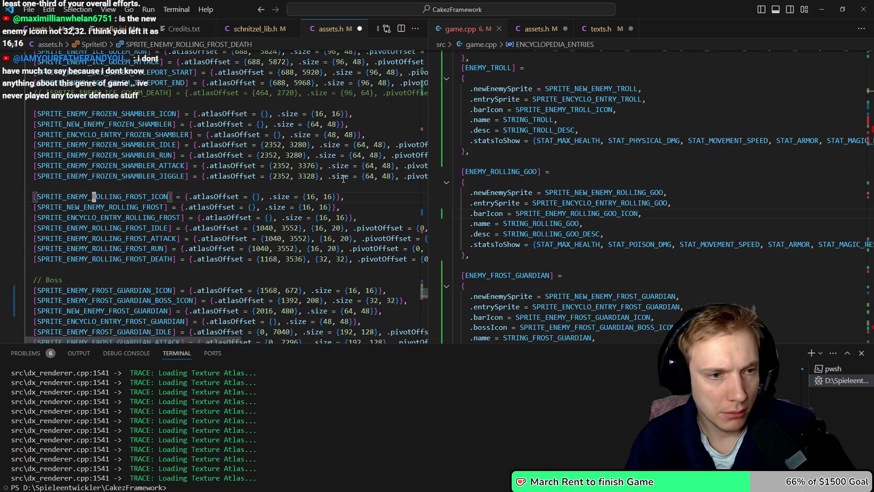
{"action": "key", "text": "shift+v"}
{"action": "key", "text": "Down"}
{"action": "key", "text": "Down"}
{"action": "key", "text": "Down"}
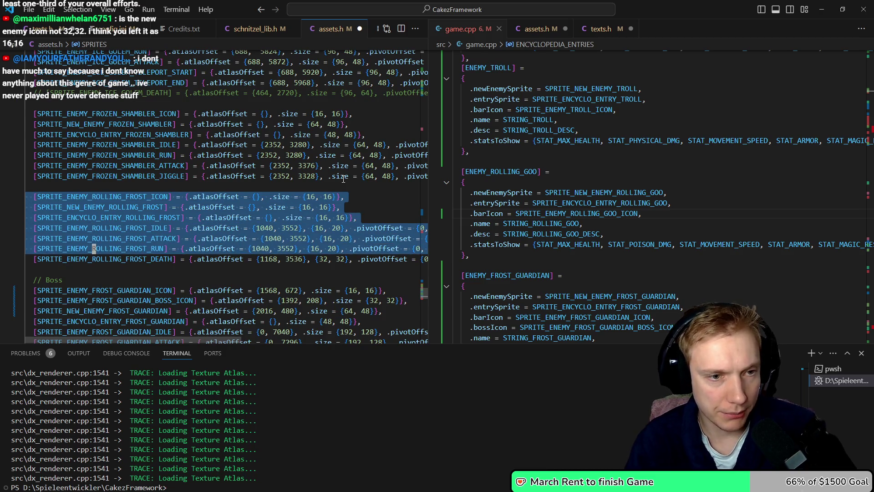
{"action": "key", "text": "d"}
{"action": "key", "text": "d"}
{"action": "key", "text": "d"}
{"action": "key", "text": "Up"}
{"action": "key", "text": "Up"}
{"action": "key", "text": "Up"}
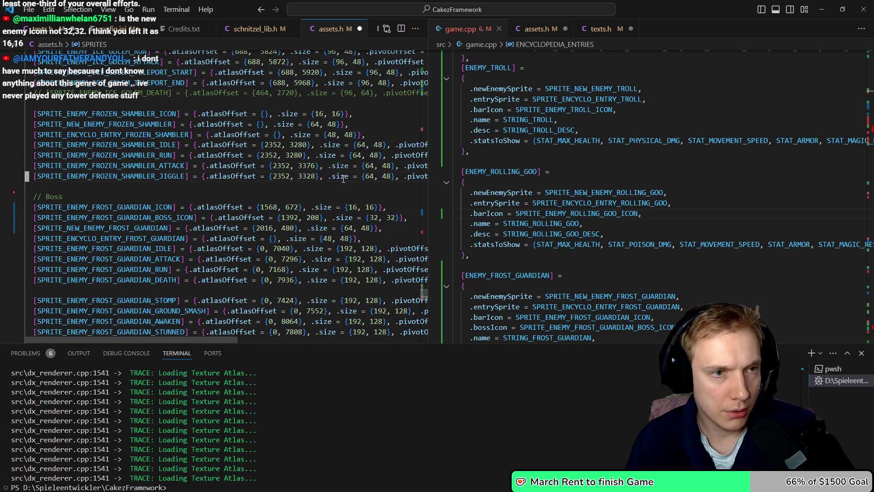
{"action": "key", "text": "Down"}
{"action": "key", "text": "Down"}
{"action": "key", "text": "Down"}
{"action": "key", "text": "p"}
{"action": "key", "text": "ctrl+s"}
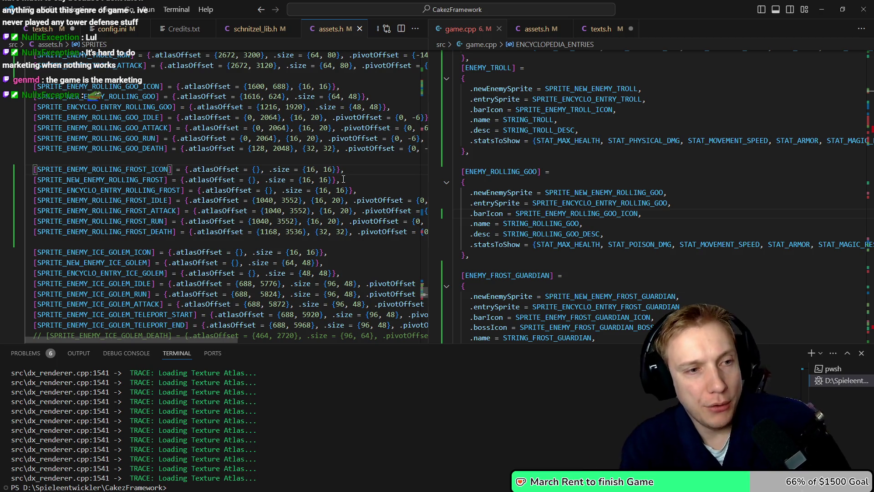
{"action": "key", "text": "End"}
Place the cursor at ROLLING_FROST_ICON's empty atlas offset, then start a new Firefox tab
{"action": "key", "text": "ctrl+Left"}
{"action": "key", "text": "ctrl+Left"}
{"action": "key", "text": "ctrl+Left"}
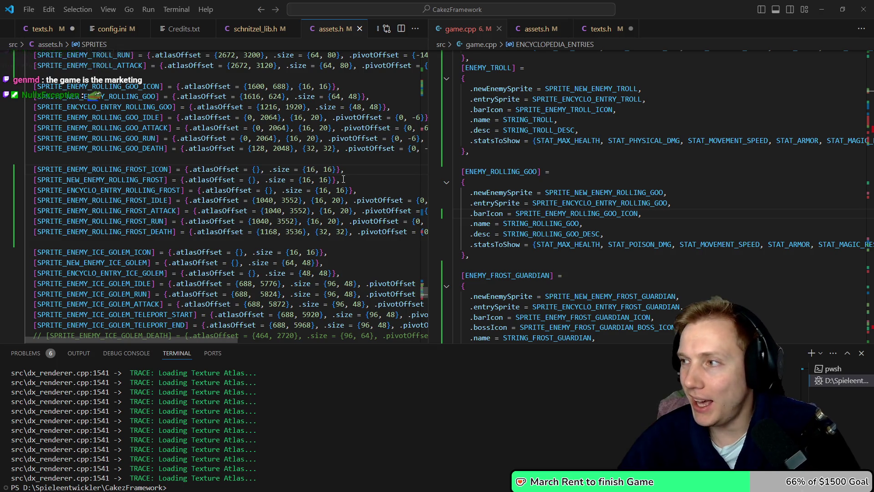
{"action": "key", "text": "Up"}
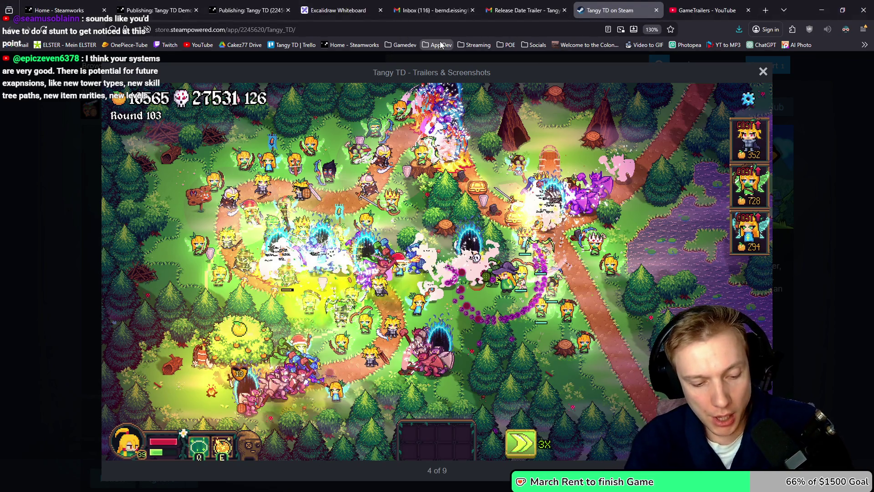
{"action": "key", "text": "ctrl+t"}
Go to itch.io, dismiss the Roulette Hero banner, and open The Swarm is Coming's page
{"action": "type", "text": "itch.io"}
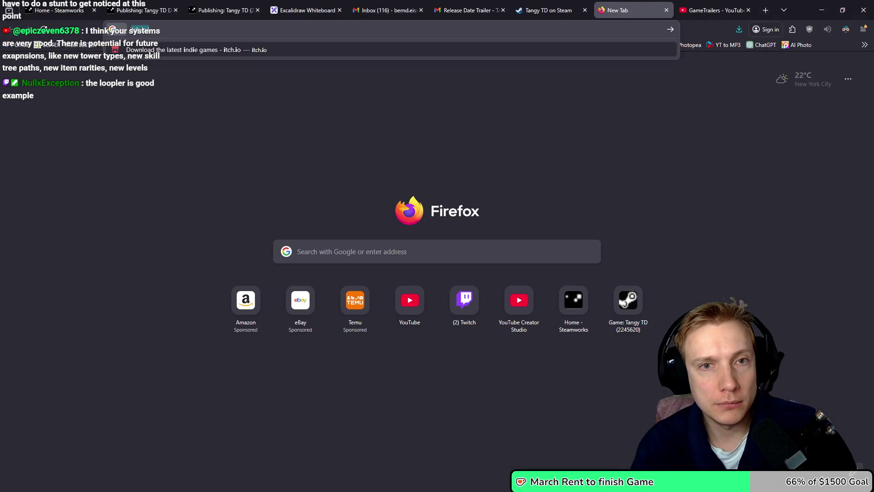
{"action": "key", "text": "Return"}
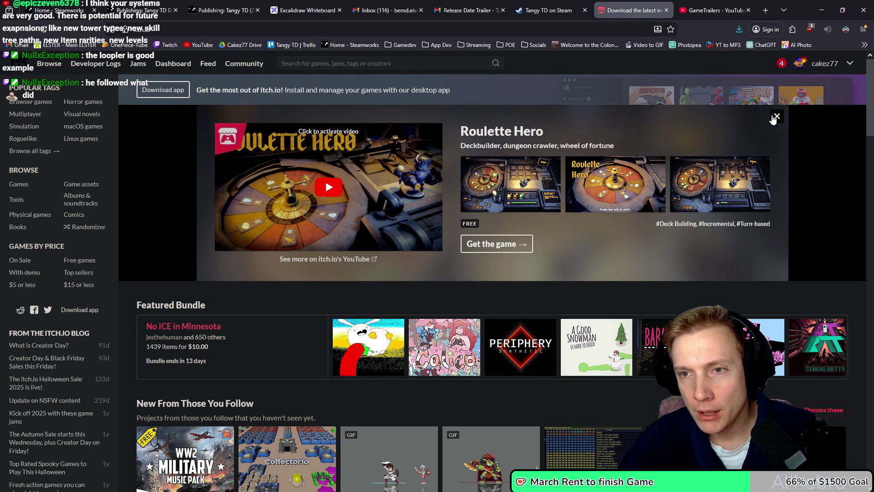
{"action": "left_click", "coordinate": [775, 117]}
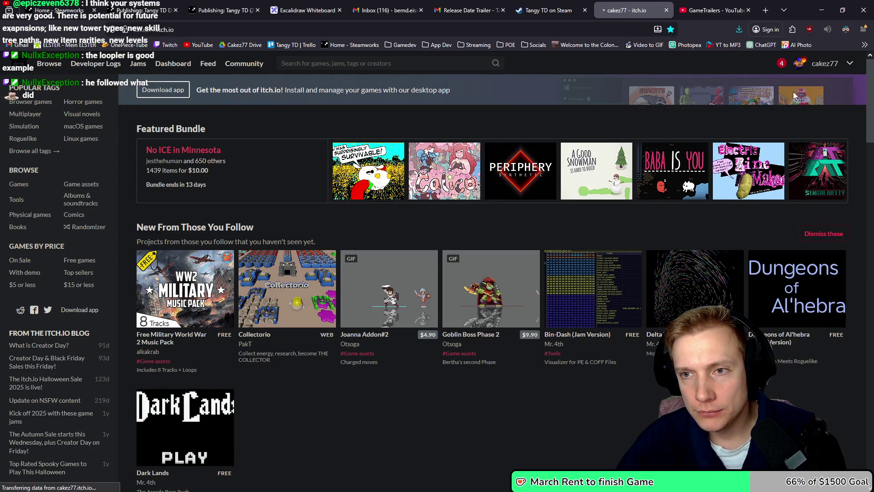
{"action": "scroll", "coordinate": [490, 266], "scroll_direction": "down", "scroll_amount": 1}
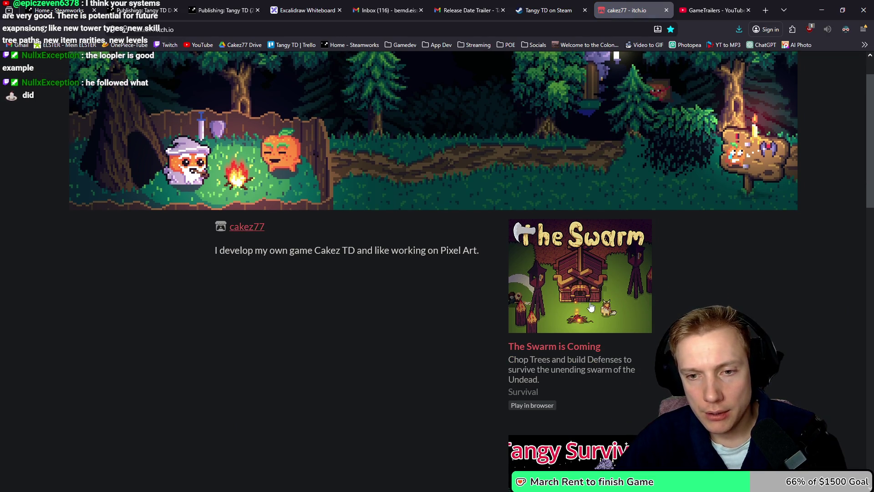
{"action": "left_click", "coordinate": [564, 347]}
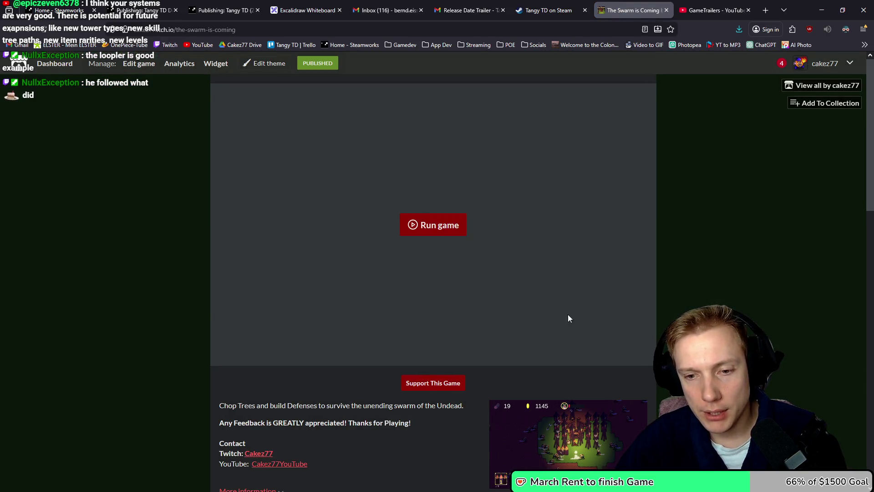
Enlarge the game's first screenshot, then its third screenshot
{"action": "scroll", "coordinate": [579, 332], "scroll_direction": "down", "scroll_amount": 6}
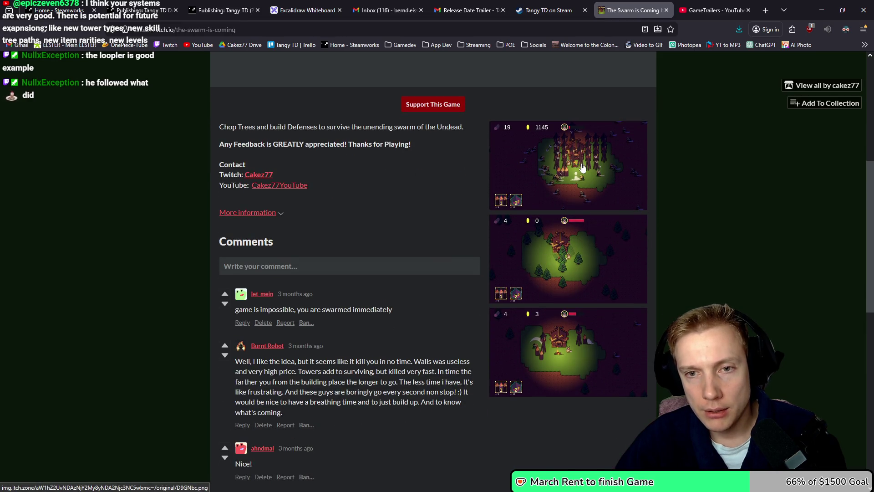
{"action": "left_click", "coordinate": [581, 167]}
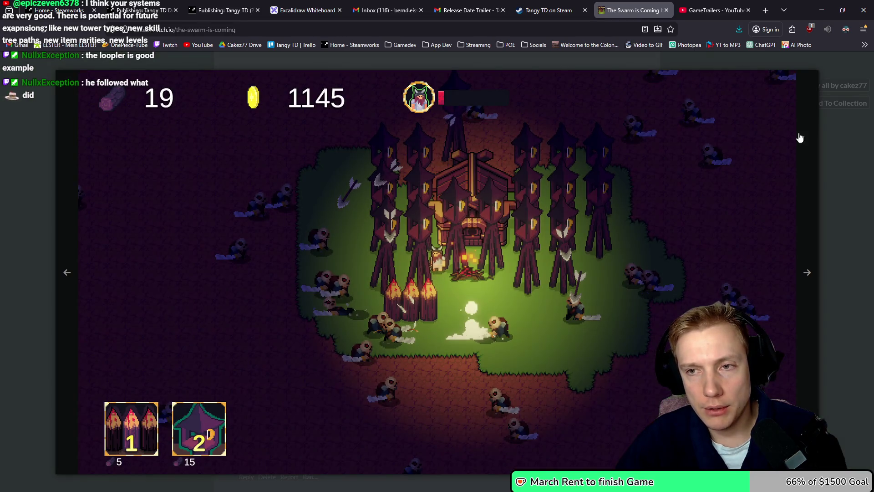
{"action": "left_click", "coordinate": [836, 208]}
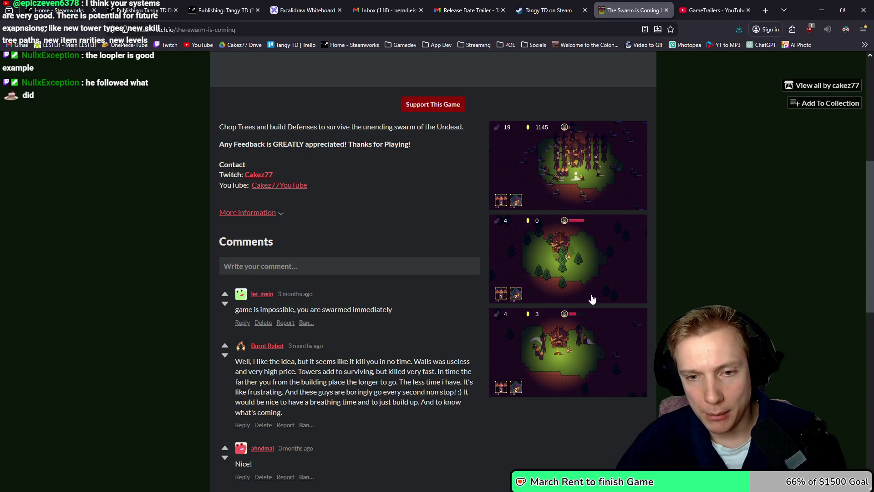
{"action": "left_click", "coordinate": [573, 353]}
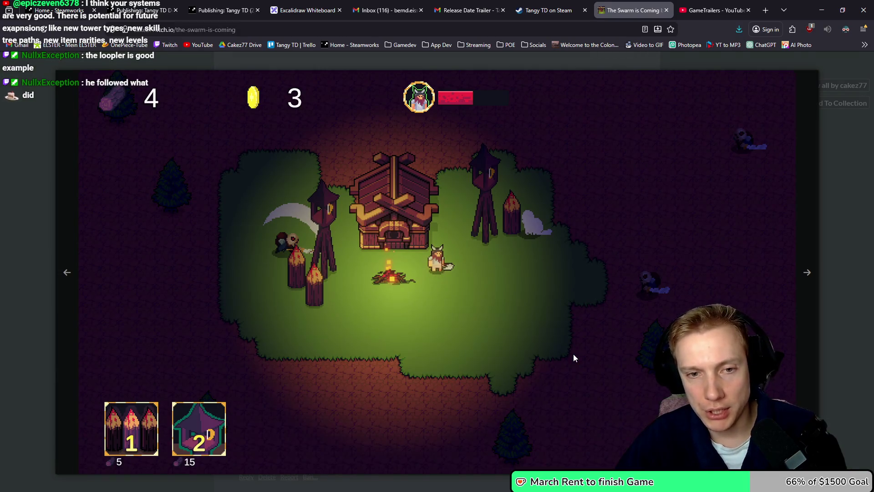
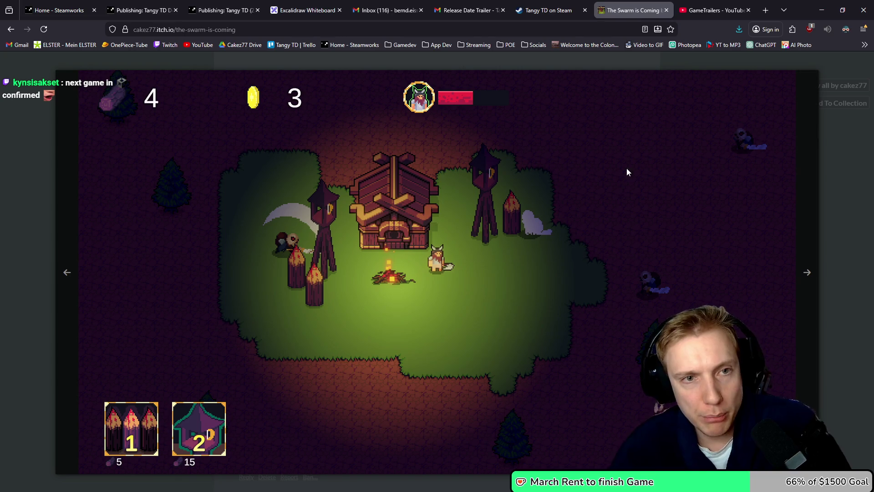
Go back and forth between the Steam store tabs, ending on the Tangy TD screenshot gallery
{"action": "left_click", "coordinate": [549, 10]}
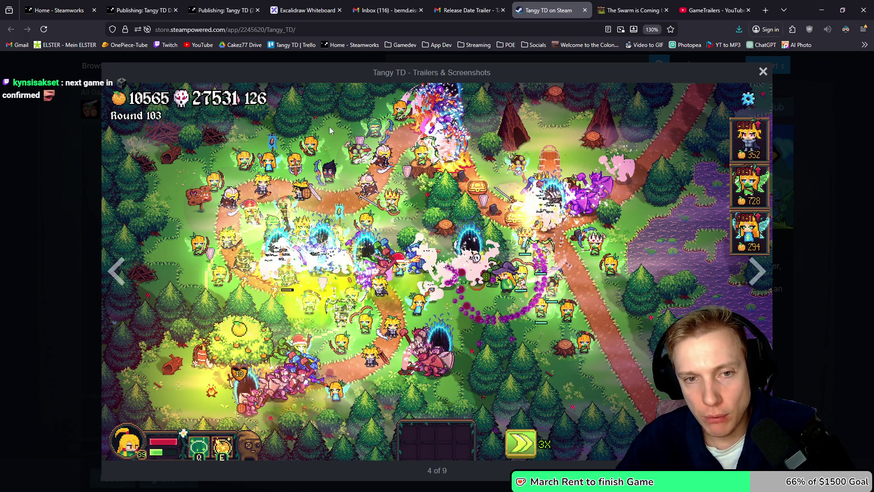
{"action": "left_click", "coordinate": [625, 10]}
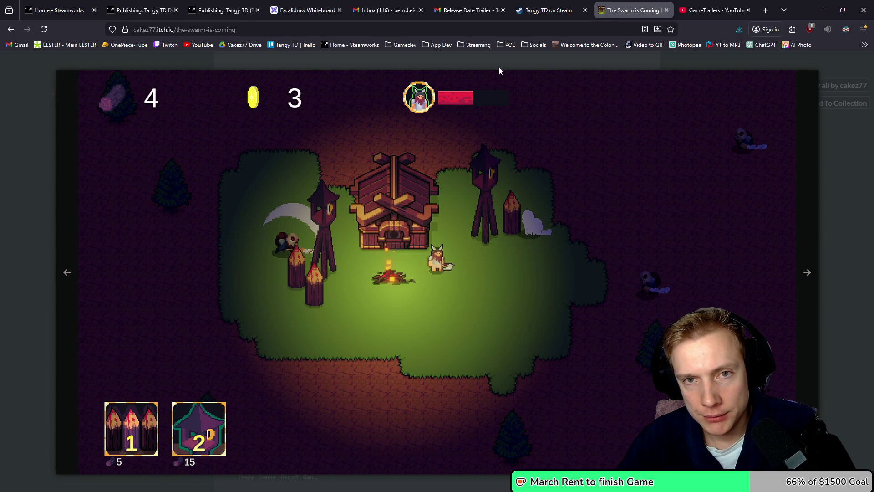
{"action": "left_click", "coordinate": [542, 10]}
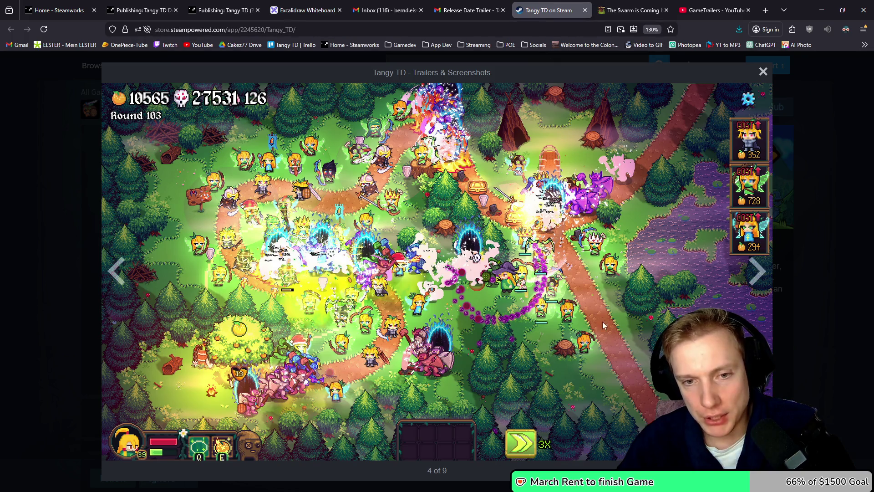
Page through all 9 Tangy TD media items until the gallery wraps back to the trailer
{"action": "left_click", "coordinate": [744, 274]}
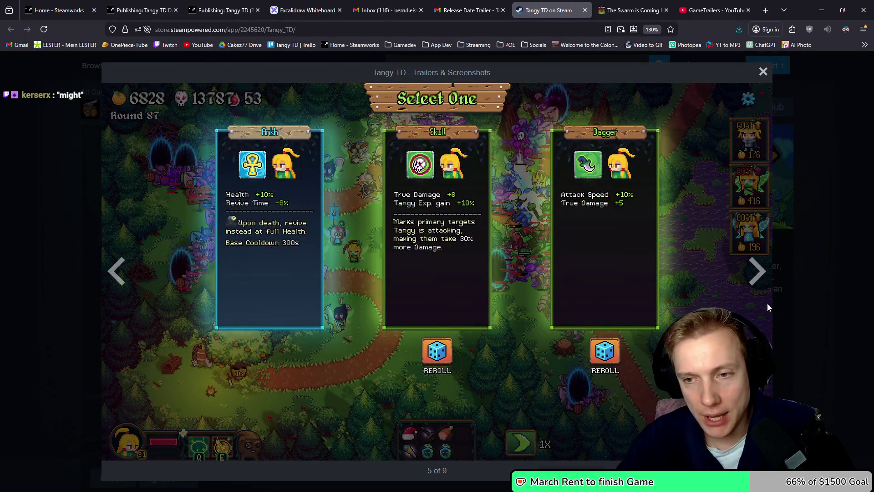
{"action": "left_click", "coordinate": [758, 280]}
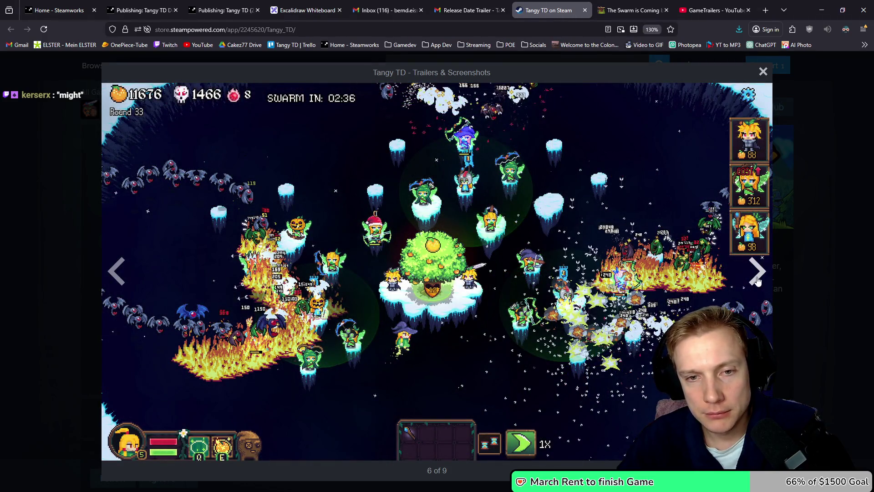
{"action": "left_click", "coordinate": [758, 273]}
{"action": "left_click", "coordinate": [757, 273]}
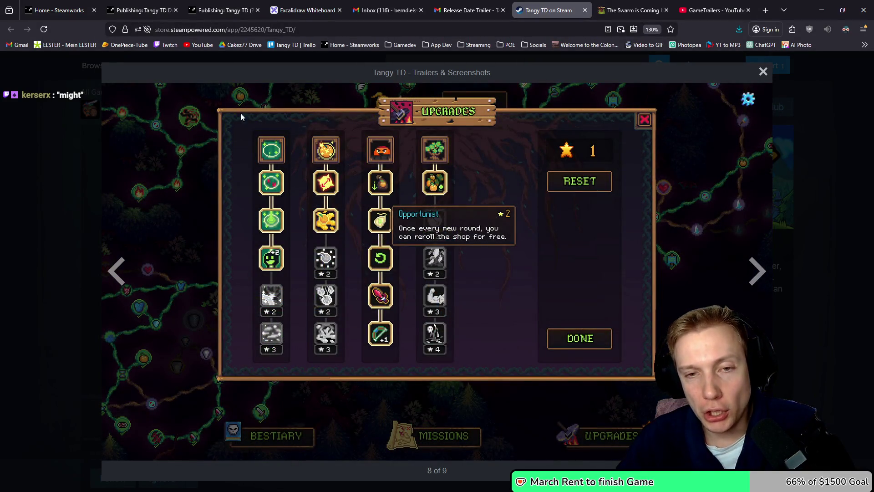
{"action": "left_click", "coordinate": [757, 278]}
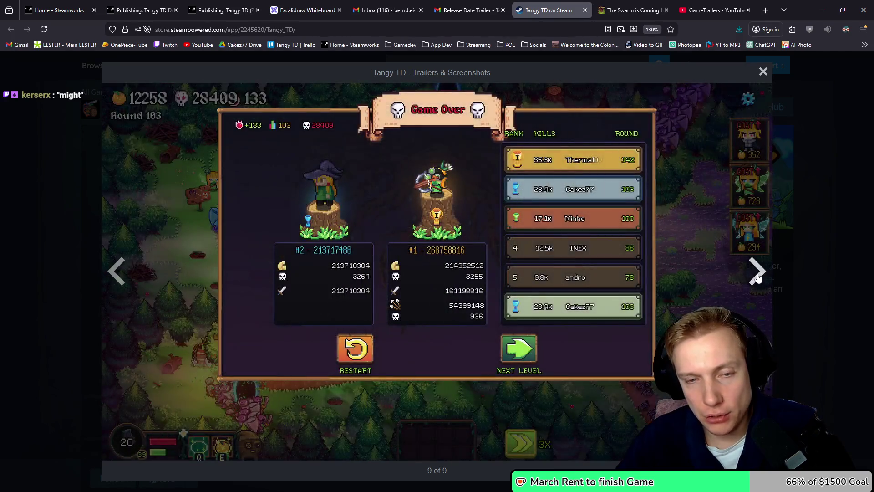
{"action": "left_click", "coordinate": [757, 275]}
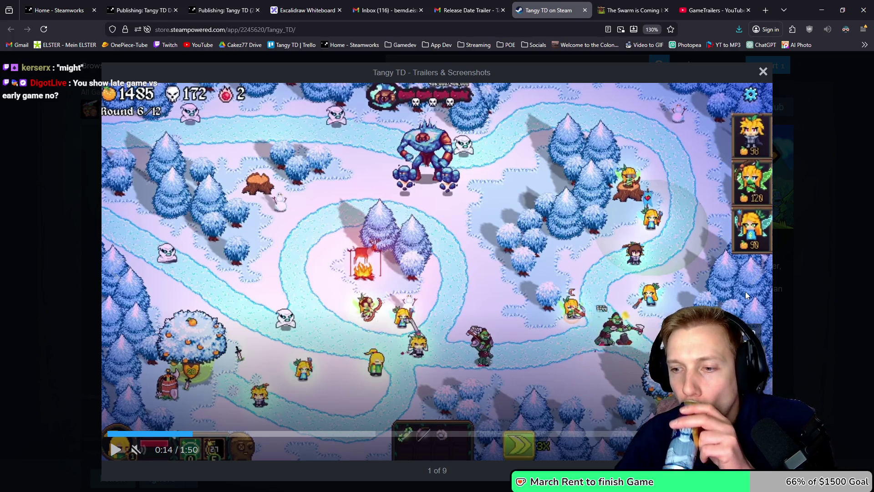
{"action": "left_click", "coordinate": [460, 3]}
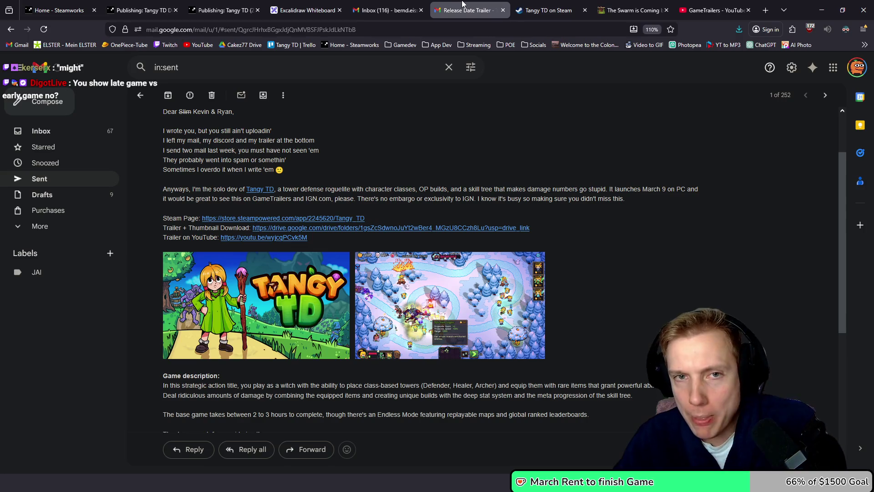
Search the web for 'they are billions' and show only image results
{"action": "left_click", "coordinate": [642, 10]}
{"action": "key", "text": "ctrl+shift+t"}
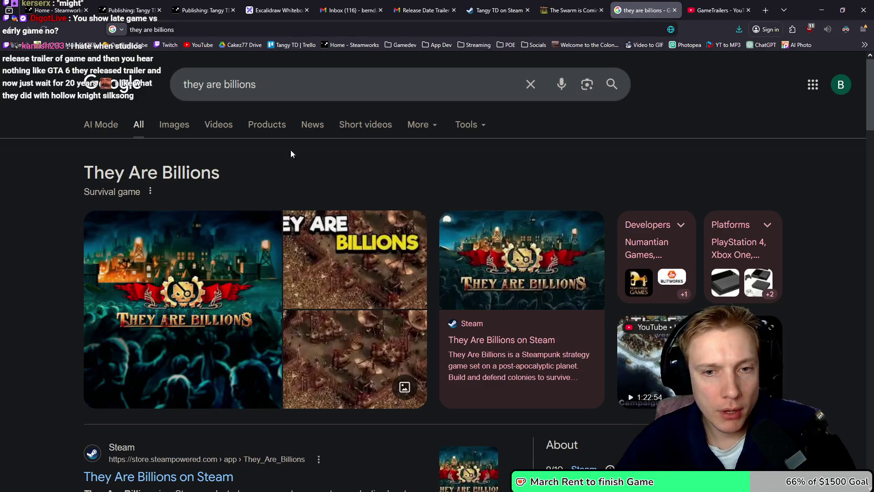
{"action": "left_click", "coordinate": [176, 126]}
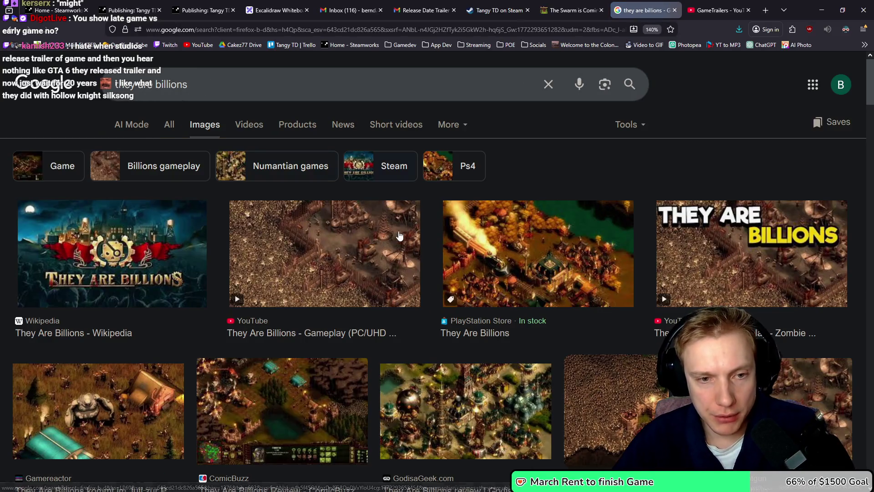
{"action": "scroll", "coordinate": [454, 285], "scroll_direction": "down", "scroll_amount": 3}
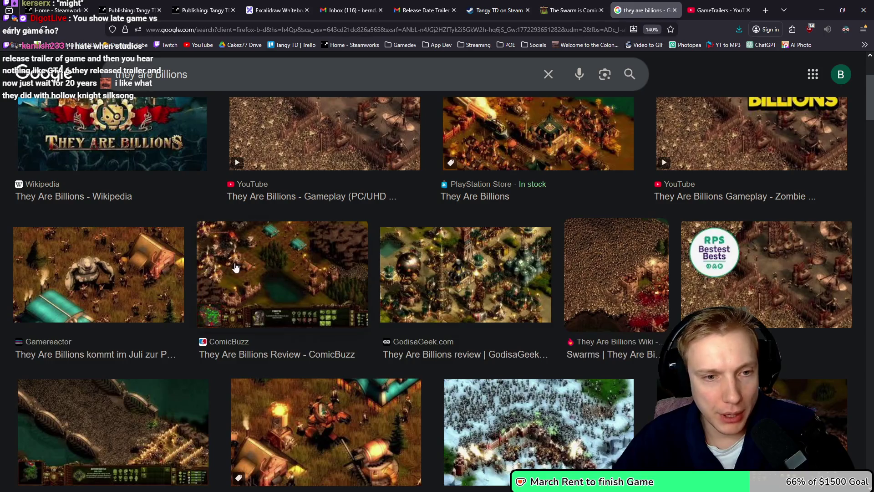
{"action": "scroll", "coordinate": [331, 309], "scroll_direction": "down", "scroll_amount": 3}
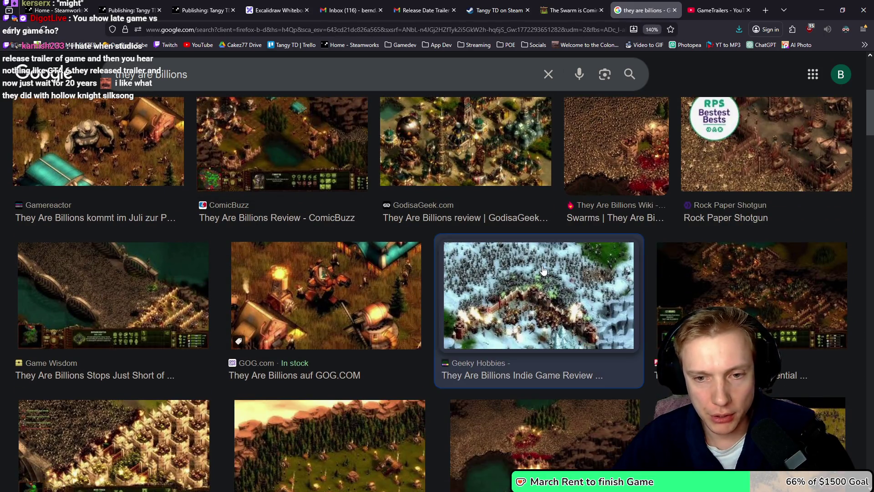
View the snowy Geeky Hobbies They Are Billions screenshot full-size in a new tab
{"action": "left_click", "coordinate": [539, 295]}
{"action": "right_click", "coordinate": [604, 178]}
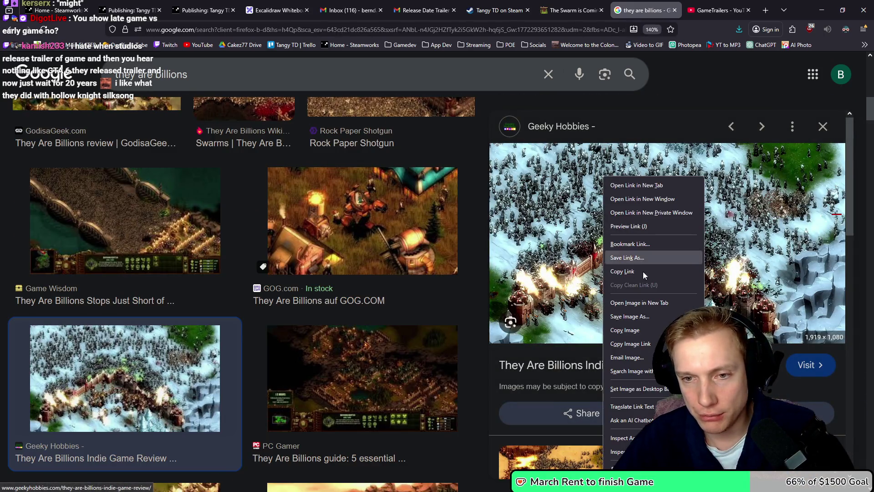
{"action": "left_click", "coordinate": [639, 302]}
{"action": "left_click", "coordinate": [662, 7]}
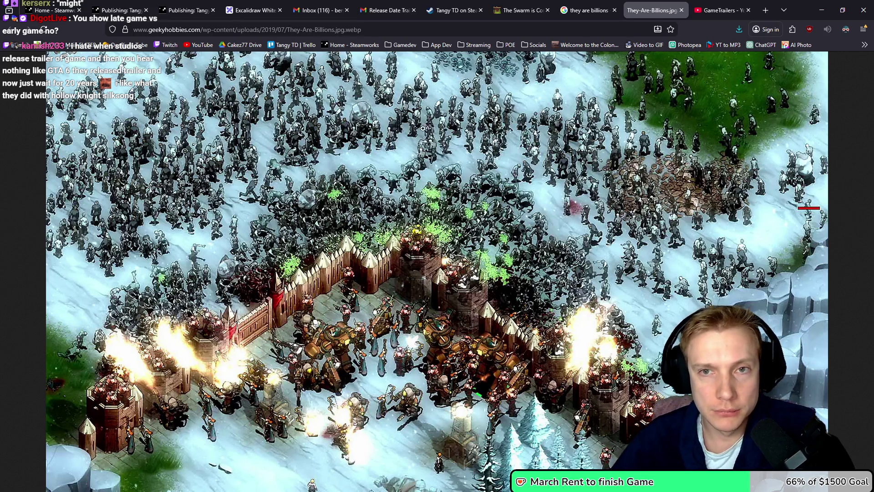
Back in the image results, preview the Swarms They Are Billions Wiki image
{"action": "left_click", "coordinate": [588, 10]}
{"action": "scroll", "coordinate": [657, 268], "scroll_direction": "down", "scroll_amount": 5}
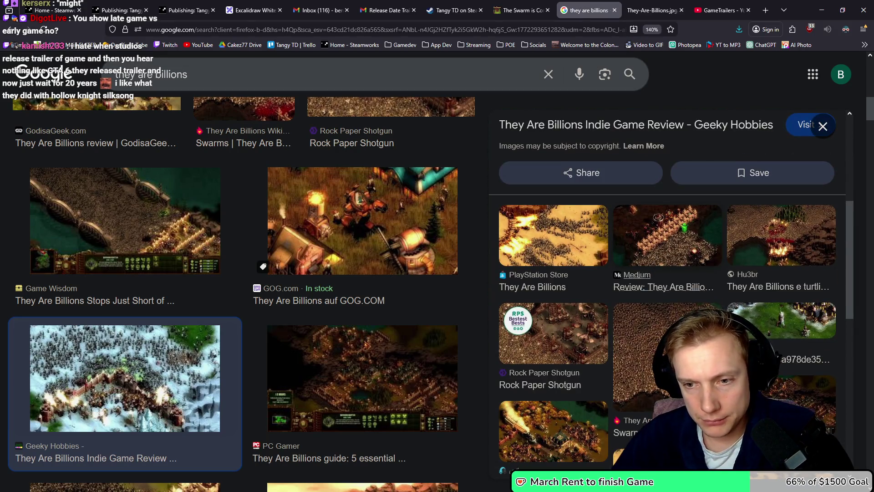
{"action": "left_click", "coordinate": [637, 346]}
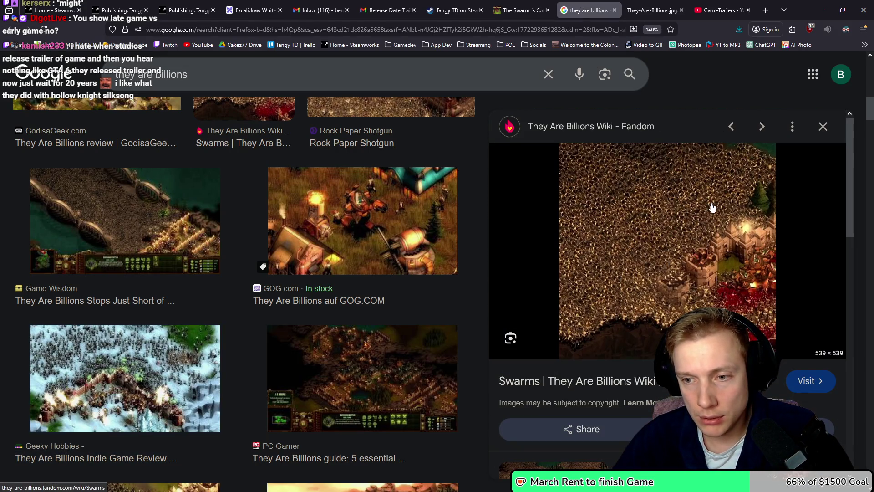
{"action": "left_click", "coordinate": [523, 9]}
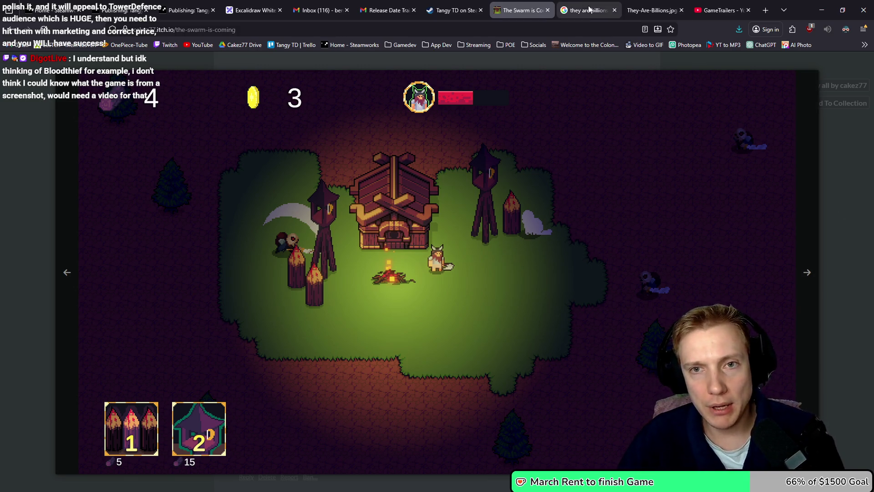
Minimise Firefox so the CakezFramework code editor is visible again
{"action": "mouse_move", "coordinate": [459, 11]}
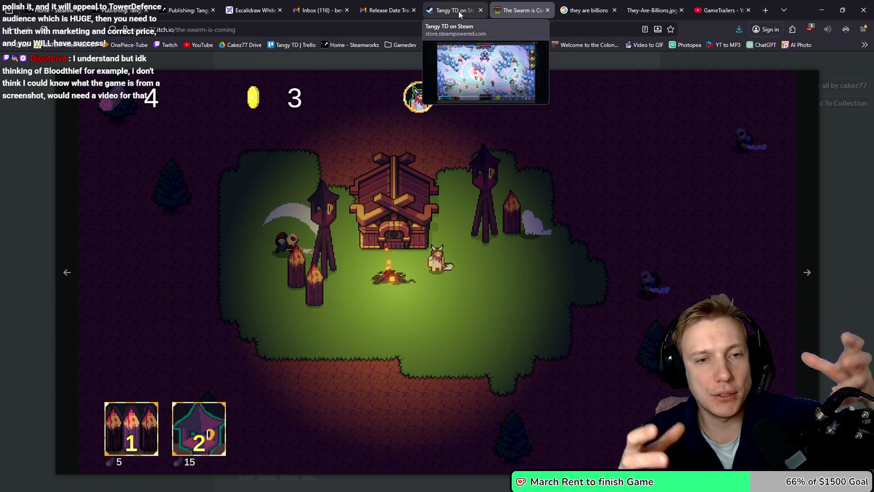
{"action": "left_click", "coordinate": [822, 10]}
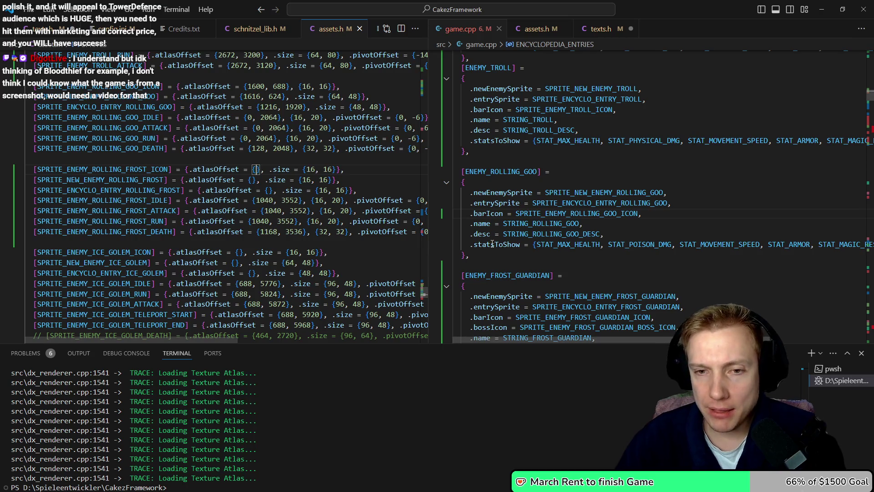
Inspect STRING_ROLLING_GOO, then switch back to Firefox with a fresh blank tab
{"action": "mouse_move", "coordinate": [568, 228]}
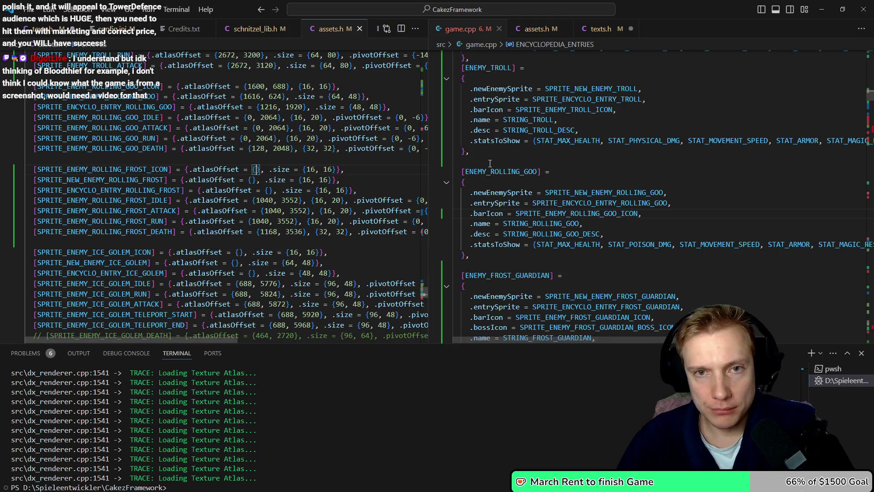
{"action": "key", "text": "alt+Tab"}
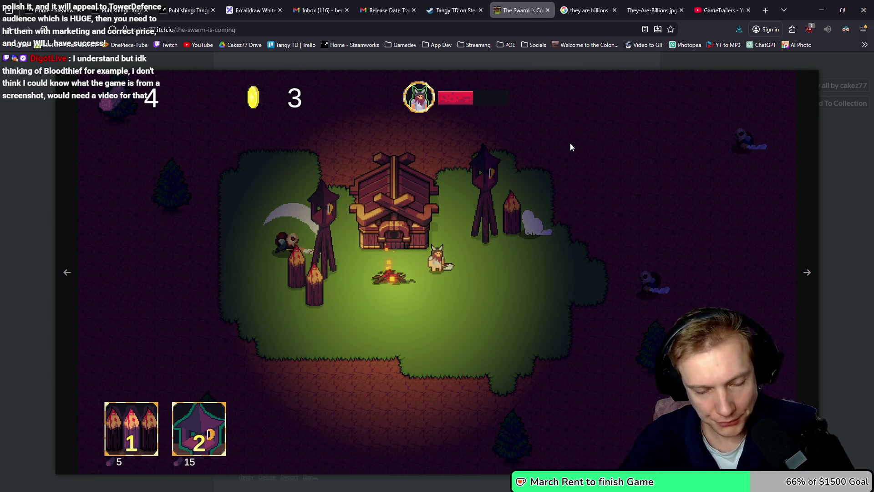
{"action": "key", "text": "ctrl+t"}
Search 'bloodthief', go to its Steam store page and enlarge the third screenshot
{"action": "type", "text": "bloodthief"}
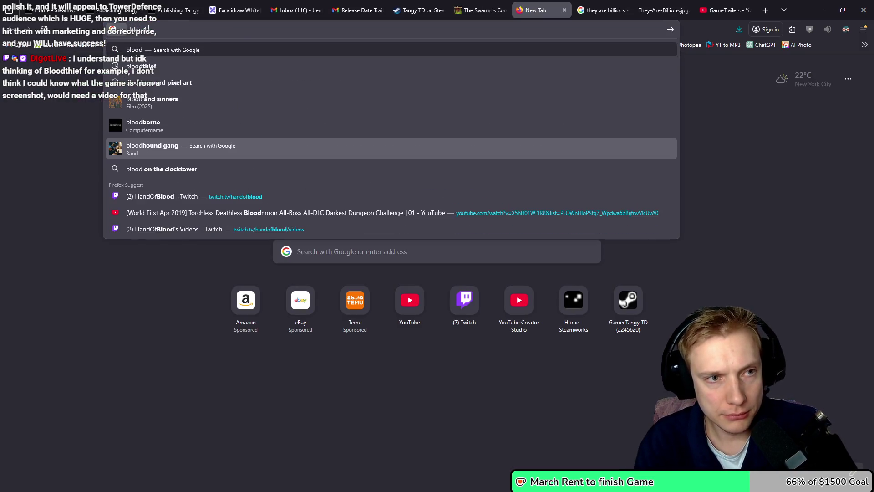
{"action": "key", "text": "Return"}
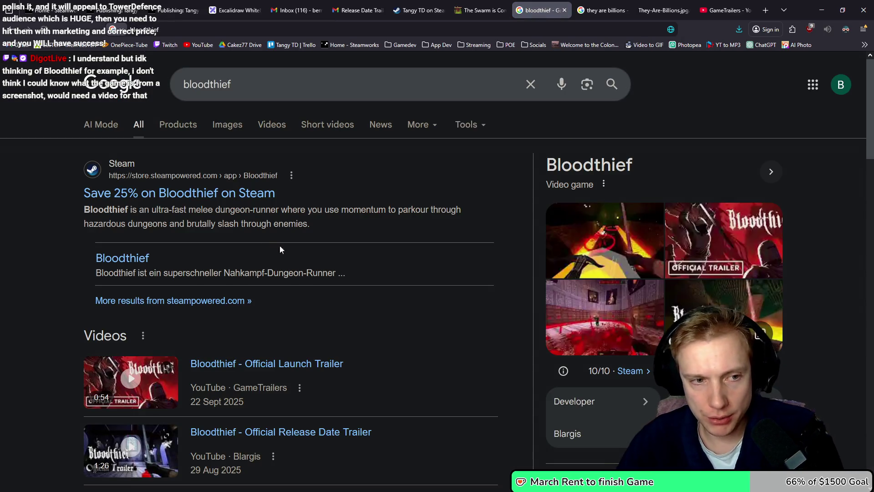
{"action": "left_click", "coordinate": [289, 193]}
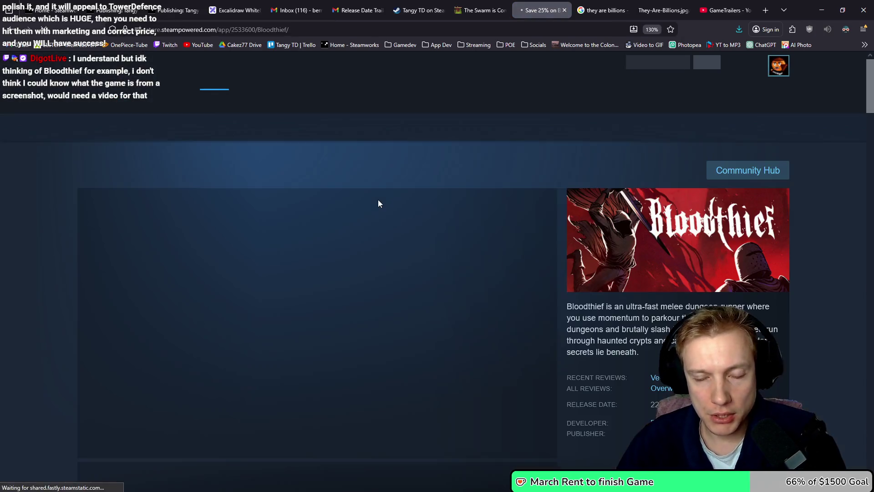
{"action": "scroll", "coordinate": [194, 437], "scroll_direction": "down", "scroll_amount": 2}
{"action": "left_click", "coordinate": [255, 419]}
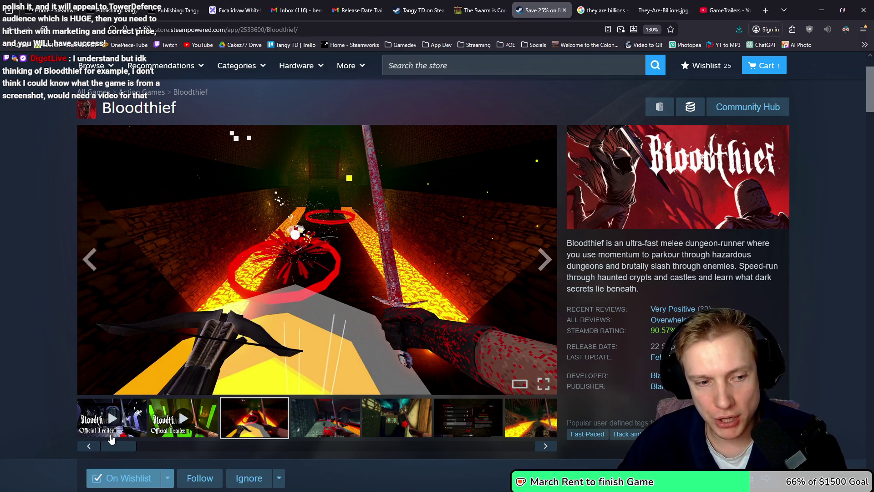
Play the Bloodthief official trailer, restart it, and pause it at 0:04
{"action": "left_click", "coordinate": [109, 422]}
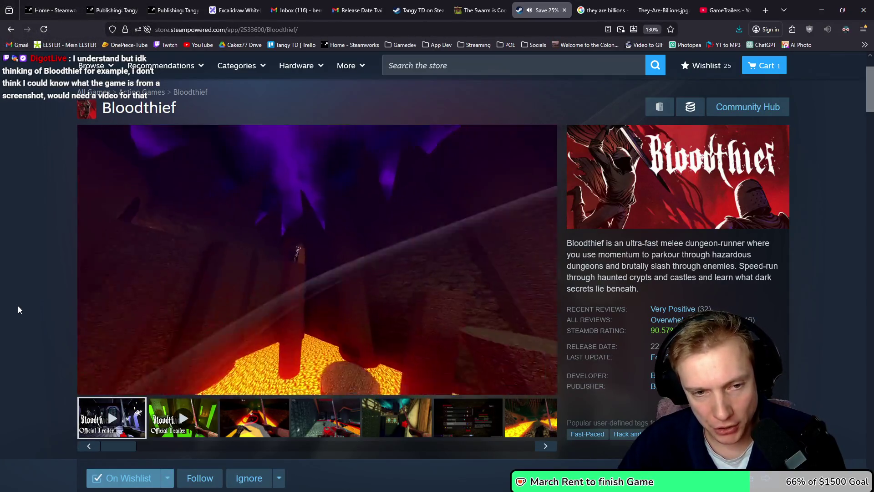
{"action": "left_click", "coordinate": [173, 258]}
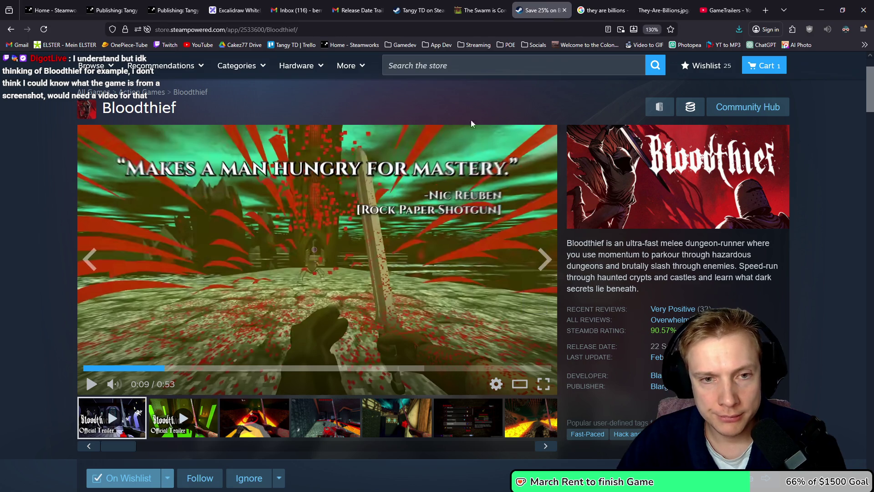
{"action": "left_click", "coordinate": [85, 368]}
{"action": "left_click", "coordinate": [309, 243]}
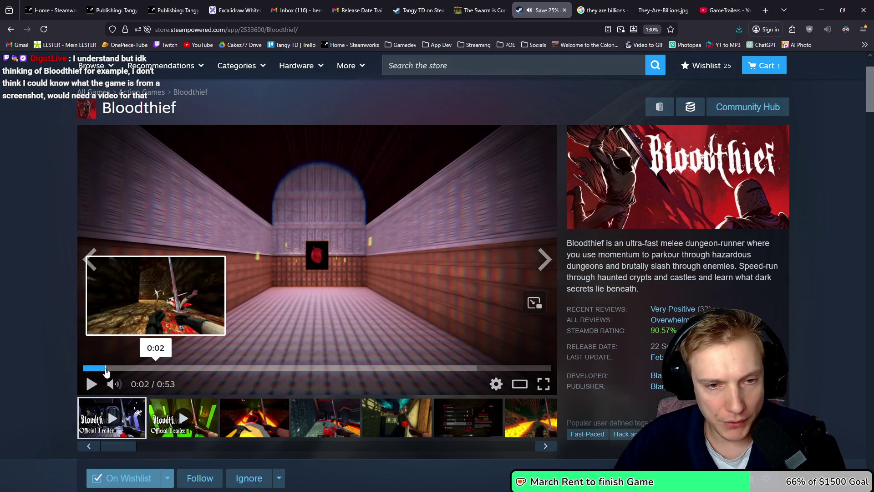
{"action": "left_click", "coordinate": [319, 258]}
{"action": "left_click", "coordinate": [321, 254]}
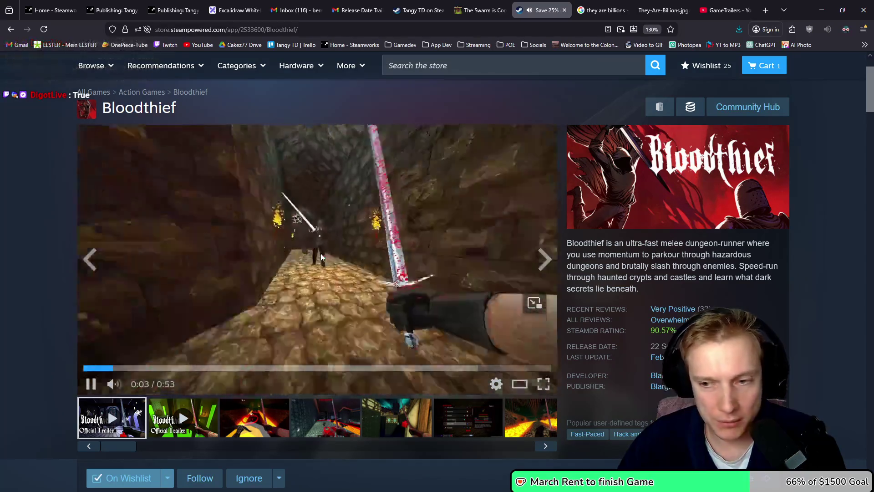
{"action": "left_click", "coordinate": [327, 216]}
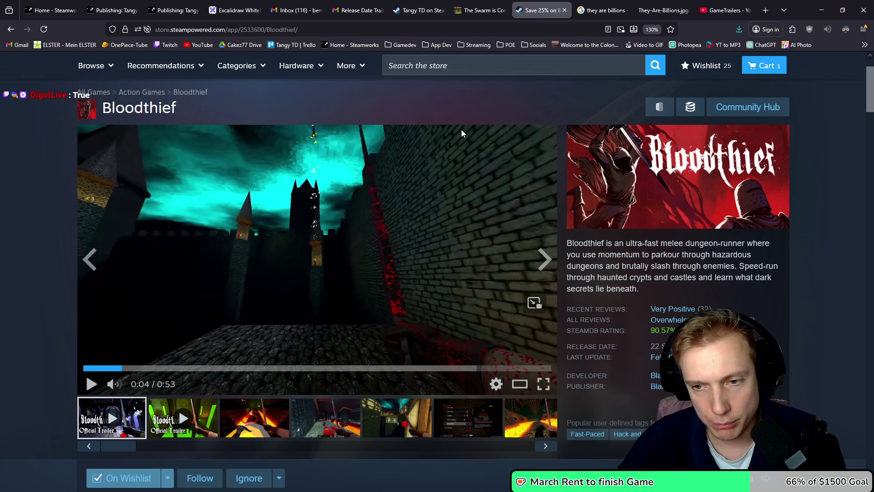
Scroll the Bloodthief page back up and switch to The Swarm is Coming itch.io tab
{"action": "scroll", "coordinate": [481, 169], "scroll_direction": "down", "scroll_amount": 6}
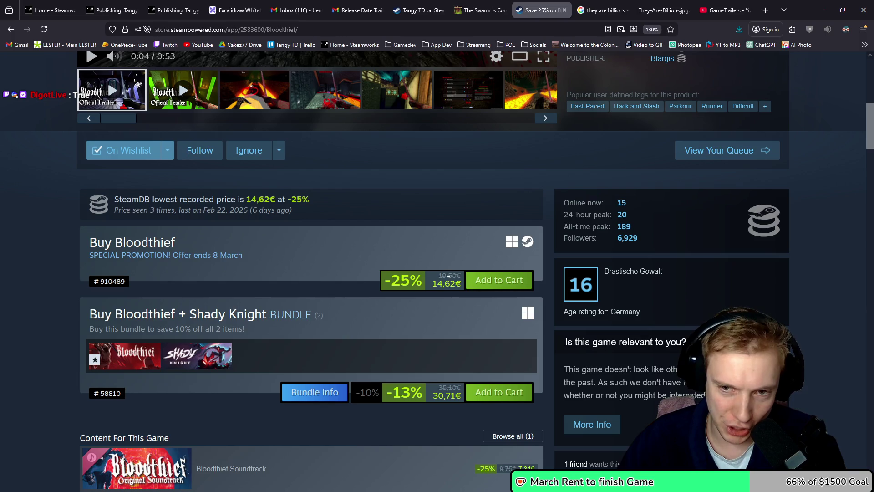
{"action": "scroll", "coordinate": [435, 246], "scroll_direction": "up", "scroll_amount": 7}
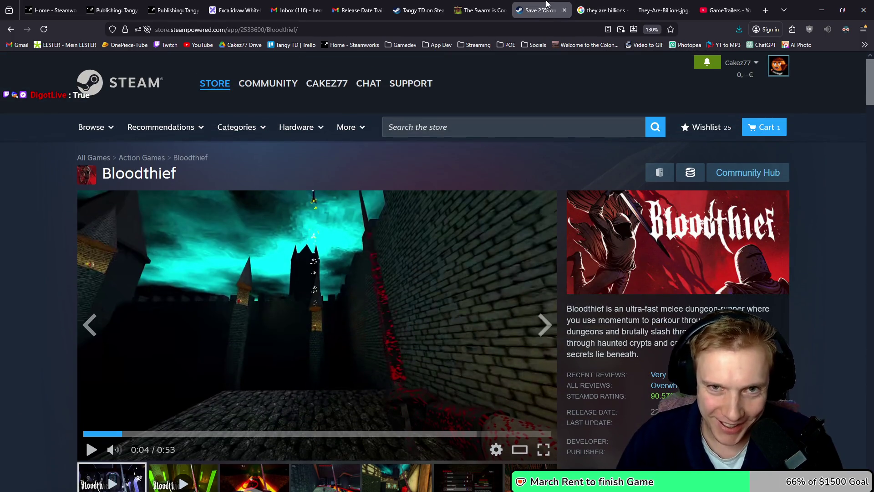
{"action": "left_click", "coordinate": [490, 3]}
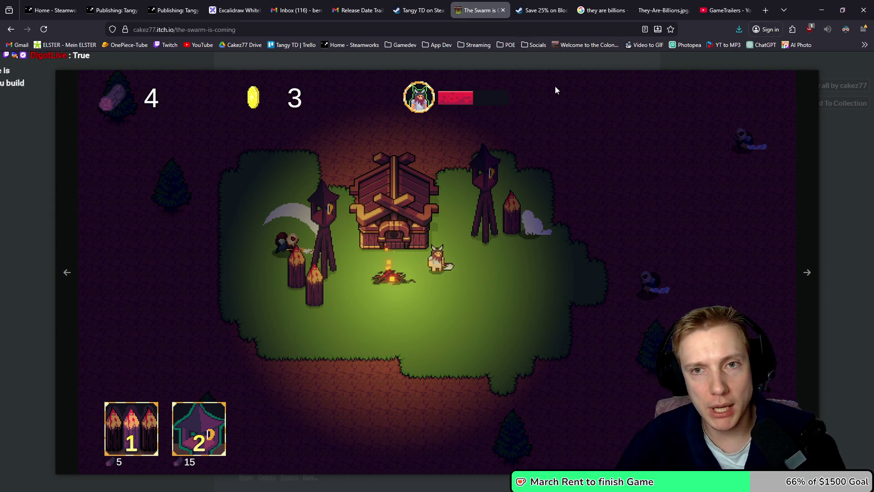
Minimise Firefox to bring back assets.h and game.cpp in VS Code
{"action": "mouse_move", "coordinate": [523, 8]}
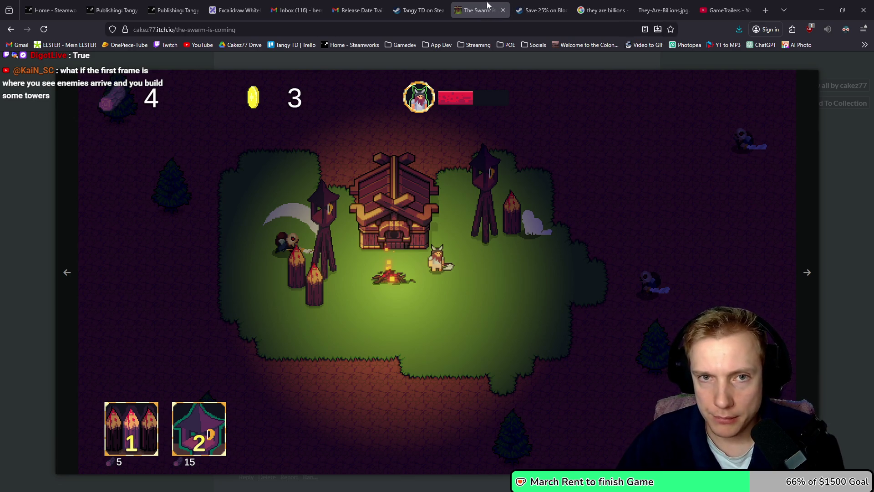
{"action": "mouse_move", "coordinate": [636, 4]}
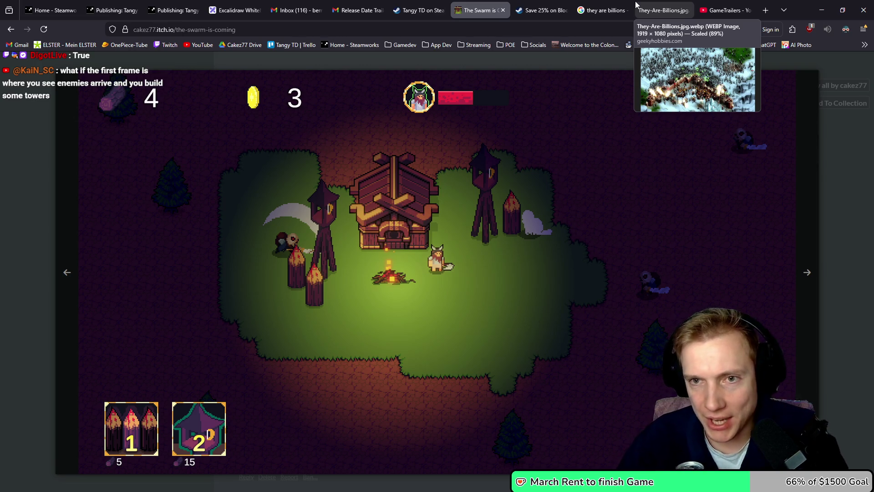
{"action": "left_click", "coordinate": [822, 11]}
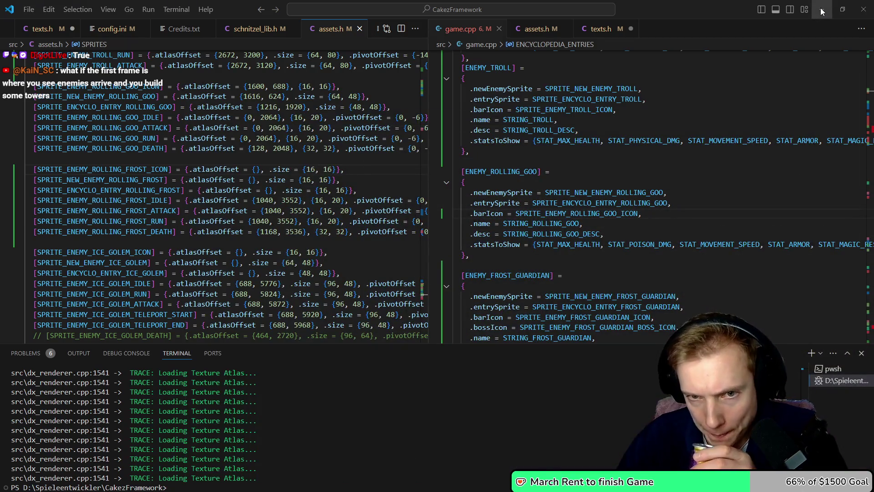
Inspect the Rolling Goo entry's description, STAT_POISON_DMG stat and string identifiers
{"action": "left_click", "coordinate": [527, 235]}
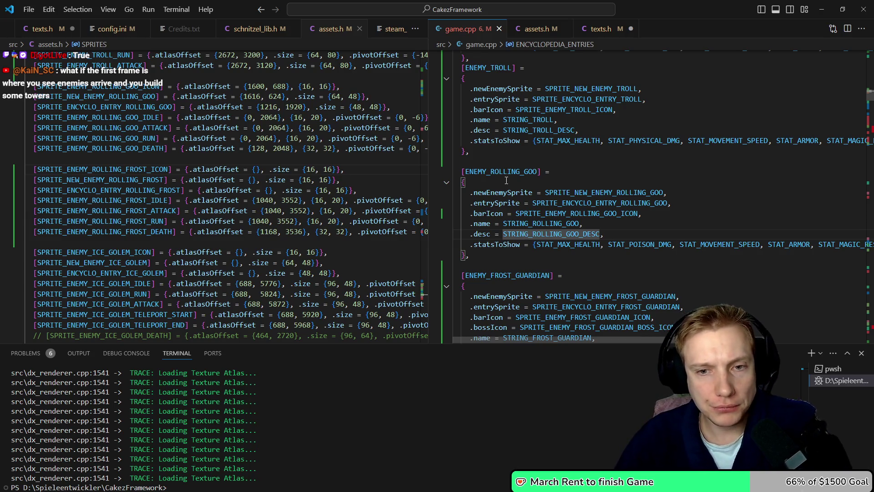
{"action": "left_click", "coordinate": [613, 245]}
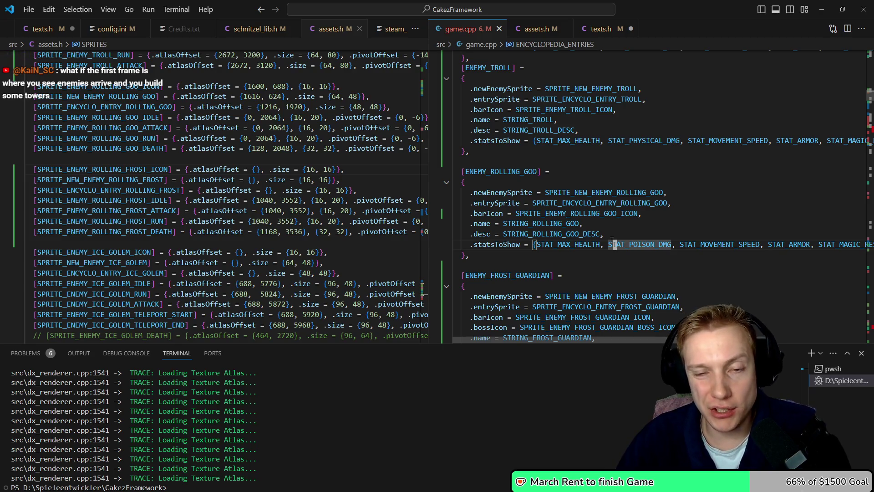
{"action": "left_click", "coordinate": [477, 252]}
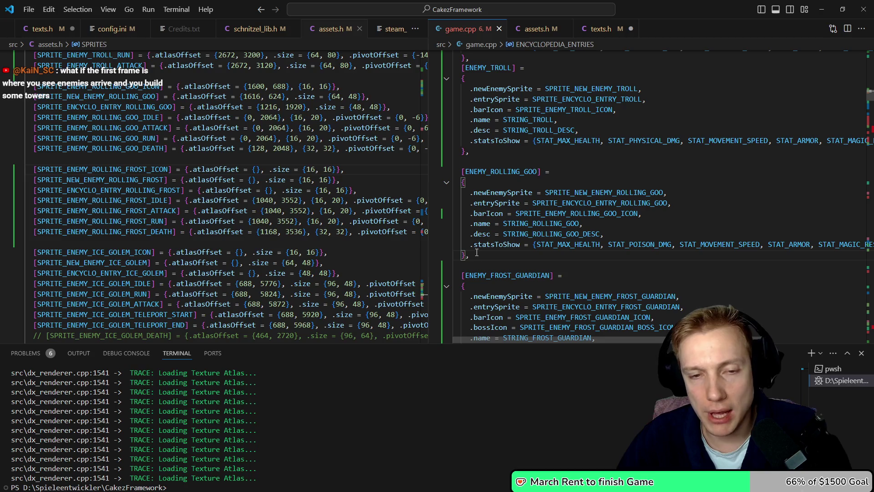
{"action": "double_click", "coordinate": [546, 223]}
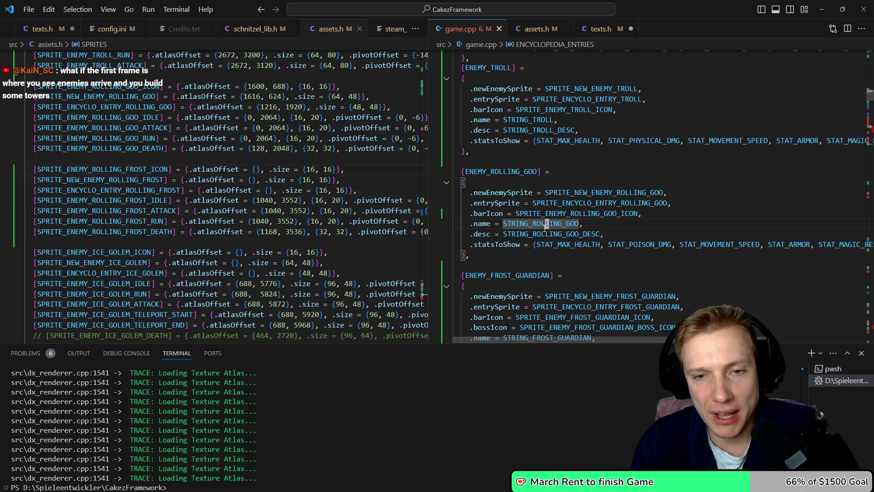
{"action": "double_click", "coordinate": [545, 230]}
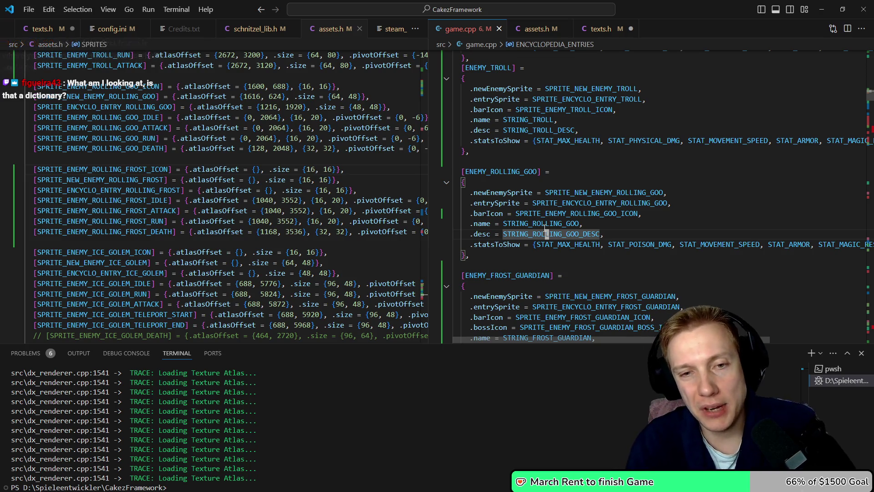
{"action": "left_click", "coordinate": [546, 214]}
{"action": "double_click", "coordinate": [546, 224]}
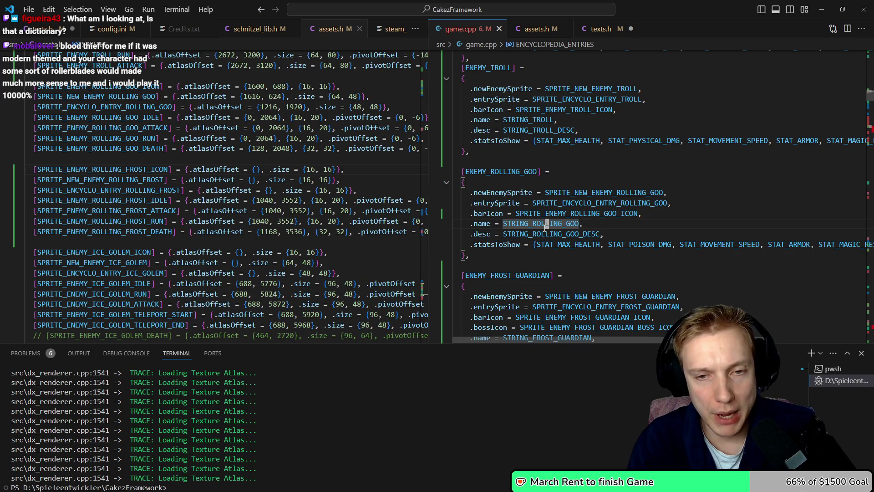
{"action": "key", "text": "Down"}
{"action": "key", "text": "Down"}
{"action": "key", "text": "Down"}
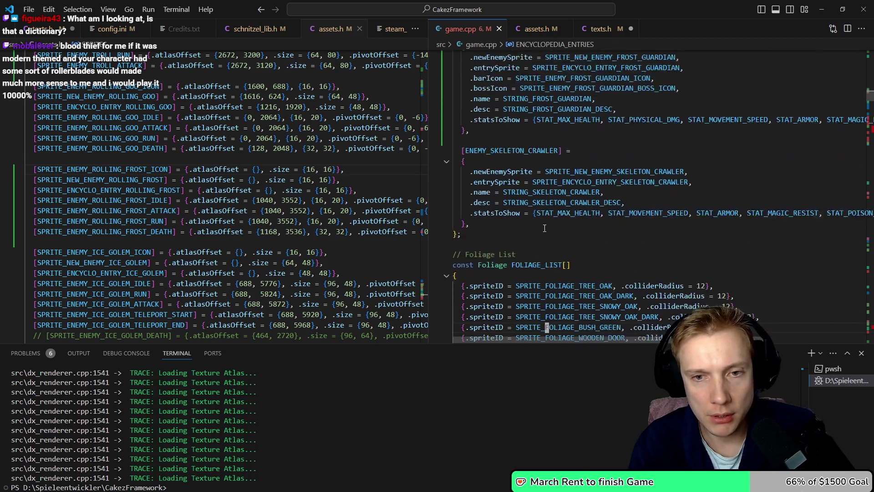
{"action": "key", "text": "Up"}
{"action": "key", "text": "Up"}
{"action": "key", "text": "Up"}
{"action": "key", "text": "Up"}
{"action": "key", "text": "Up"}
Copy the ENEMY_ROLLING_GOO block, paste a duplicate, and remove the extra blank line
{"action": "key", "text": "Home"}
{"action": "key", "text": "Home"}
{"action": "key", "text": "shift+Down"}
{"action": "key", "text": "shift+Down"}
{"action": "key", "text": "shift+Down"}
{"action": "key", "text": "ctrl+c"}
{"action": "key", "text": "Left"}
{"action": "key", "text": "ctrl+v"}
{"action": "key", "text": "End"}
{"action": "key", "text": "Return"}
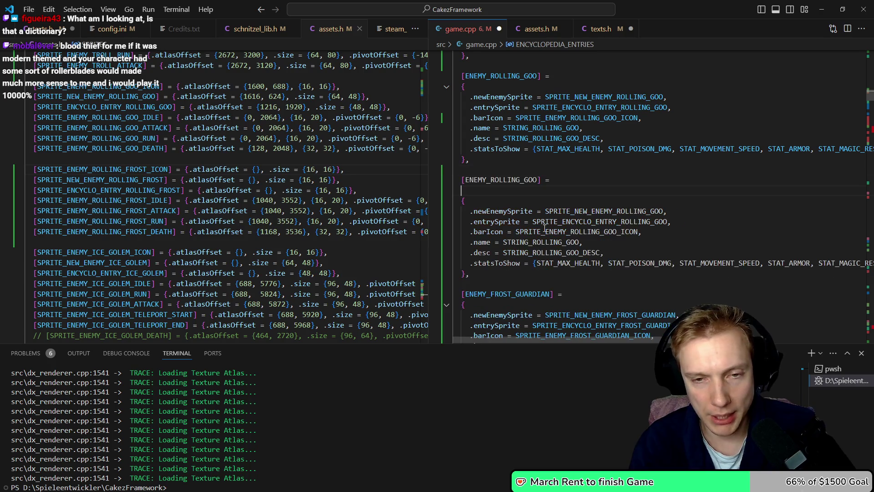
{"action": "key", "text": "BackSpace"}
{"action": "key", "text": "Home"}
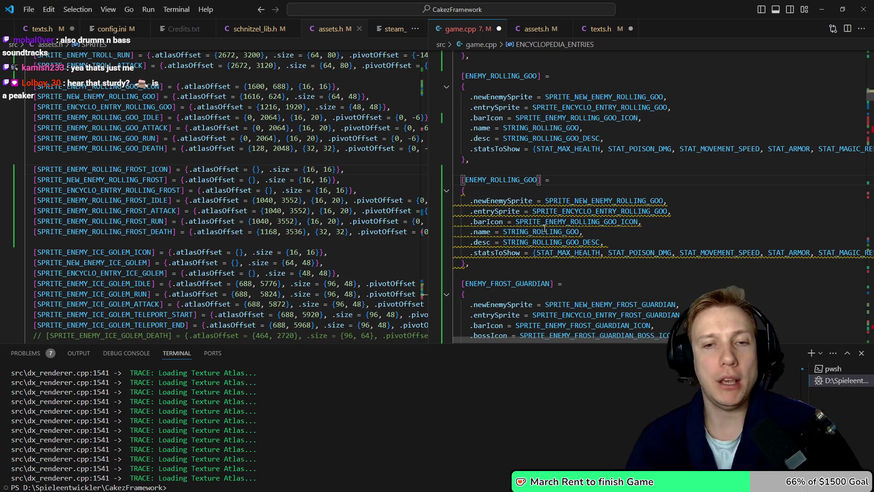
Check the Rolling Frost sprite names in assets.h, then change newEnemySprite and entrySprite to ROLLING_FROST
{"action": "key", "text": "Down"}
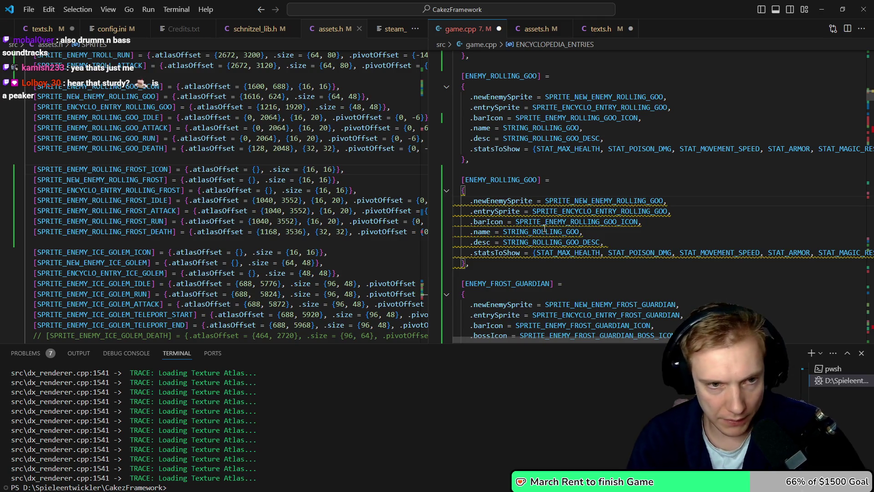
{"action": "key", "text": "ctrl+1"}
{"action": "key", "text": "ctrl+2"}
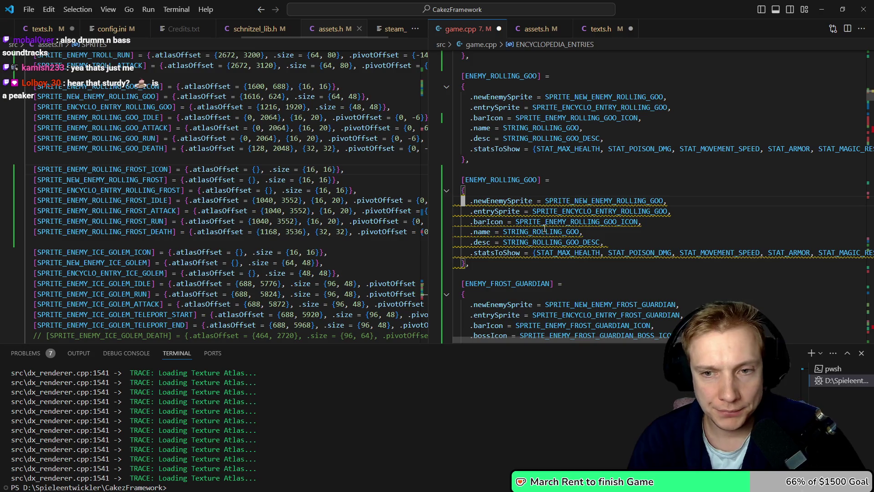
{"action": "key", "text": "BackSpace"}
{"action": "key", "text": "BackSpace"}
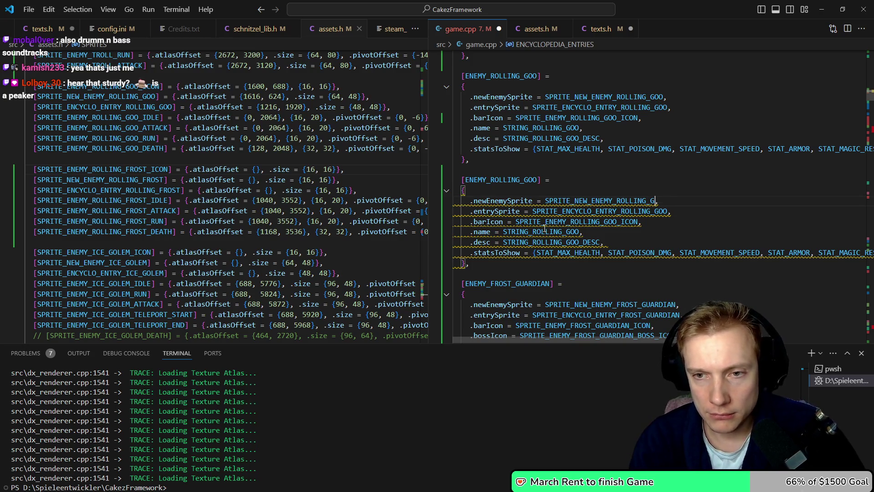
{"action": "type", "text": "FROST"}
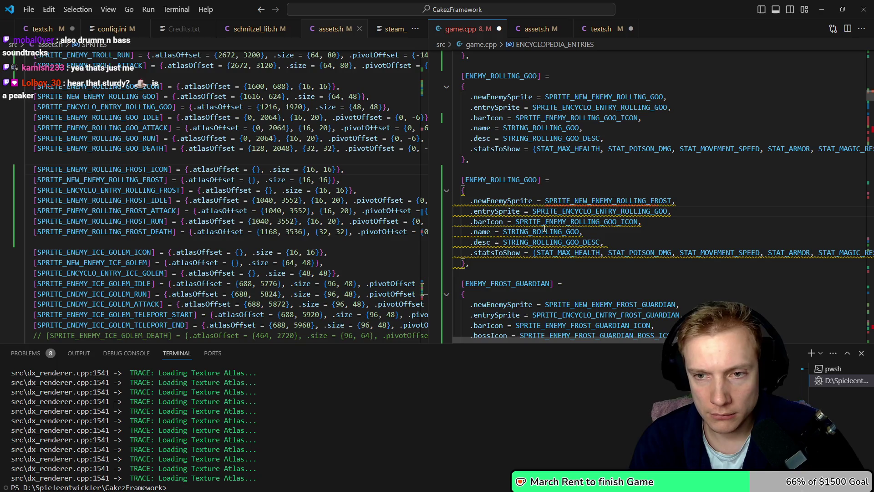
{"action": "key", "text": "BackSpace"}
{"action": "key", "text": "BackSpace"}
{"action": "type", "text": "FRST"}
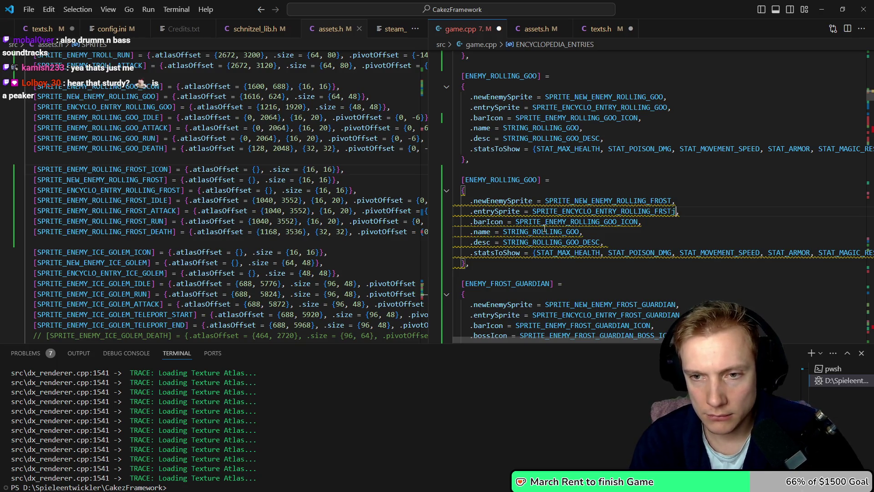
{"action": "key", "text": "Left"}
{"action": "key", "text": "Left"}
{"action": "type", "text": "O"}
Rename the copied entry's key and barIcon from GOO to FROST and save game.cpp
{"action": "key", "text": "Up"}
{"action": "key", "text": "Up"}
{"action": "key", "text": "Up"}
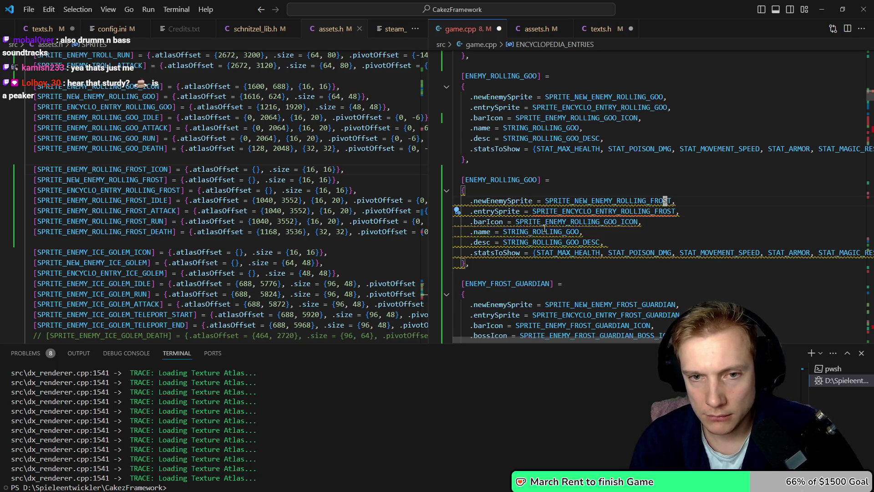
{"action": "key", "text": "Left"}
{"action": "key", "text": "Left"}
{"action": "key", "text": "Left"}
{"action": "key", "text": "BackSpace"}
{"action": "key", "text": "BackSpace"}
{"action": "key", "text": "BackSpace"}
{"action": "type", "text": "FROST"}
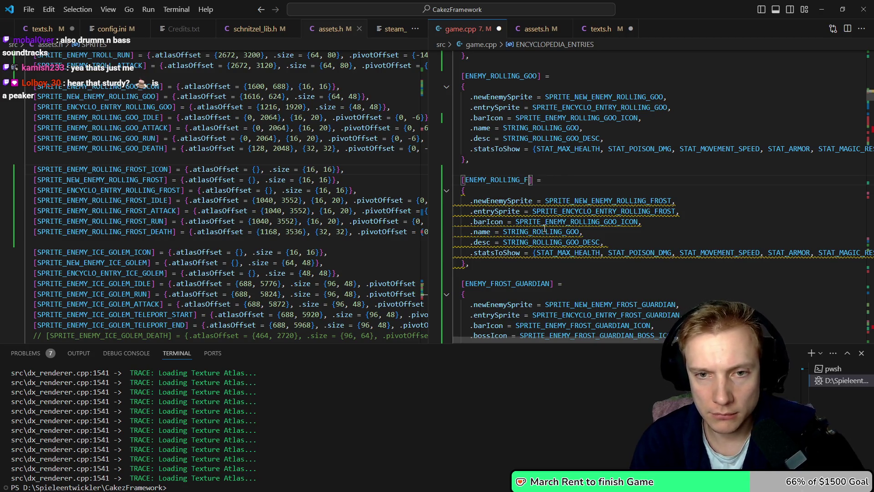
{"action": "key", "text": "Down"}
{"action": "key", "text": "Down"}
{"action": "key", "text": "Down"}
{"action": "key", "text": "End"}
{"action": "key", "text": "Left"}
{"action": "key", "text": "Left"}
{"action": "key", "text": "Left"}
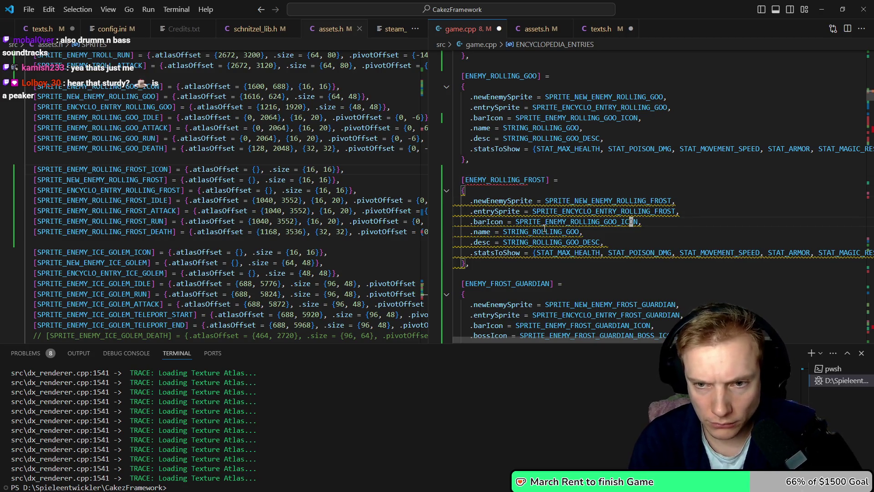
{"action": "key", "text": "BackSpace"}
{"action": "key", "text": "BackSpace"}
{"action": "key", "text": "BackSpace"}
{"action": "type", "text": "FROST"}
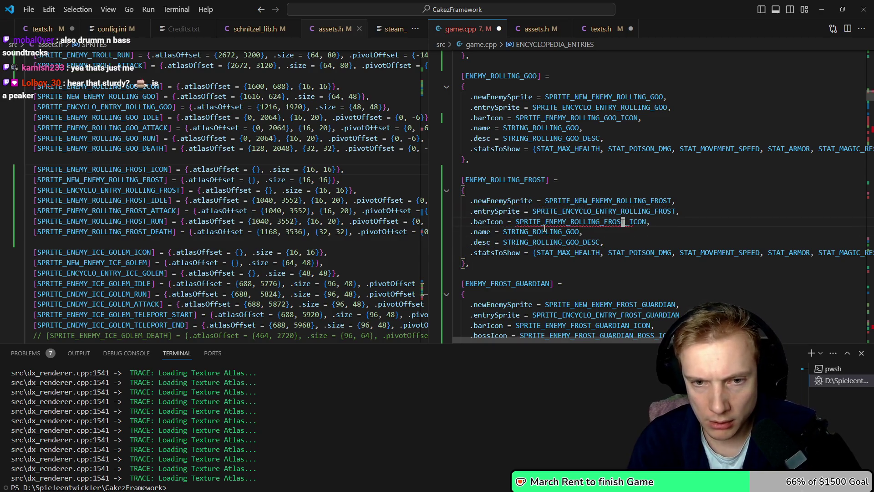
{"action": "key", "text": "ctrl+s"}
Change the name and description strings to STRING_ROLLING_FROST and its _DESC, then save
{"action": "key", "text": "Down"}
{"action": "key", "text": "BackSpace"}
{"action": "key", "text": "BackSpace"}
{"action": "key", "text": "BackSpace"}
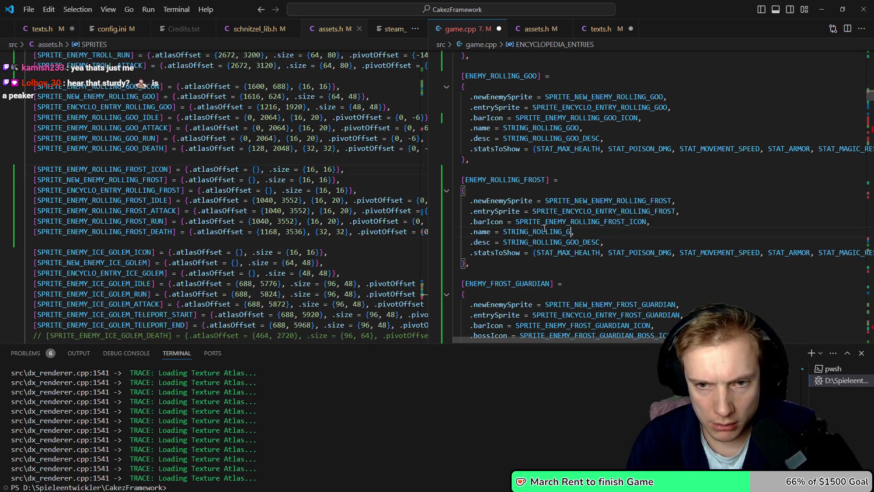
{"action": "type", "text": "FROST"}
{"action": "key", "text": "Down"}
{"action": "key", "text": "Left"}
{"action": "key", "text": "Left"}
{"action": "key", "text": "BackSpace"}
{"action": "key", "text": "BackSpace"}
{"action": "key", "text": "BackSpace"}
{"action": "type", "text": "FROST"}
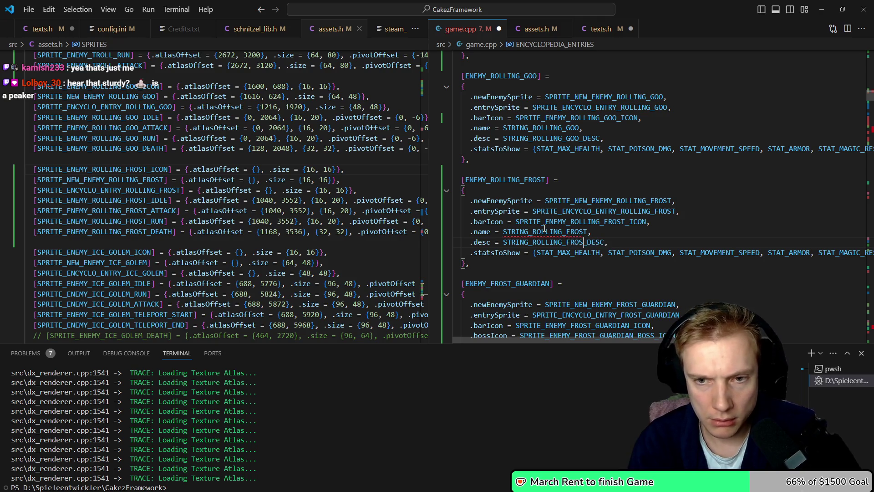
{"action": "key", "text": "ctrl+s"}
{"action": "key", "text": "Up"}
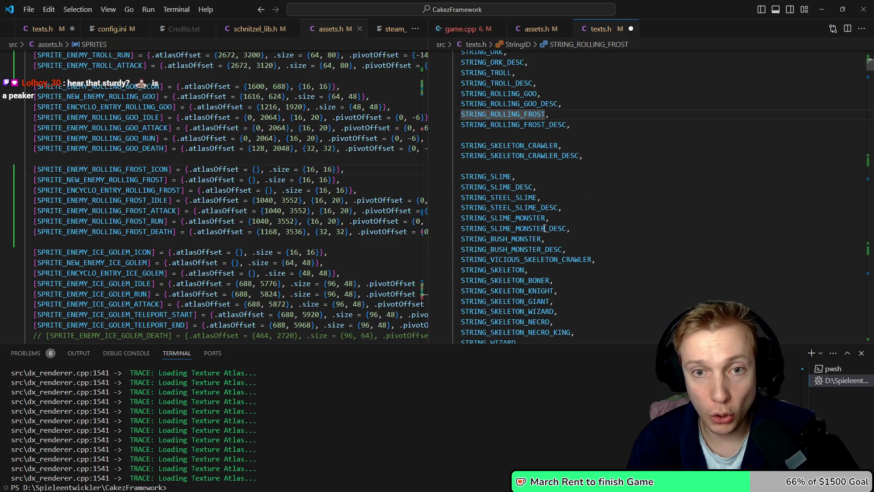
Review STRING_ROLLING_FROST in texts.h's string-name table and localization text
{"action": "key", "text": "Home"}
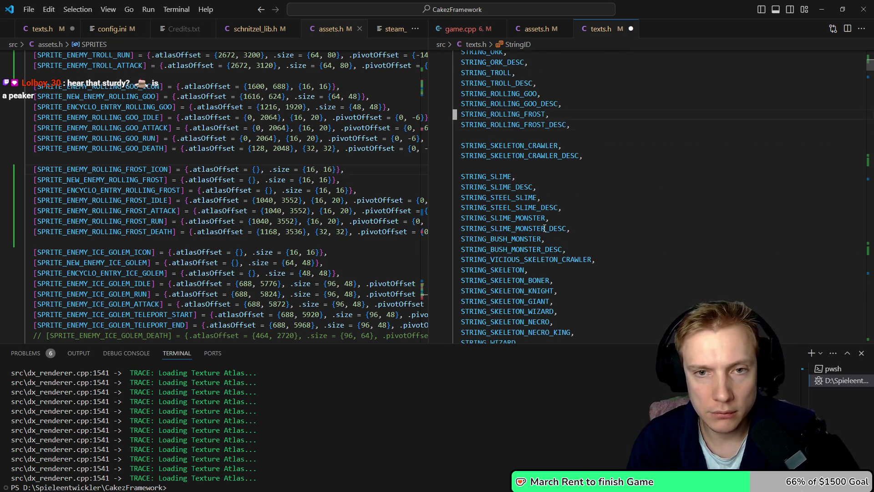
{"action": "key", "text": "ctrl+shift+Right"}
{"action": "key", "text": "Home"}
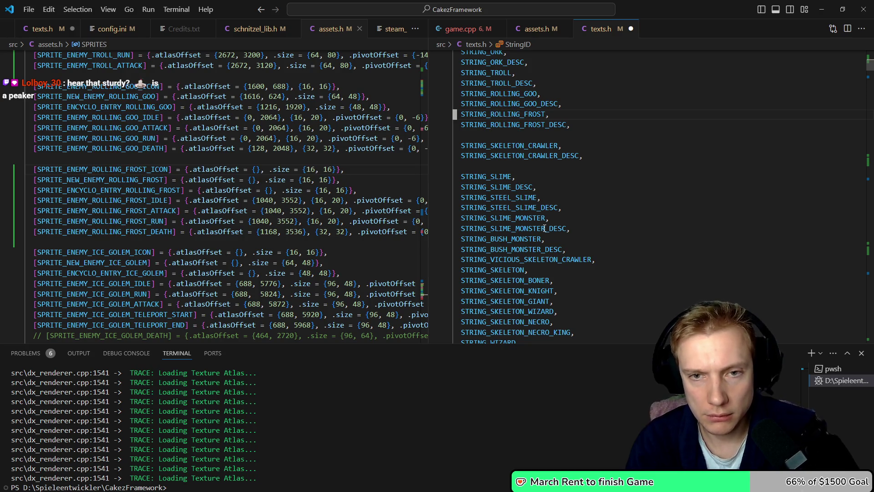
{"action": "key", "text": "Right"}
{"action": "key", "text": "Right"}
{"action": "key", "text": "Right"}
{"action": "key", "text": "shift+Right"}
{"action": "key", "text": "shift+Right"}
{"action": "key", "text": "shift+Right"}
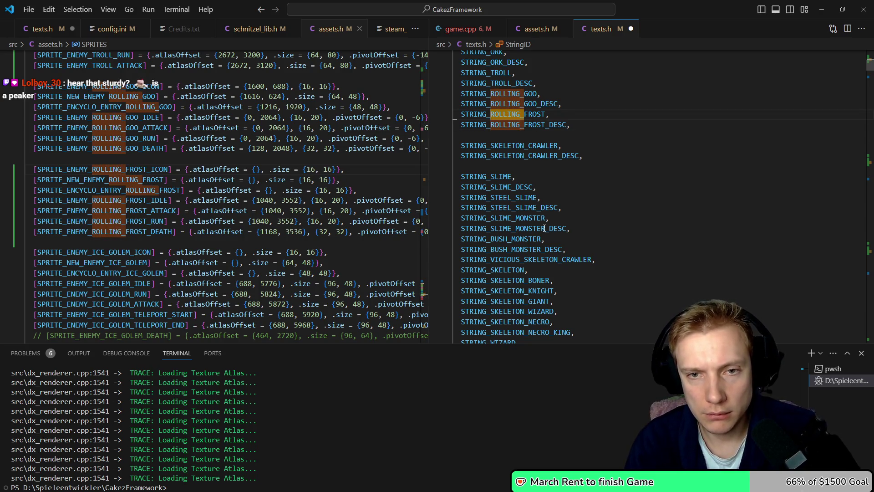
{"action": "key", "text": "Left"}
{"action": "key", "text": "Page_Down"}
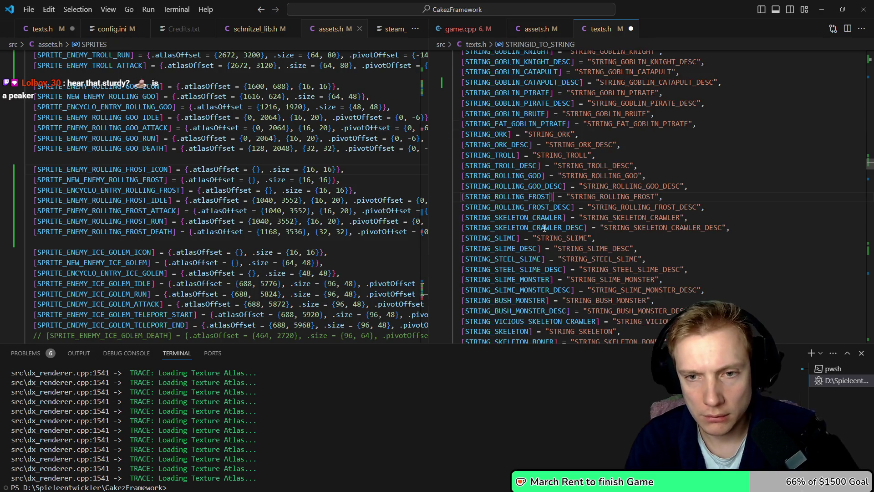
{"action": "key", "text": "Page_Down"}
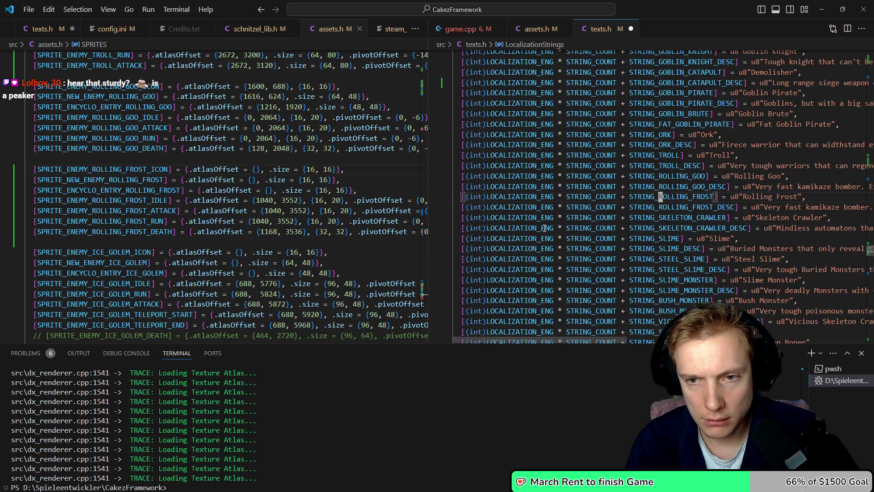
Save the texts.h changes and return to game.cpp's Rolling Frost entry
{"action": "key", "text": "ctrl+Tab"}
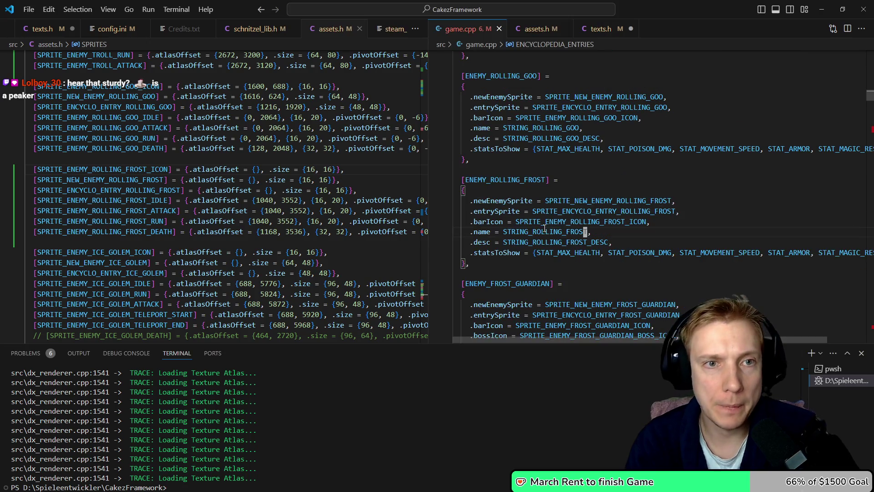
{"action": "key", "text": "ctrl+Tab"}
{"action": "key", "text": "ctrl+s"}
{"action": "key", "text": "ctrl+Tab"}
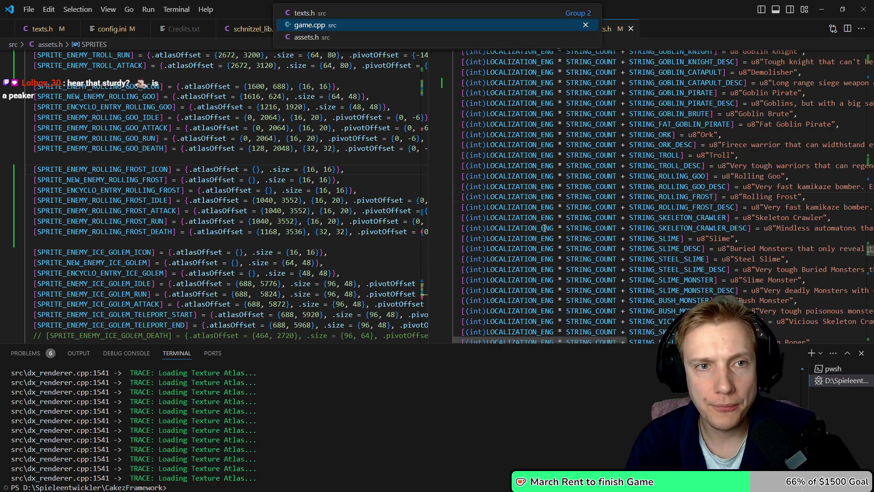
Check the empty Rolling Frost icon offsets in assets.h, then switch to the Aseprite texture atlas
{"action": "key", "text": "ctrl+1"}
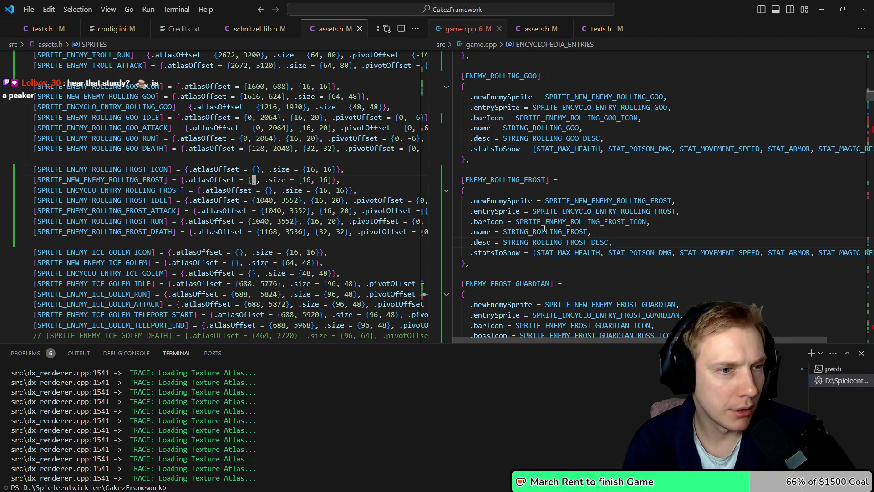
{"action": "key", "text": "Down"}
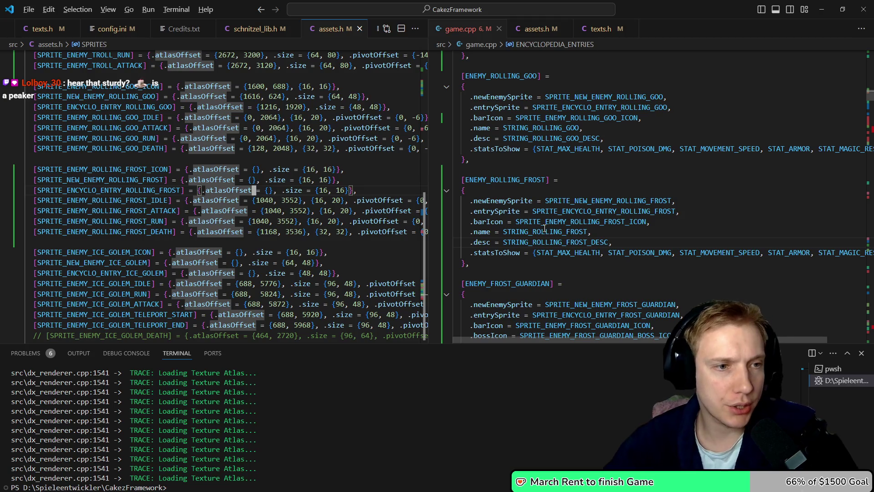
{"action": "key", "text": "End"}
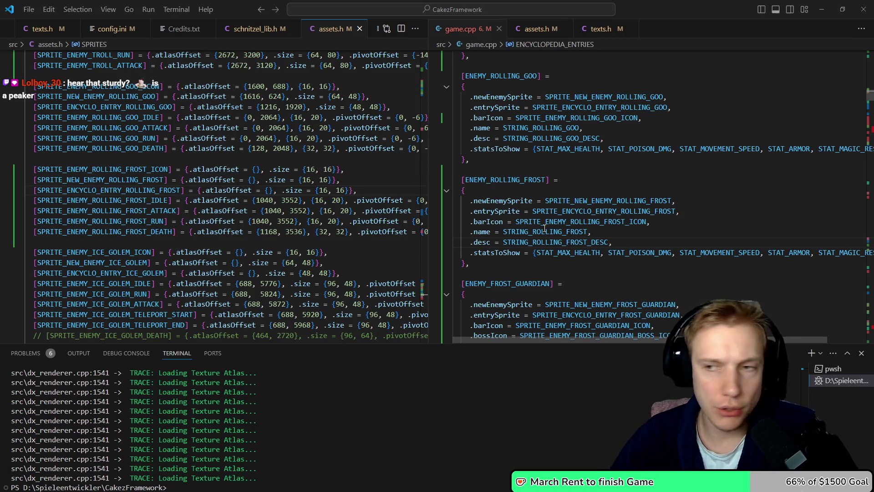
{"action": "key", "text": "alt+Tab"}
{"action": "scroll", "coordinate": [425, 155], "scroll_direction": "down", "scroll_amount": 3}
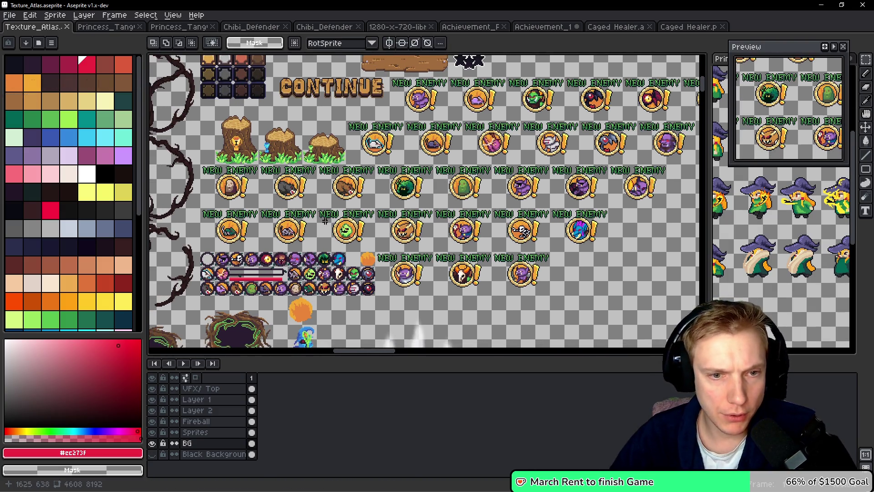
Copy the 64×48 green slime icon on the Sprites layer into the empty slot at 1936, 624
{"action": "scroll", "coordinate": [351, 197], "scroll_direction": "up", "scroll_amount": 3}
{"action": "scroll", "coordinate": [346, 194], "scroll_direction": "down", "scroll_amount": 2}
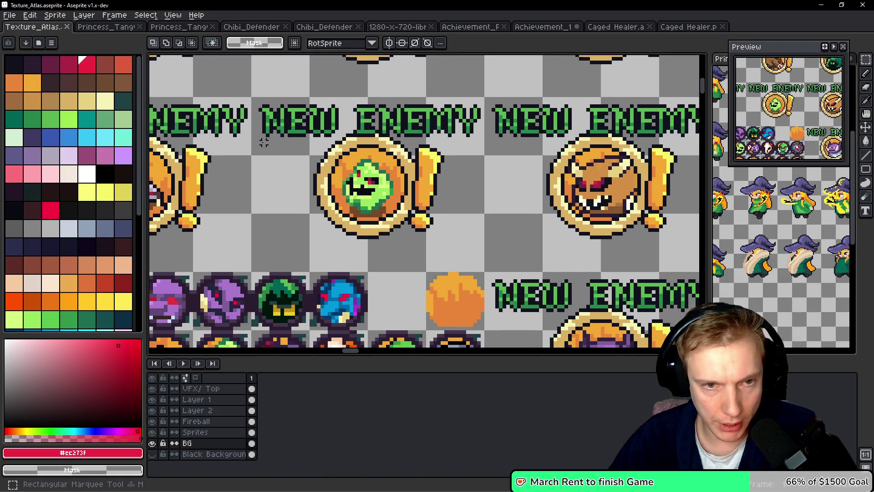
{"action": "mouse_move", "coordinate": [253, 99]}
{"action": "left_mouse_down"}
{"action": "mouse_move", "coordinate": [463, 222]}
{"action": "mouse_move", "coordinate": [482, 269]}
{"action": "left_mouse_up"}
{"action": "scroll", "coordinate": [482, 269], "scroll_direction": "down", "scroll_amount": 3}
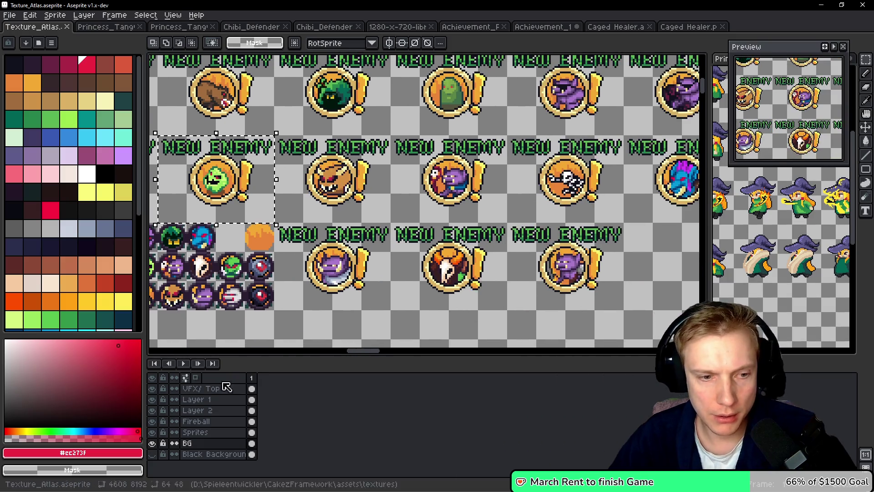
{"action": "left_click", "coordinate": [221, 441]}
{"action": "left_click", "coordinate": [195, 432]}
{"action": "scroll", "coordinate": [322, 234], "scroll_direction": "down", "scroll_amount": 2}
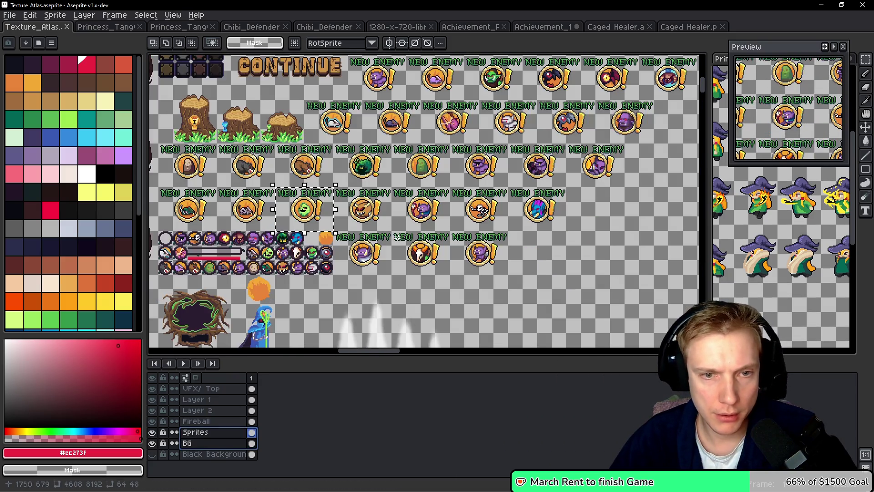
{"action": "mouse_move", "coordinate": [322, 234]}
{"action": "left_mouse_down"}
{"action": "mouse_move", "coordinate": [348, 214]}
{"action": "mouse_move", "coordinate": [595, 211]}
{"action": "mouse_move", "coordinate": [608, 218]}
{"action": "left_mouse_up"}
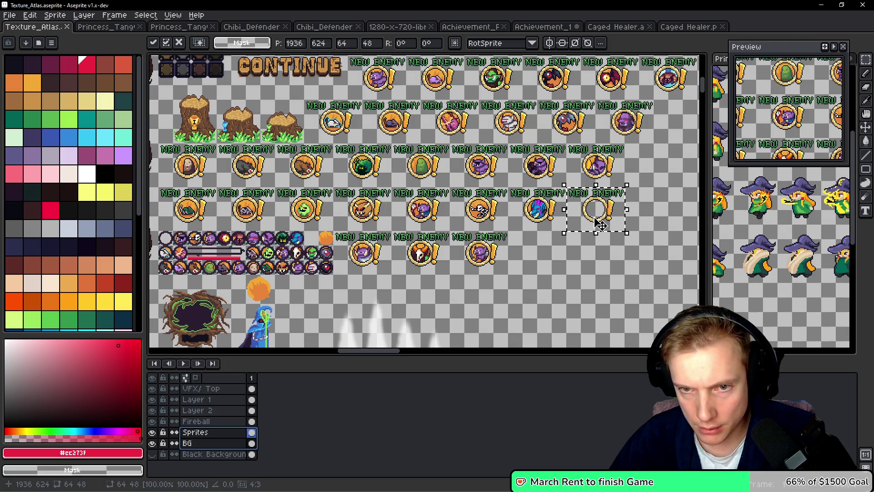
{"action": "key", "text": "Return"}
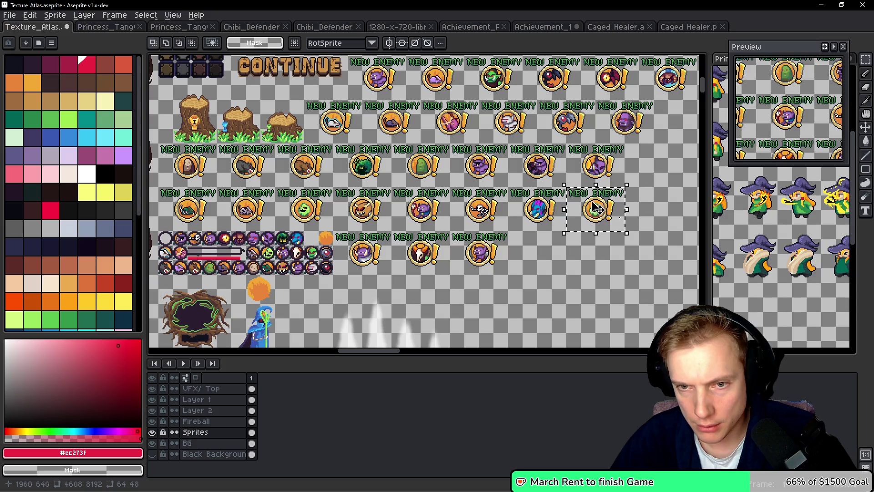
{"action": "scroll", "coordinate": [594, 209], "scroll_direction": "up", "scroll_amount": 1}
{"action": "scroll", "coordinate": [477, 184], "scroll_direction": "down", "scroll_amount": 4}
{"action": "scroll", "coordinate": [476, 184], "scroll_direction": "down", "scroll_amount": 10}
{"action": "scroll", "coordinate": [493, 184], "scroll_direction": "down", "scroll_amount": 5}
{"action": "scroll", "coordinate": [483, 184], "scroll_direction": "left", "scroll_amount": 3}
{"action": "scroll", "coordinate": [476, 183], "scroll_direction": "up", "scroll_amount": 1}
{"action": "scroll", "coordinate": [475, 183], "scroll_direction": "up", "scroll_amount": 10}
{"action": "scroll", "coordinate": [352, 283], "scroll_direction": "left", "scroll_amount": 2}
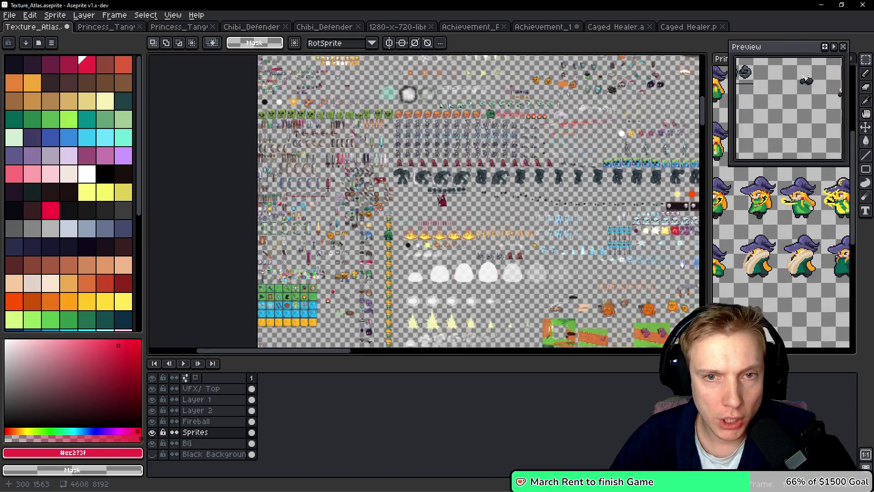
{"action": "scroll", "coordinate": [356, 255], "scroll_direction": "up", "scroll_amount": 2}
{"action": "scroll", "coordinate": [374, 128], "scroll_direction": "right", "scroll_amount": 2}
{"action": "scroll", "coordinate": [378, 159], "scroll_direction": "down", "scroll_amount": 1}
{"action": "scroll", "coordinate": [378, 159], "scroll_direction": "up", "scroll_amount": 3}
{"action": "scroll", "coordinate": [455, 242], "scroll_direction": "left", "scroll_amount": 1}
{"action": "mouse_move", "coordinate": [455, 241]}
{"action": "left_mouse_down"}
{"action": "mouse_move", "coordinate": [429, 284]}
{"action": "mouse_move", "coordinate": [402, 227]}
{"action": "left_mouse_up"}
{"action": "mouse_move", "coordinate": [325, 227]}
{"action": "left_mouse_down"}
{"action": "mouse_move", "coordinate": [505, 179]}
{"action": "mouse_move", "coordinate": [472, 185]}
{"action": "left_mouse_up"}
{"action": "scroll", "coordinate": [472, 186], "scroll_direction": "down", "scroll_amount": 1}
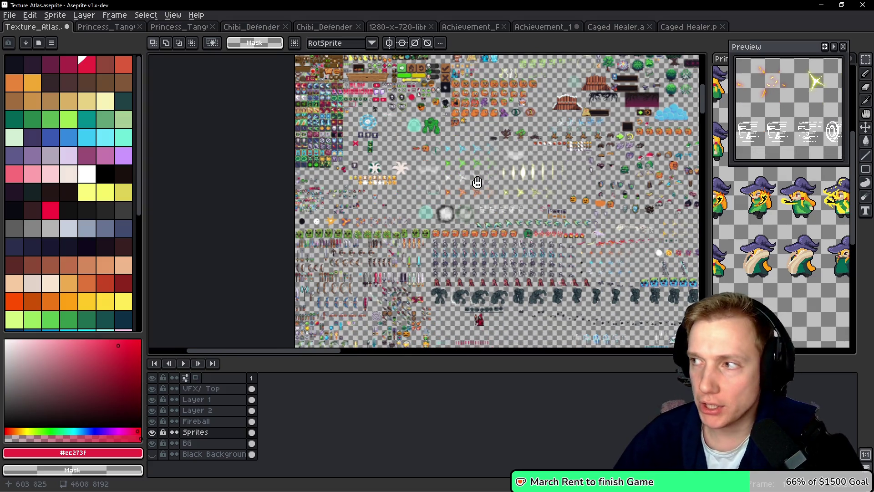
{"action": "scroll", "coordinate": [475, 179], "scroll_direction": "down", "scroll_amount": 1}
{"action": "left_click_drag", "start_coordinate": [475, 179], "coordinate": [456, 170]}
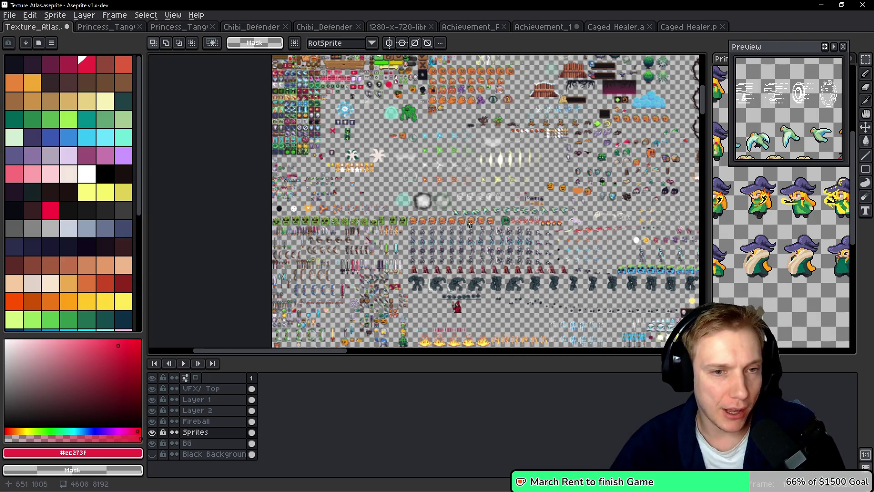
{"action": "left_click_drag", "start_coordinate": [515, 243], "coordinate": [428, 189]}
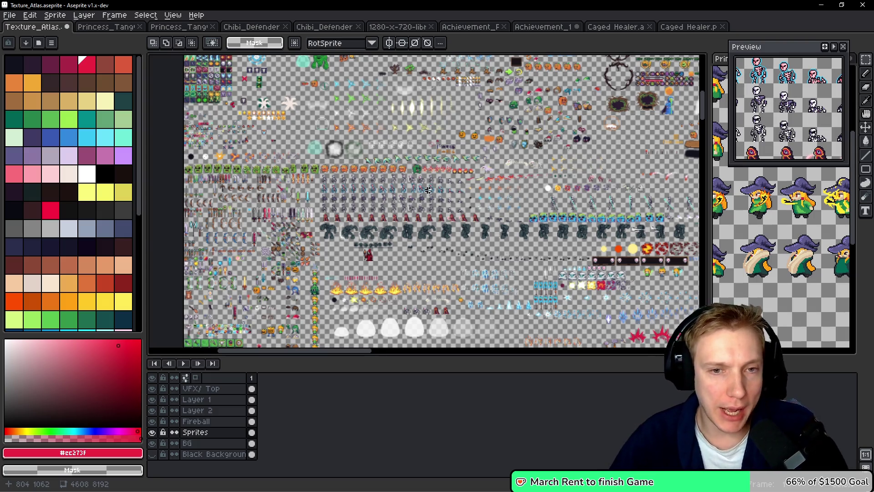
{"action": "left_click_drag", "start_coordinate": [497, 237], "coordinate": [450, 193]}
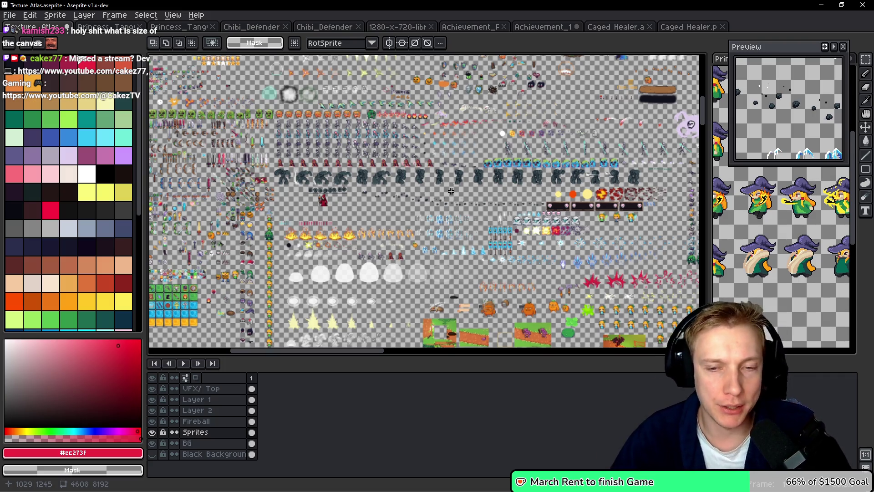
{"action": "scroll", "coordinate": [448, 189], "scroll_direction": "down", "scroll_amount": 3}
{"action": "scroll", "coordinate": [446, 187], "scroll_direction": "right", "scroll_amount": 3}
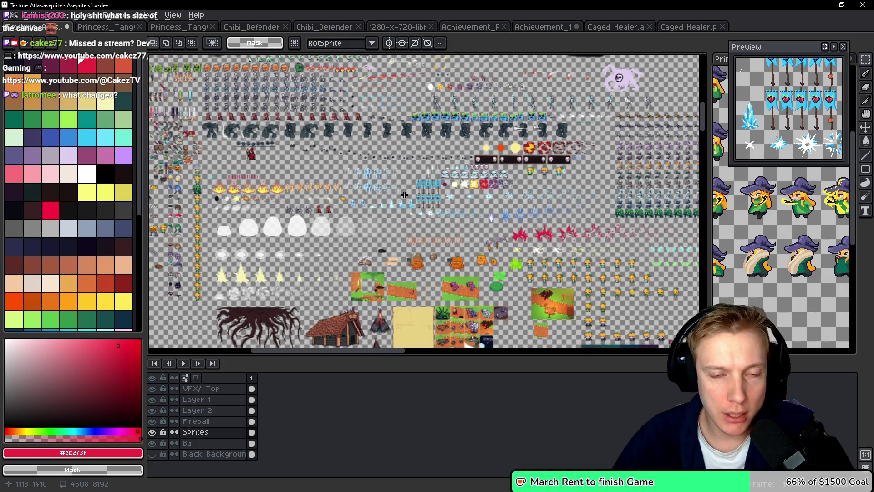
{"action": "scroll", "coordinate": [409, 187], "scroll_direction": "down", "scroll_amount": 3}
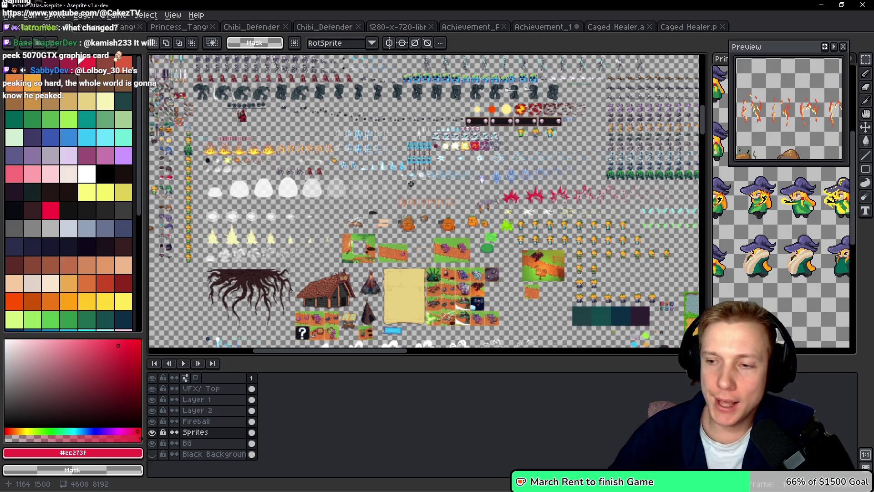
{"action": "scroll", "coordinate": [504, 210], "scroll_direction": "down", "scroll_amount": 3}
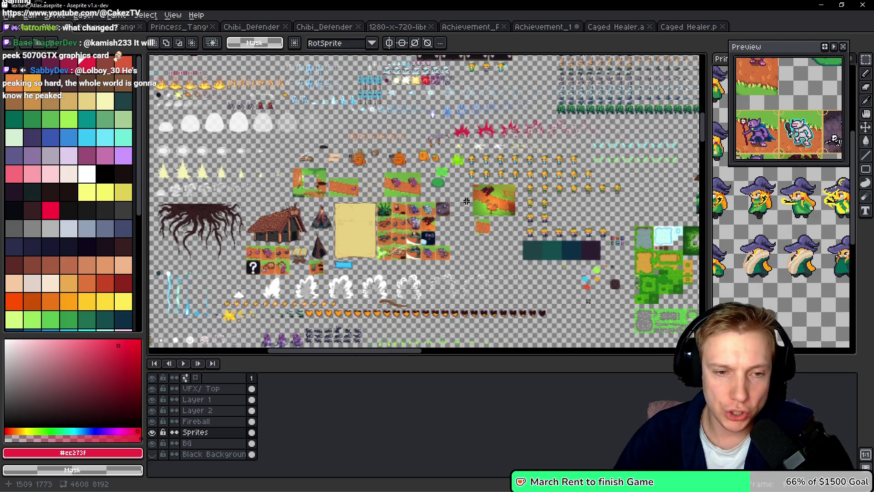
{"action": "scroll", "coordinate": [466, 201], "scroll_direction": "down", "scroll_amount": 5}
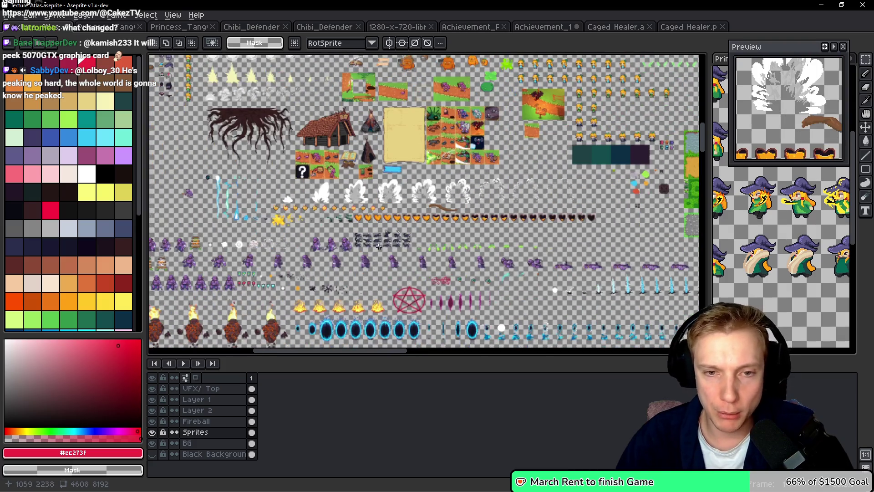
{"action": "scroll", "coordinate": [368, 229], "scroll_direction": "up", "scroll_amount": 5}
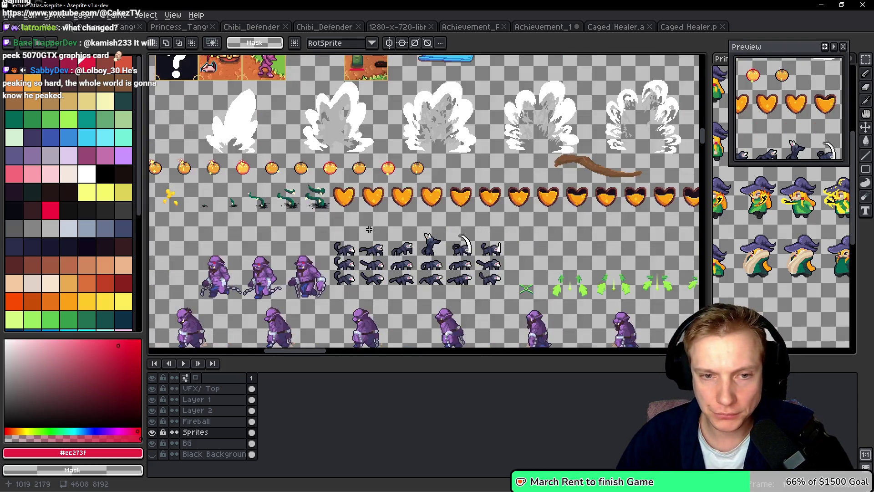
{"action": "scroll", "coordinate": [368, 229], "scroll_direction": "down", "scroll_amount": 2}
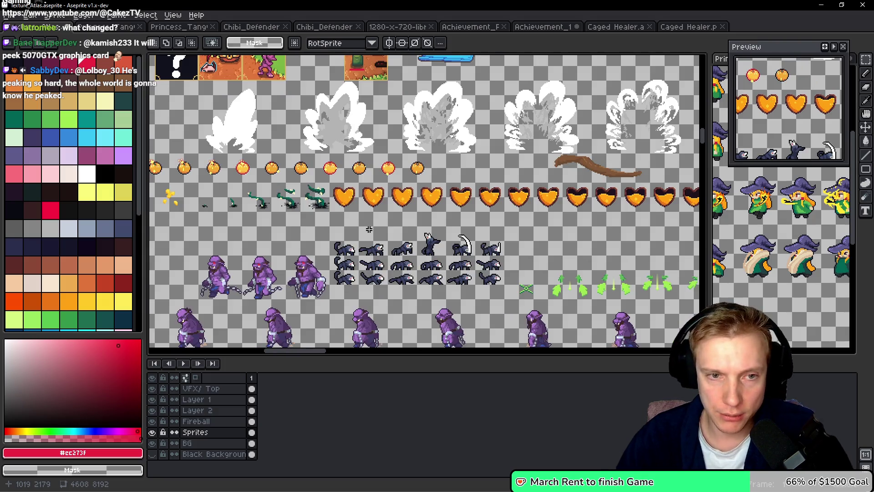
{"action": "scroll", "coordinate": [369, 229], "scroll_direction": "down", "scroll_amount": 2}
{"action": "left_click_drag", "start_coordinate": [369, 229], "coordinate": [441, 176]}
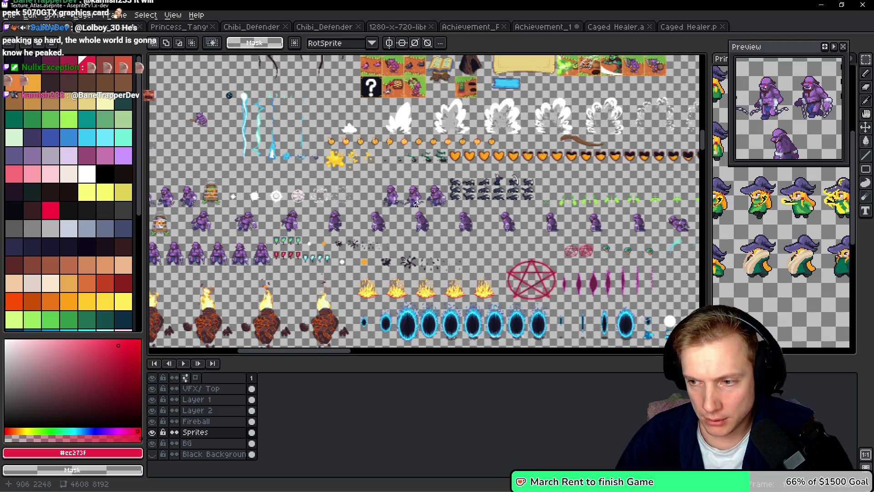
{"action": "mouse_move", "coordinate": [417, 243]}
{"action": "left_mouse_down"}
{"action": "mouse_move", "coordinate": [421, 225]}
{"action": "mouse_move", "coordinate": [395, 206]}
{"action": "left_mouse_up"}
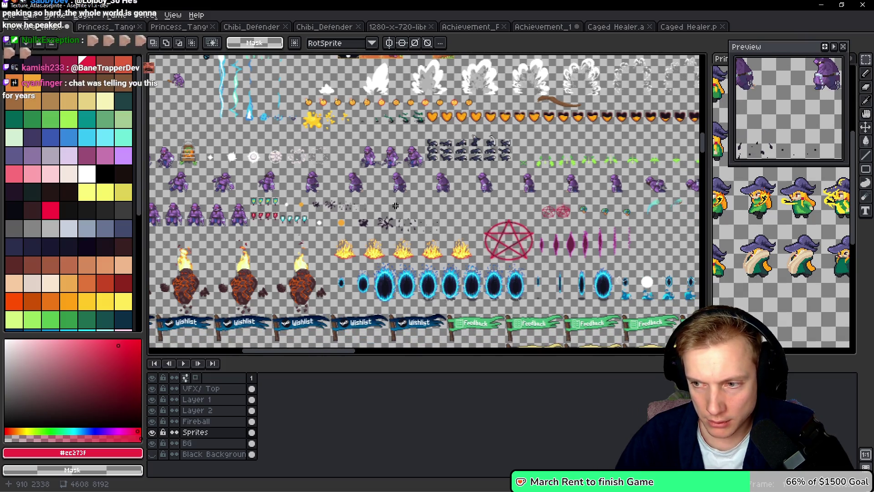
{"action": "mouse_move", "coordinate": [424, 234]}
{"action": "left_mouse_down"}
{"action": "mouse_move", "coordinate": [428, 208]}
{"action": "mouse_move", "coordinate": [501, 180]}
{"action": "mouse_move", "coordinate": [539, 83]}
{"action": "left_mouse_up"}
{"action": "mouse_move", "coordinate": [344, 204]}
{"action": "left_mouse_down"}
{"action": "mouse_move", "coordinate": [223, 167]}
{"action": "mouse_move", "coordinate": [423, 160]}
{"action": "left_mouse_up"}
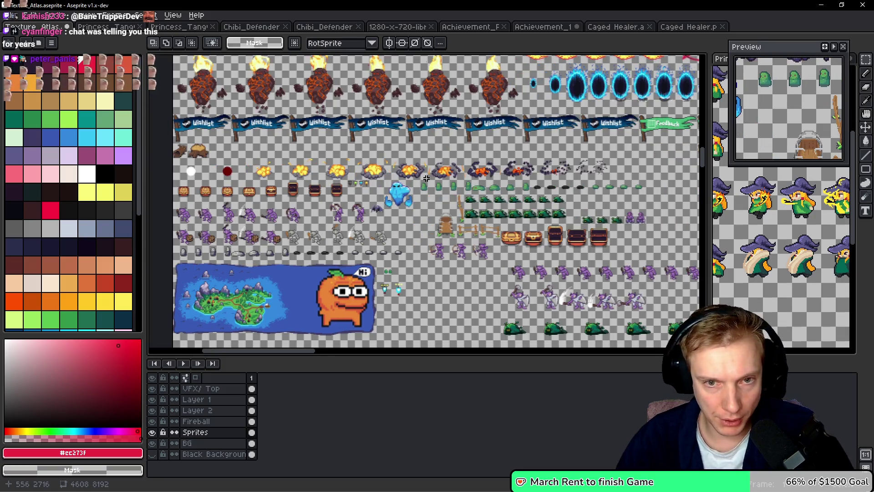
{"action": "left_click_drag", "start_coordinate": [458, 211], "coordinate": [403, 168]}
{"action": "mouse_move", "coordinate": [496, 254]}
{"action": "left_mouse_down"}
{"action": "mouse_move", "coordinate": [457, 296]}
{"action": "mouse_move", "coordinate": [319, 262]}
{"action": "left_mouse_up"}
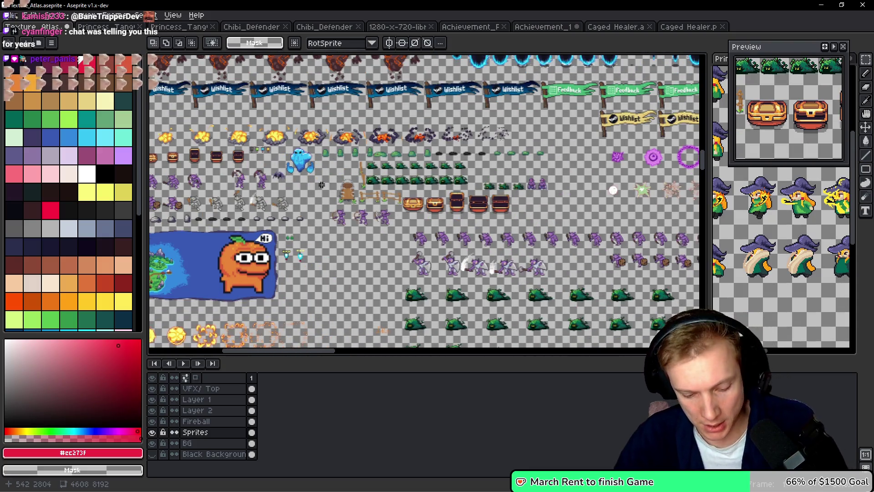
{"action": "scroll", "coordinate": [322, 184], "scroll_direction": "right", "scroll_amount": 5}
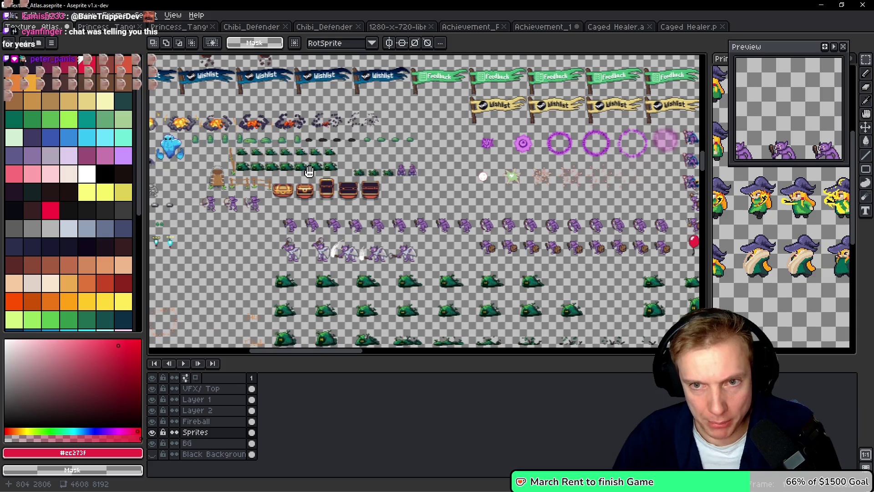
{"action": "scroll", "coordinate": [475, 184], "scroll_direction": "right", "scroll_amount": 5}
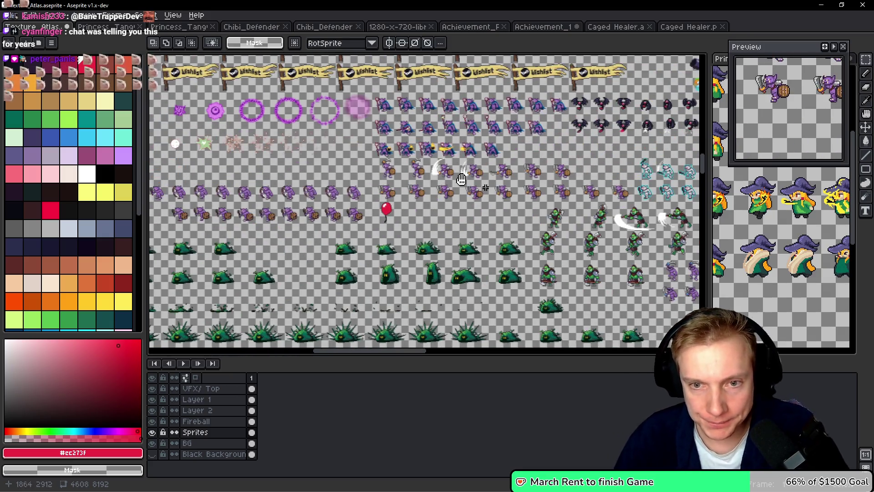
{"action": "left_click_drag", "start_coordinate": [349, 207], "coordinate": [330, 219]}
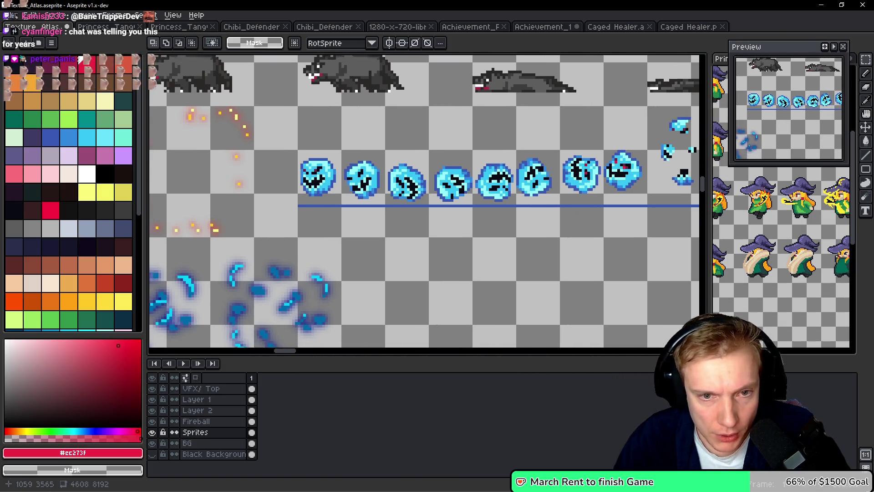
{"action": "scroll", "coordinate": [306, 168], "scroll_direction": "up", "scroll_amount": 2}
Lasso the first blue ice face and paste it as a trial beside the NEW ENEMY badge
{"action": "key", "text": "b"}
{"action": "mouse_move", "coordinate": [326, 134]}
{"action": "left_mouse_down"}
{"action": "mouse_move", "coordinate": [307, 129]}
{"action": "mouse_move", "coordinate": [279, 196]}
{"action": "mouse_move", "coordinate": [311, 223]}
{"action": "left_mouse_up"}
{"action": "left_click_drag", "start_coordinate": [360, 194], "coordinate": [337, 154]}
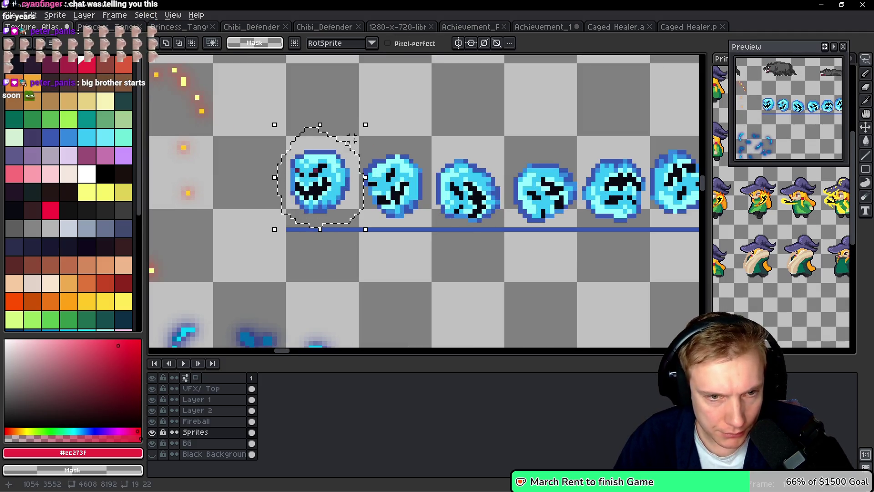
{"action": "scroll", "coordinate": [389, 210], "scroll_direction": "down", "scroll_amount": 3}
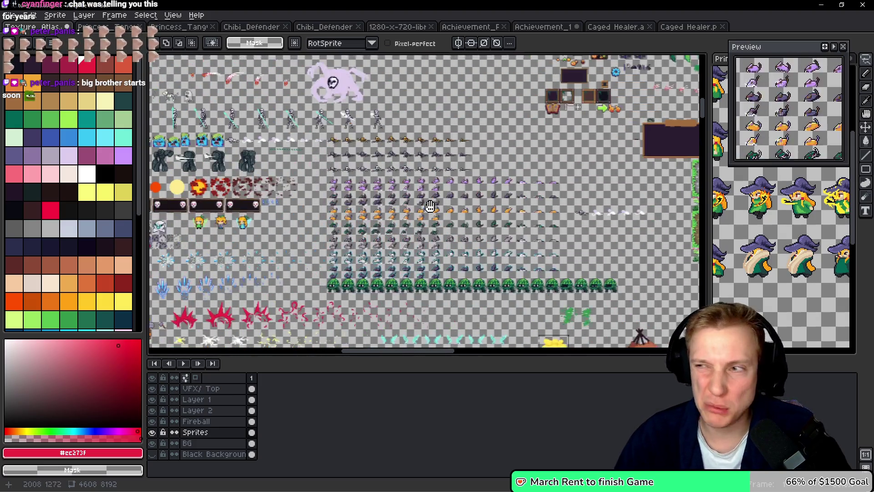
{"action": "left_click_drag", "start_coordinate": [430, 206], "coordinate": [445, 217]}
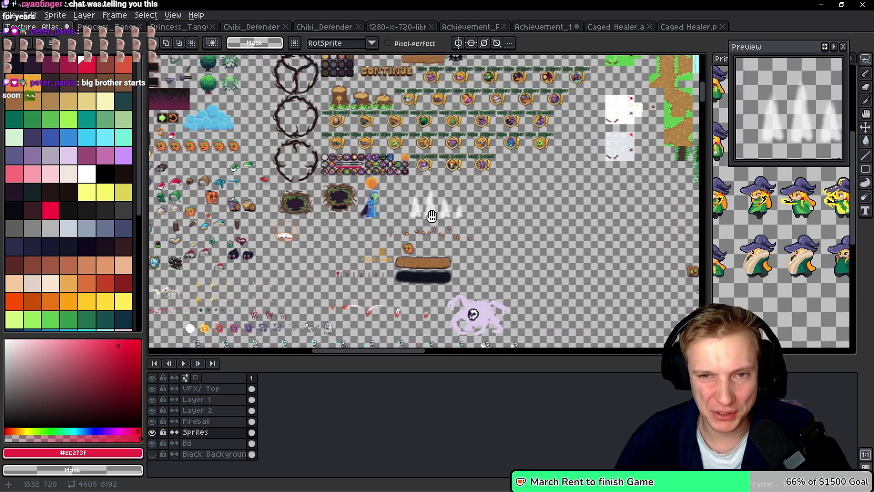
{"action": "key", "text": "ctrl+v"}
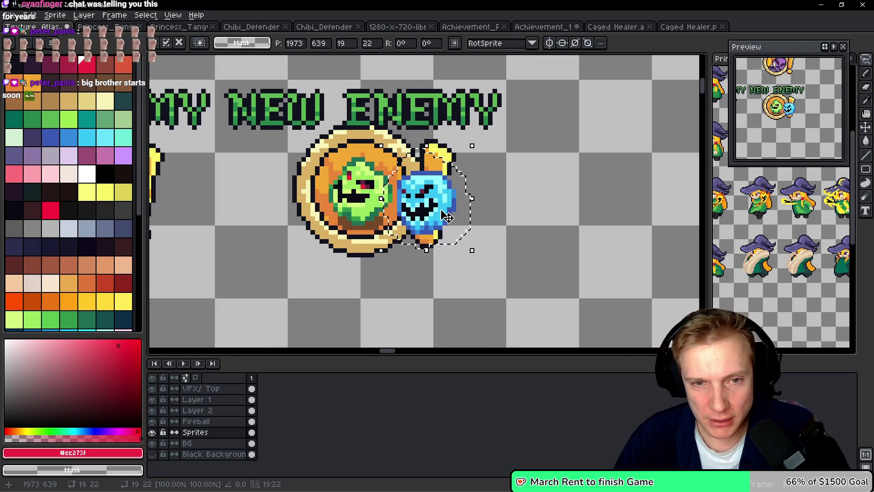
Discard the pasted ghost and pan down to the row of blue ghost sprites
{"action": "key", "text": "Return"}
{"action": "scroll", "coordinate": [595, 228], "scroll_direction": "down", "scroll_amount": 5}
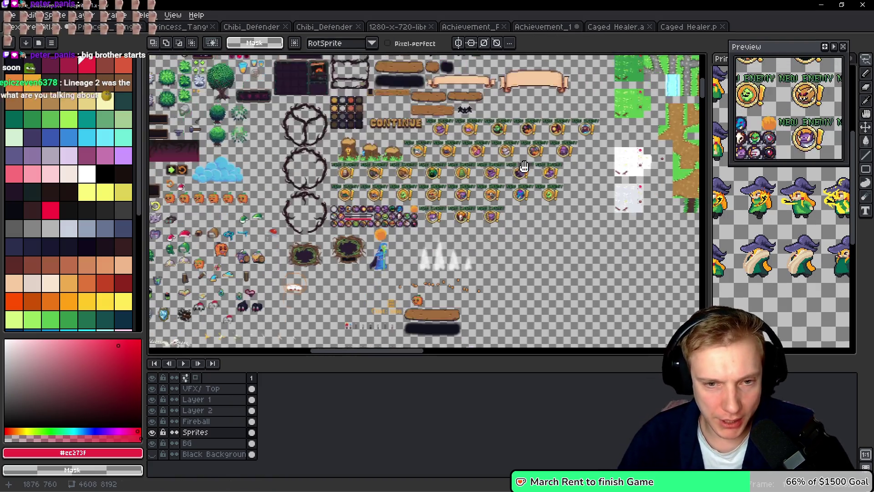
{"action": "left_click_drag", "start_coordinate": [461, 330], "coordinate": [477, 188]}
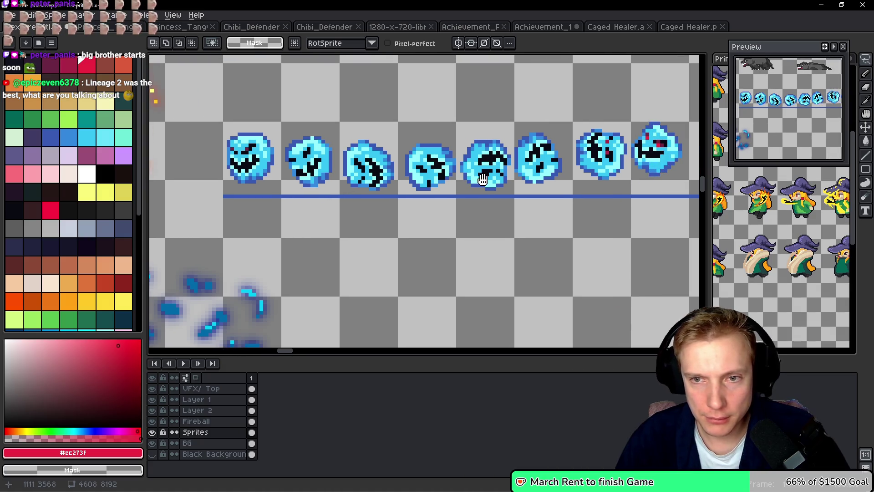
Lasso-select the red-eyed blue ghost and pan back to the NEW ENEMY badges
{"action": "scroll", "coordinate": [440, 161], "scroll_direction": "up", "scroll_amount": 1}
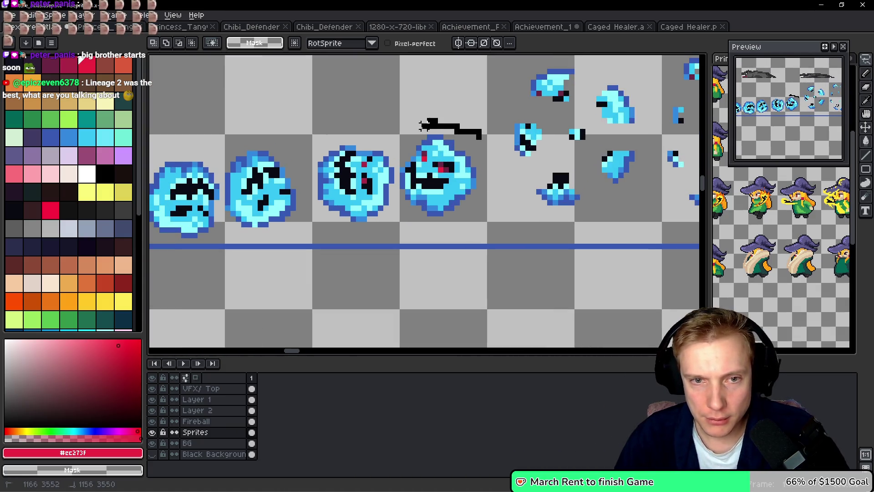
{"action": "left_click_drag", "start_coordinate": [490, 148], "coordinate": [378, 254]}
{"action": "scroll", "coordinate": [492, 159], "scroll_direction": "down", "scroll_amount": 4}
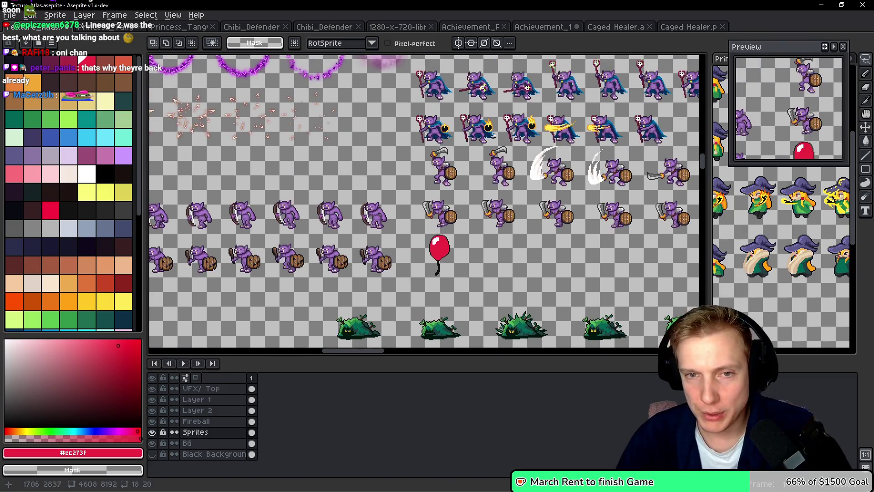
{"action": "left_click_drag", "start_coordinate": [566, 59], "coordinate": [486, 189]}
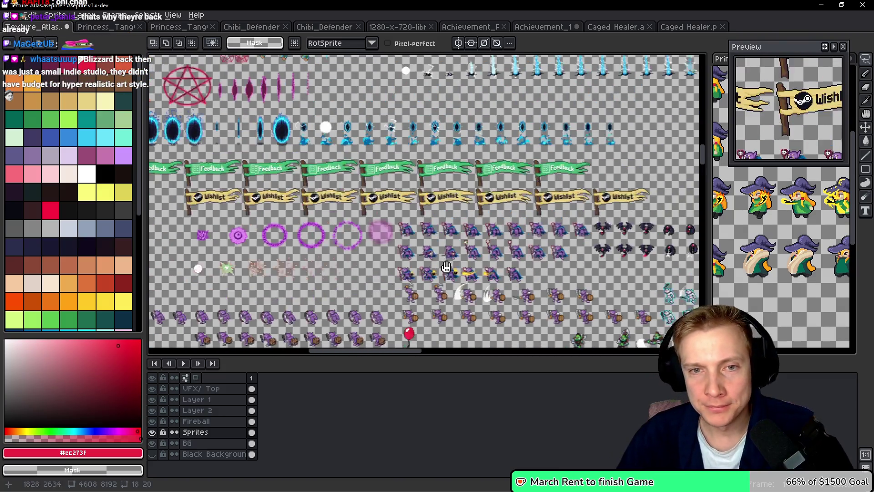
{"action": "mouse_move", "coordinate": [446, 267]}
{"action": "left_mouse_down"}
{"action": "mouse_move", "coordinate": [428, 351]}
{"action": "mouse_move", "coordinate": [451, 346]}
{"action": "mouse_move", "coordinate": [466, 252]}
{"action": "left_mouse_up"}
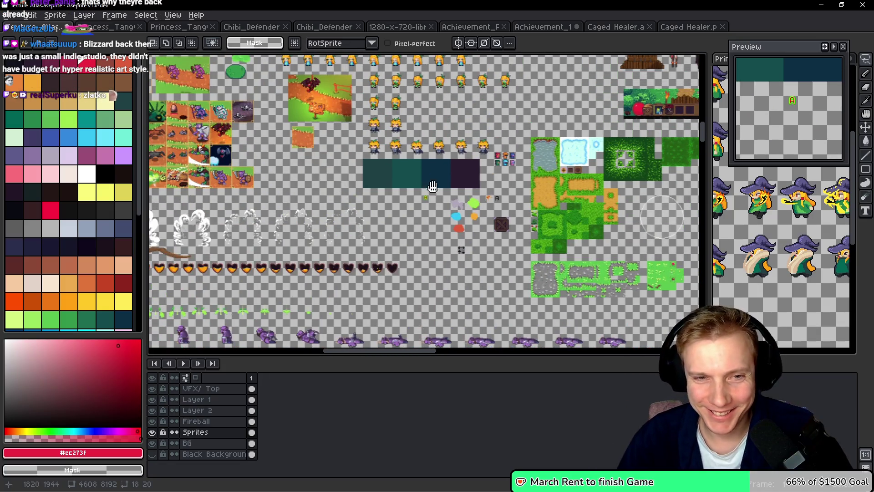
{"action": "scroll", "coordinate": [425, 181], "scroll_direction": "up", "scroll_amount": 10}
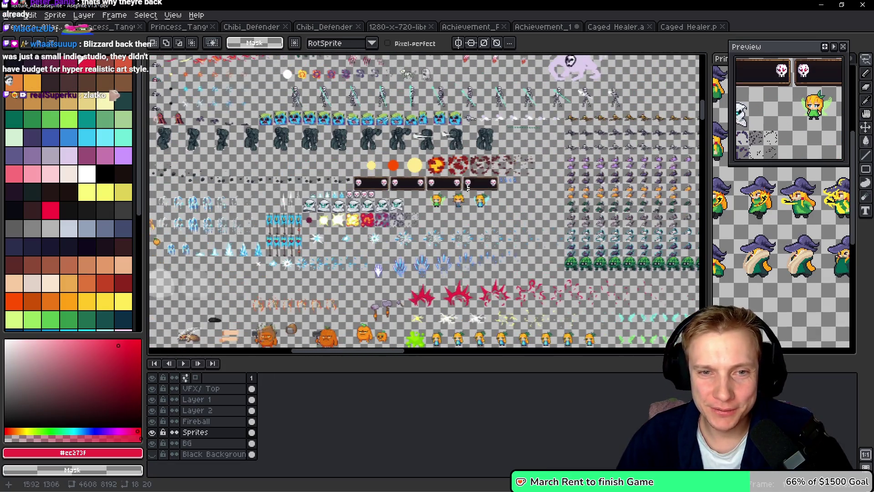
{"action": "scroll", "coordinate": [494, 195], "scroll_direction": "left", "scroll_amount": 4}
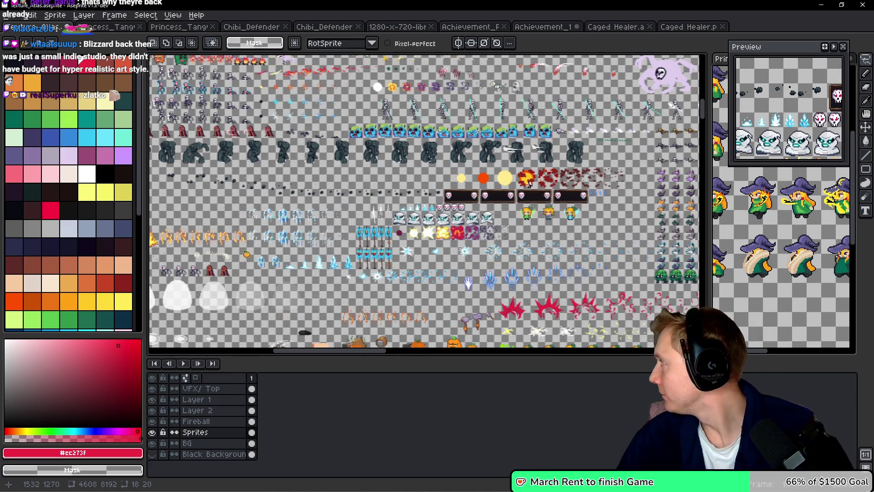
{"action": "scroll", "coordinate": [454, 165], "scroll_direction": "up", "scroll_amount": 6}
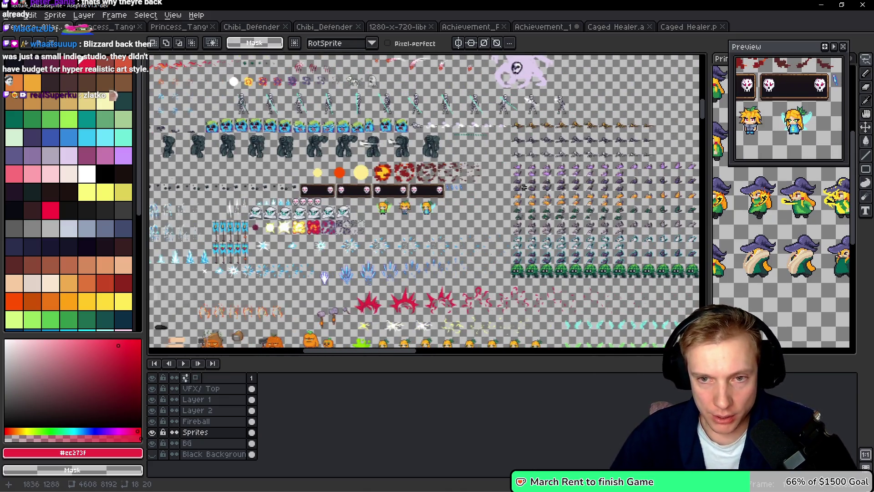
{"action": "scroll", "coordinate": [523, 113], "scroll_direction": "up", "scroll_amount": 5}
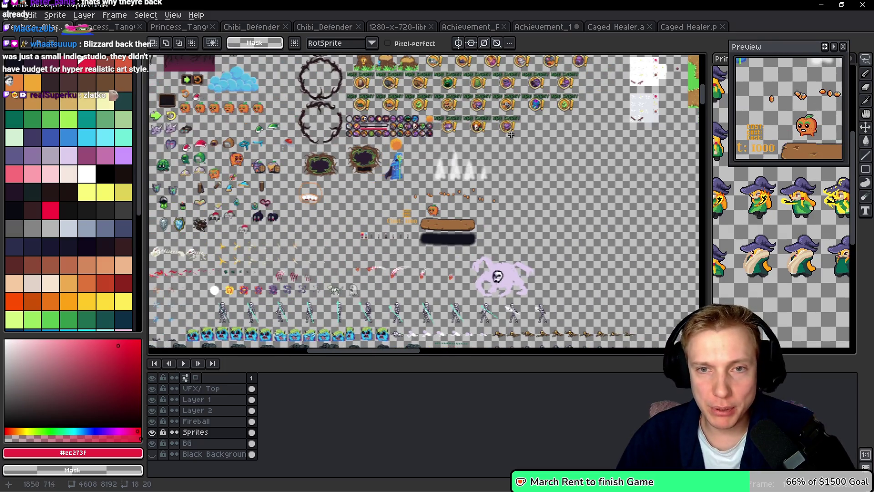
Paste the ghost onto the BG layer and drag it into the rightmost badge
{"action": "left_click", "coordinate": [537, 189], "text": "ctrl"}
{"action": "key", "text": "ctrl+v"}
{"action": "left_click_drag", "start_coordinate": [431, 212], "coordinate": [464, 133]}
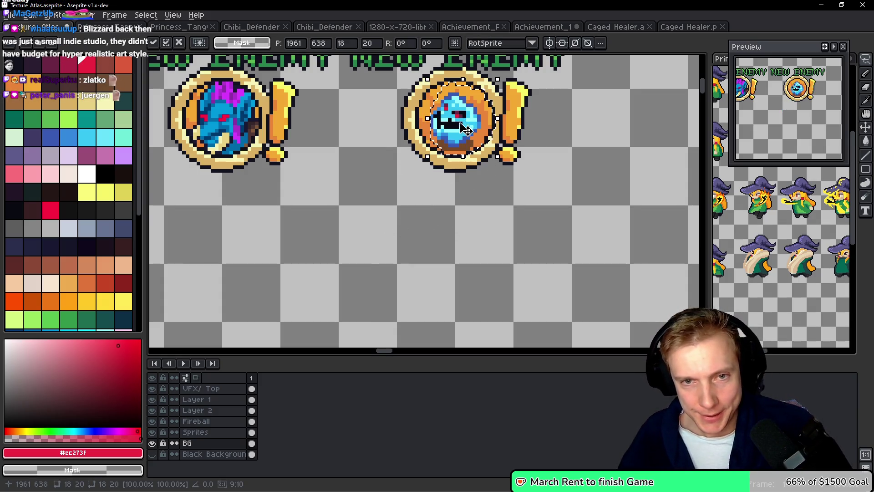
{"action": "scroll", "coordinate": [433, 223], "scroll_direction": "down", "scroll_amount": 1}
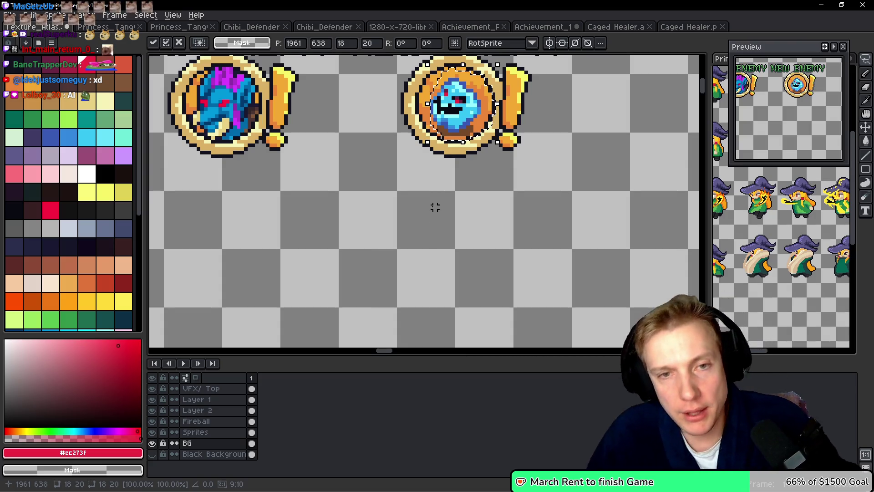
{"action": "scroll", "coordinate": [454, 224], "scroll_direction": "down", "scroll_amount": 1}
Commit the pasted ghost face onto the NEW ENEMY badge
{"action": "scroll", "coordinate": [460, 201], "scroll_direction": "down", "scroll_amount": 1}
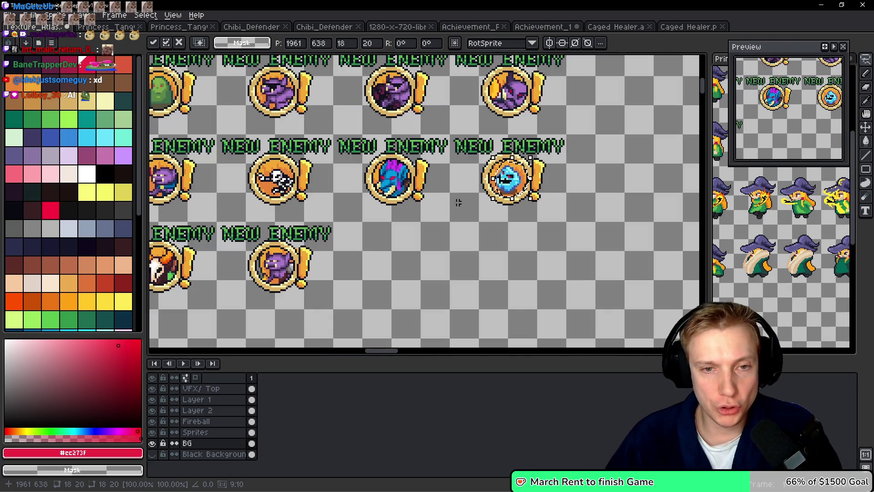
{"action": "mouse_move", "coordinate": [443, 209]}
{"action": "left_mouse_down"}
{"action": "mouse_move", "coordinate": [482, 228]}
{"action": "mouse_move", "coordinate": [578, 177]}
{"action": "mouse_move", "coordinate": [695, 241]}
{"action": "mouse_move", "coordinate": [663, 266]}
{"action": "left_mouse_up"}
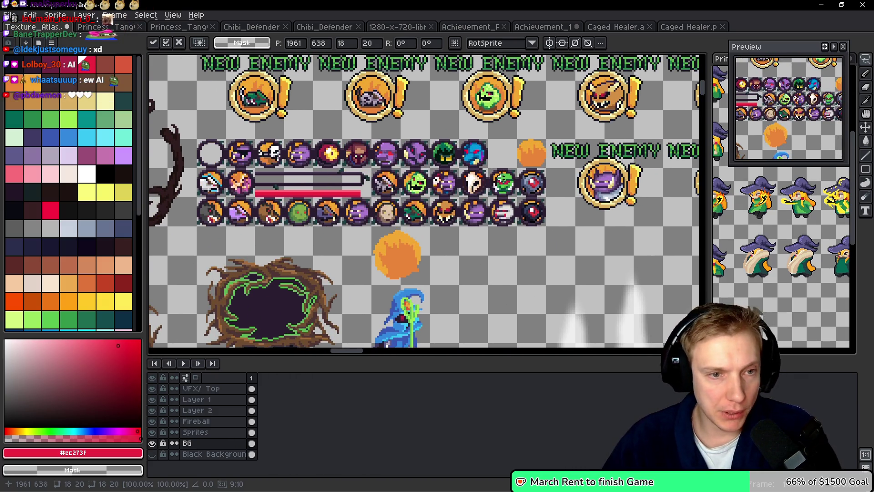
{"action": "scroll", "coordinate": [474, 159], "scroll_direction": "up", "scroll_amount": 2}
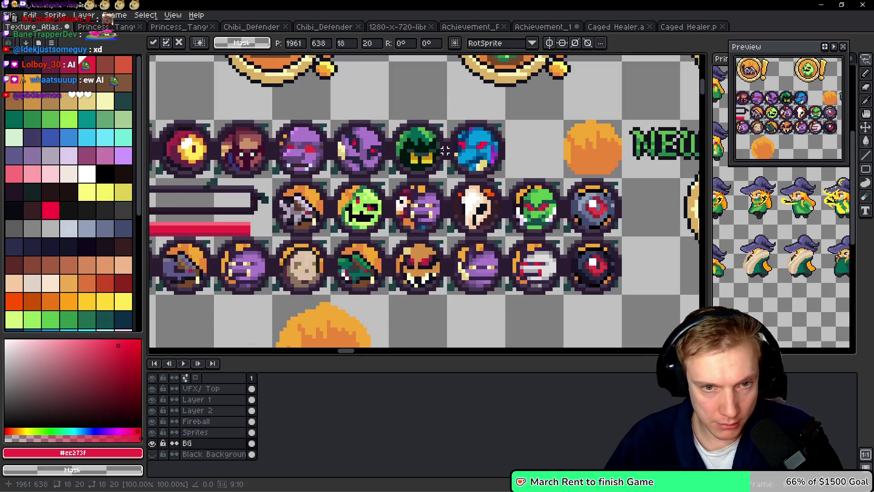
{"action": "scroll", "coordinate": [310, 186], "scroll_direction": "up", "scroll_amount": 1}
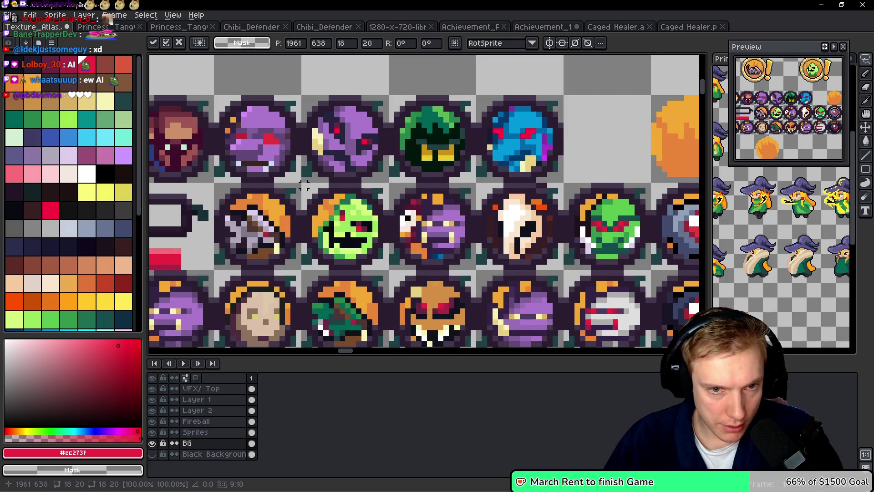
{"action": "key", "text": "Return"}
On the Sprites layer, copy the green round portrait into the empty top-row slot
{"action": "key", "text": "m"}
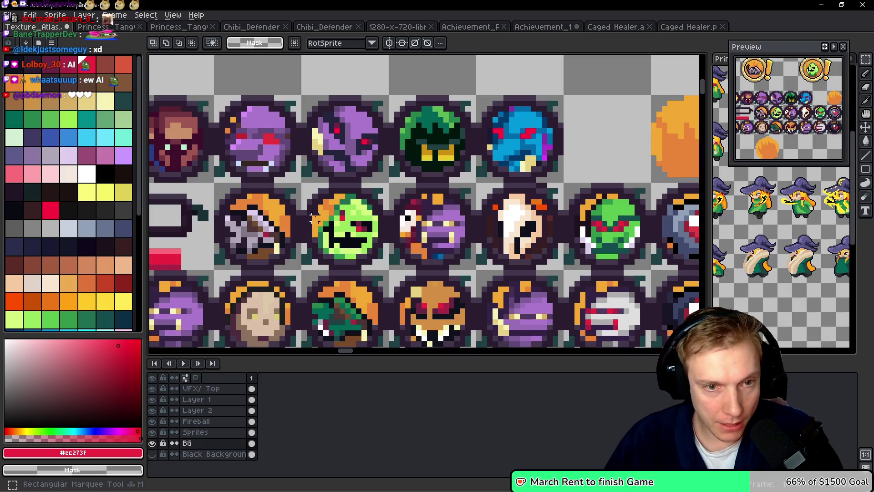
{"action": "left_click_drag", "start_coordinate": [304, 185], "coordinate": [390, 272]}
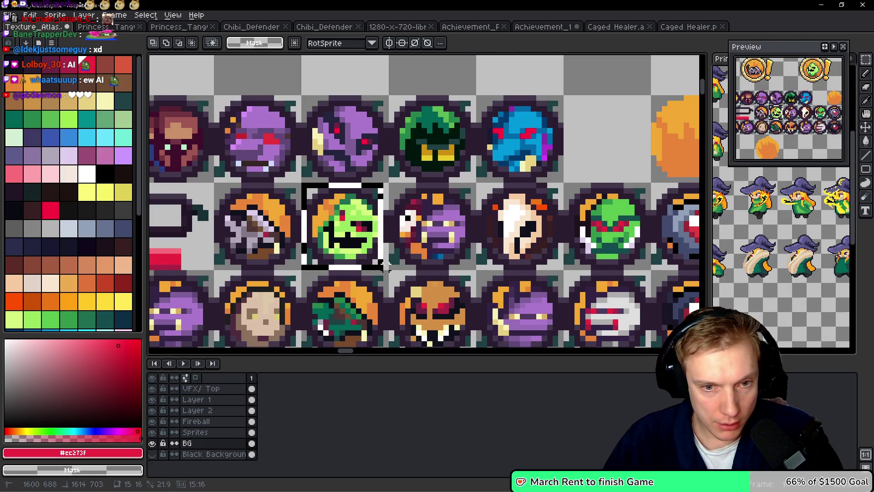
{"action": "scroll", "coordinate": [413, 234], "scroll_direction": "down", "scroll_amount": 1}
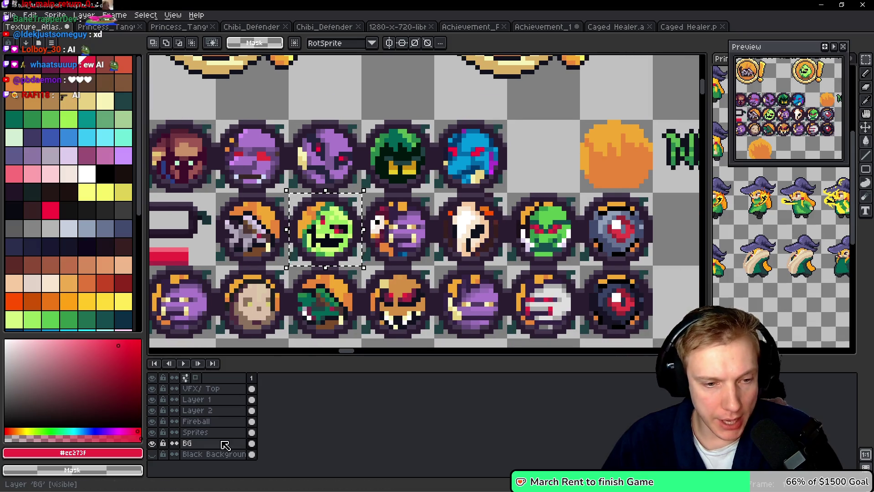
{"action": "left_click", "coordinate": [218, 421]}
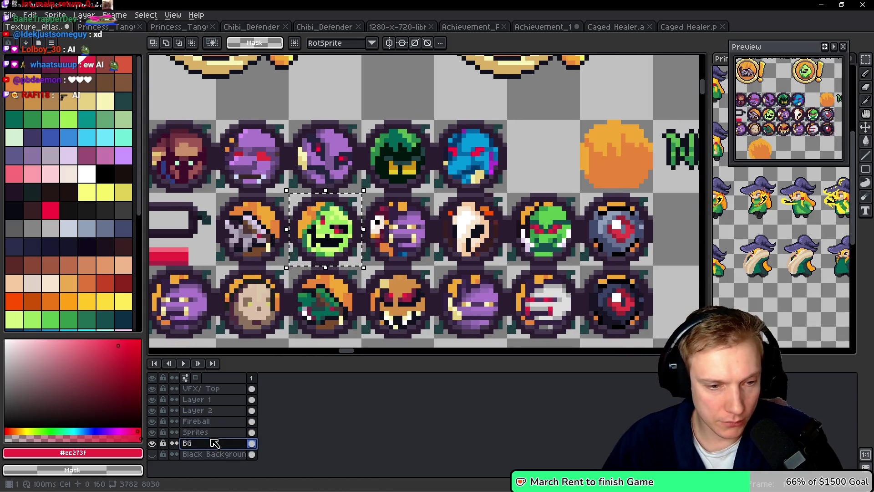
{"action": "left_click", "coordinate": [213, 432]}
{"action": "left_click_drag", "start_coordinate": [324, 237], "coordinate": [547, 166]}
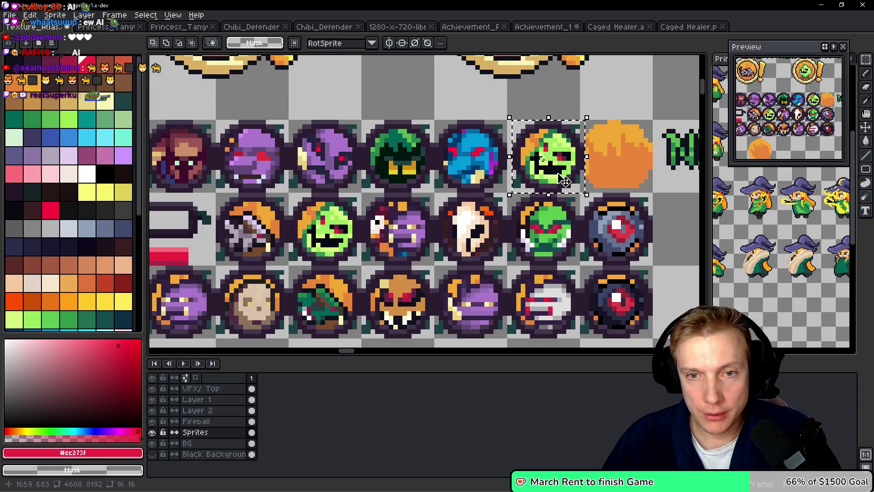
{"action": "key", "text": "Return"}
Make the BG layer active again
{"action": "scroll", "coordinate": [547, 167], "scroll_direction": "down", "scroll_amount": 2}
{"action": "scroll", "coordinate": [390, 202], "scroll_direction": "down", "scroll_amount": 5}
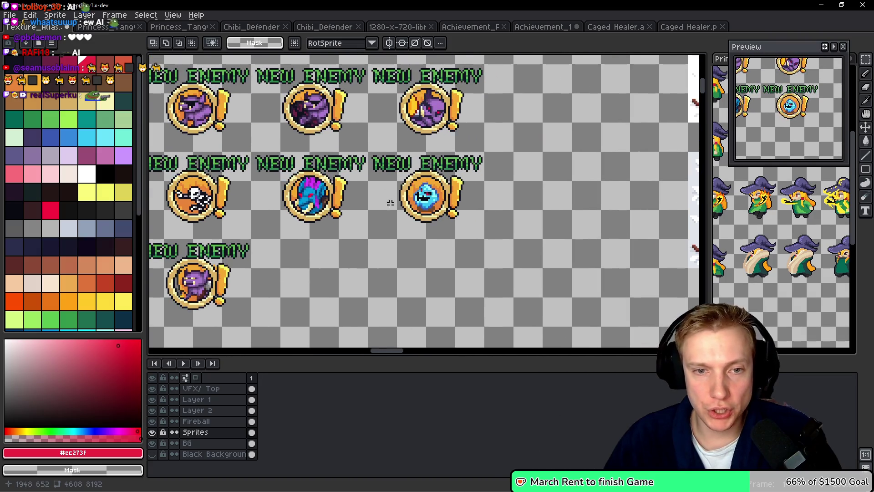
{"action": "scroll", "coordinate": [391, 203], "scroll_direction": "up", "scroll_amount": 2}
{"action": "scroll", "coordinate": [427, 201], "scroll_direction": "up", "scroll_amount": 1}
{"action": "left_click", "coordinate": [427, 204], "text": "ctrl"}
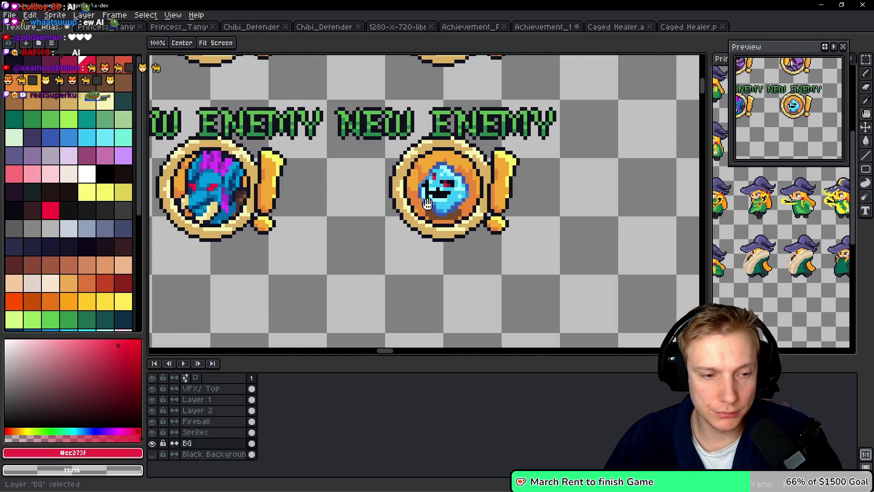
Paint white outline and black shading pixels along the ghost's left side and bottom edge
{"action": "scroll", "coordinate": [451, 172], "scroll_direction": "up", "scroll_amount": 3}
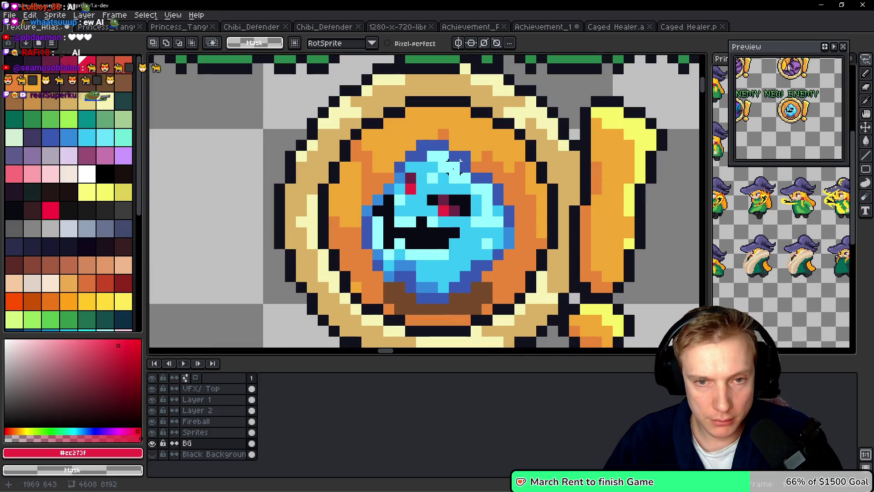
{"action": "scroll", "coordinate": [460, 162], "scroll_direction": "down", "scroll_amount": 5}
{"action": "scroll", "coordinate": [453, 141], "scroll_direction": "up", "scroll_amount": 6}
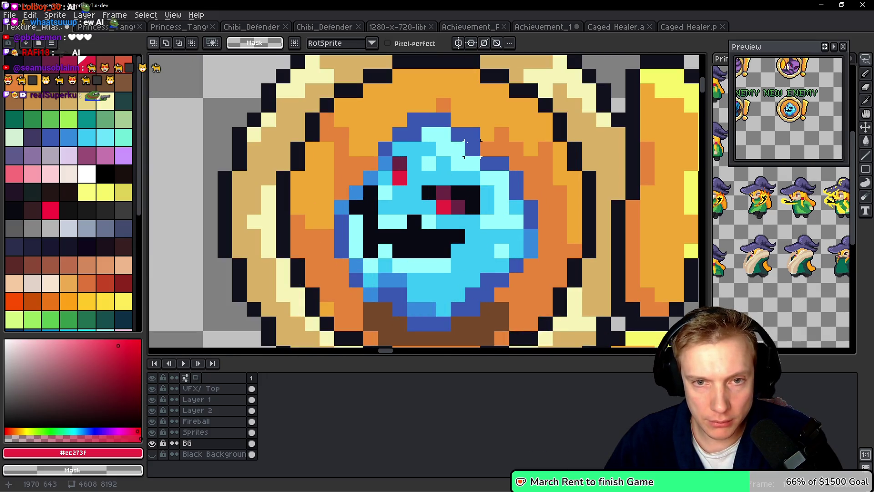
{"action": "mouse_move", "coordinate": [443, 114]}
{"action": "left_mouse_down"}
{"action": "mouse_move", "coordinate": [400, 152]}
{"action": "mouse_move", "coordinate": [393, 173]}
{"action": "left_mouse_up"}
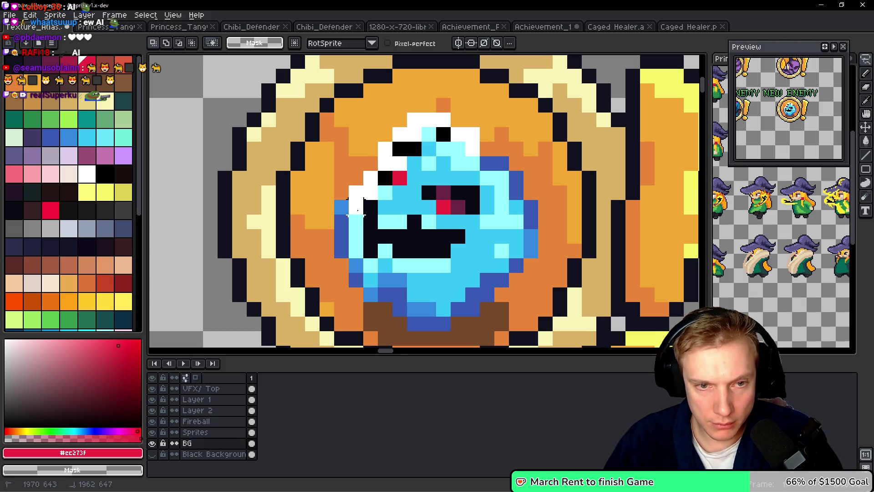
{"action": "right_click", "coordinate": [358, 243]}
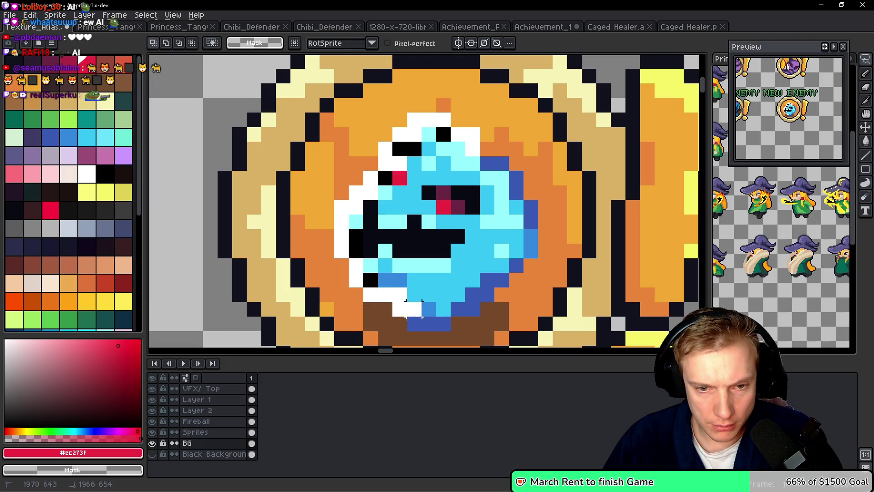
{"action": "left_click_drag", "start_coordinate": [407, 310], "coordinate": [441, 324]}
{"action": "right_click", "coordinate": [444, 309]}
{"action": "left_click", "coordinate": [457, 309]}
Outline the ghost's lower-right and right edges in white with black shading, then reselect the face
{"action": "right_click", "coordinate": [473, 280]}
{"action": "left_click_drag", "start_coordinate": [487, 293], "coordinate": [488, 280]}
{"action": "left_click", "coordinate": [501, 280]}
{"action": "right_click", "coordinate": [494, 265]}
{"action": "left_click", "coordinate": [516, 265]}
{"action": "right_click", "coordinate": [509, 250]}
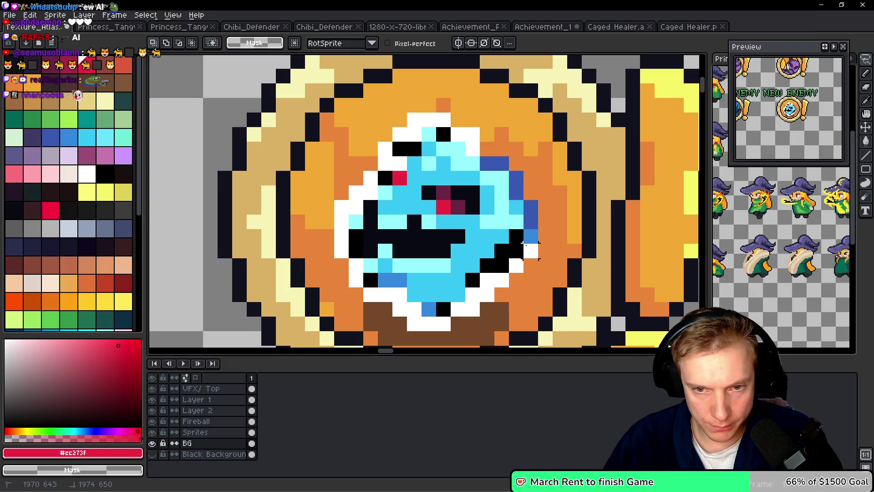
{"action": "left_click_drag", "start_coordinate": [524, 246], "coordinate": [528, 207]}
{"action": "right_click", "coordinate": [516, 207]}
{"action": "right_click", "coordinate": [501, 192]}
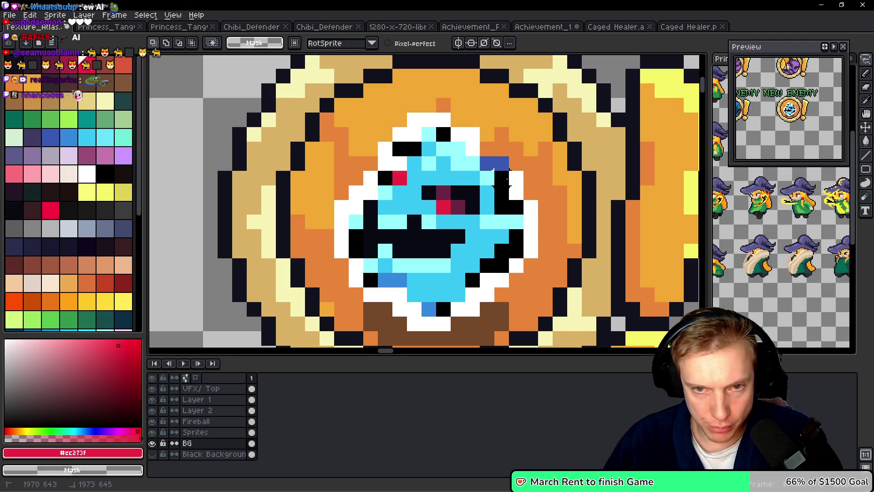
{"action": "key", "text": "ctrl+shift+d"}
Paste the outlined ghost face over the copied green round portrait
{"action": "scroll", "coordinate": [462, 197], "scroll_direction": "down", "scroll_amount": 2}
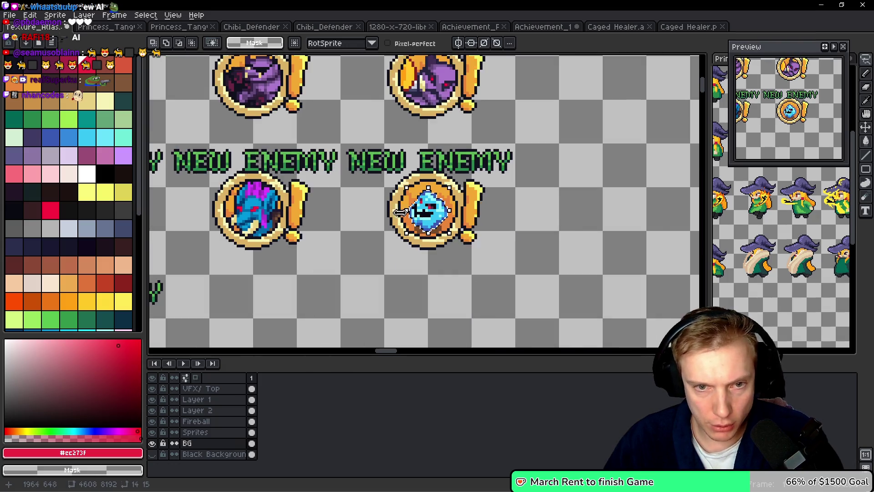
{"action": "scroll", "coordinate": [415, 221], "scroll_direction": "down", "scroll_amount": 10}
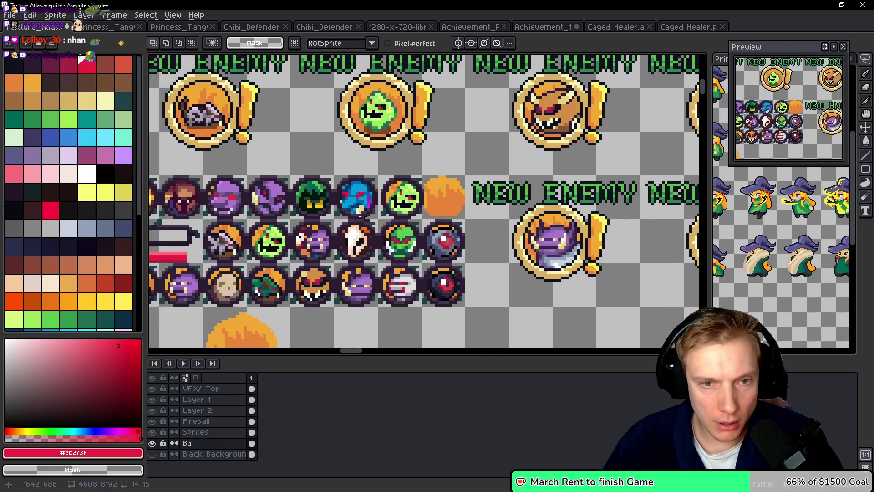
{"action": "scroll", "coordinate": [476, 195], "scroll_direction": "up", "scroll_amount": 2}
{"action": "key", "text": "ctrl+v"}
{"action": "mouse_move", "coordinate": [414, 191]}
{"action": "left_mouse_down"}
{"action": "mouse_move", "coordinate": [451, 186]}
{"action": "mouse_move", "coordinate": [453, 197]}
{"action": "mouse_move", "coordinate": [450, 191]}
{"action": "left_mouse_up"}
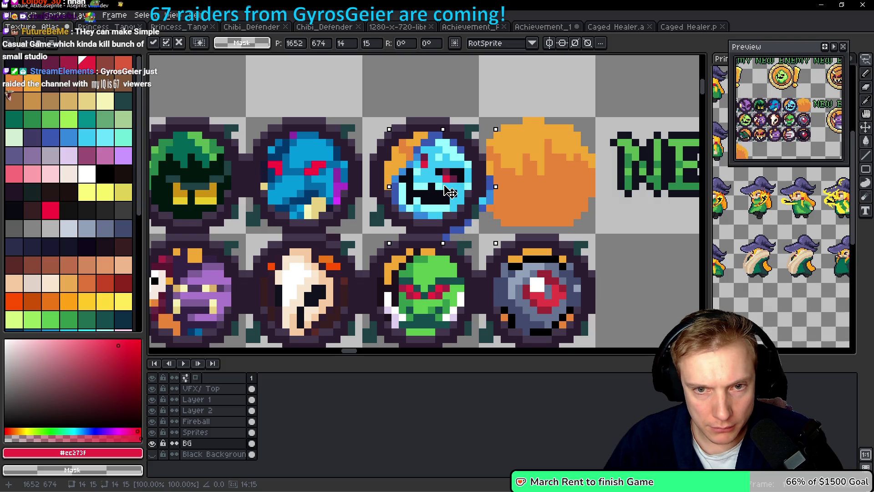
Remove the stray blue and red pixels and fill the gap with the neighbouring orange
{"action": "scroll", "coordinate": [502, 183], "scroll_direction": "up", "scroll_amount": 2}
{"action": "key", "text": "b"}
{"action": "key", "text": "ctrl+z"}
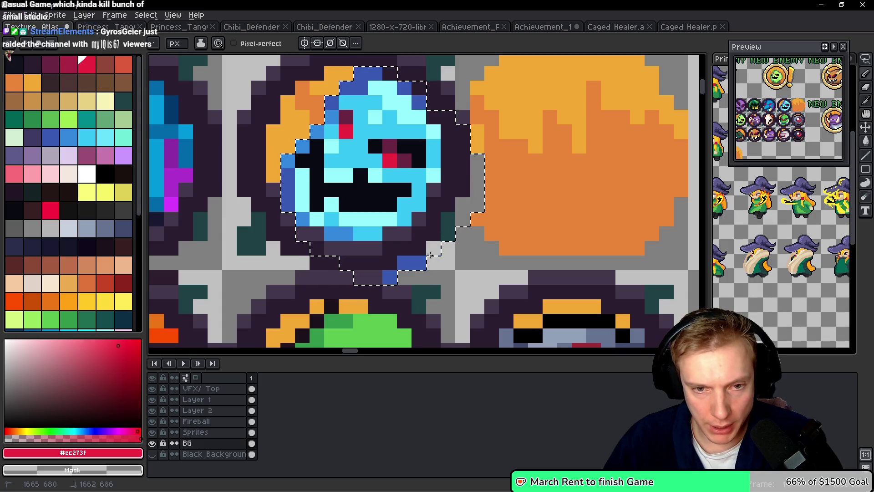
{"action": "scroll", "coordinate": [474, 230], "scroll_direction": "down", "scroll_amount": 3}
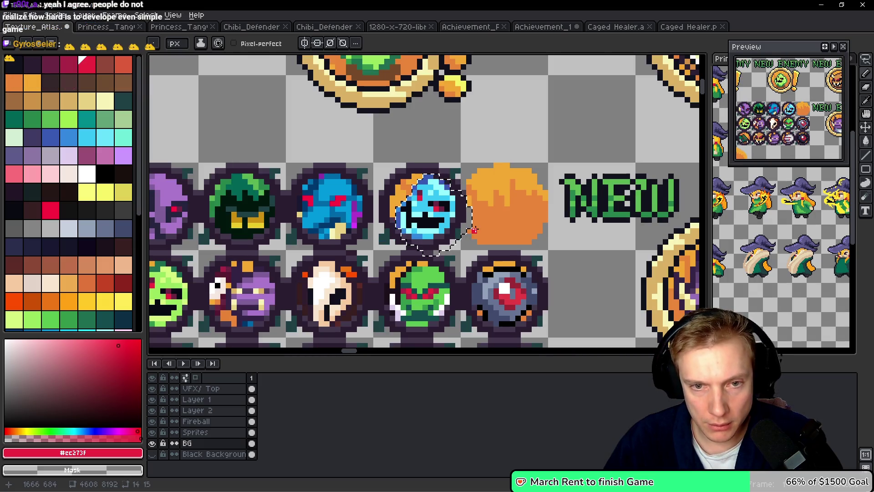
{"action": "scroll", "coordinate": [473, 231], "scroll_direction": "up", "scroll_amount": 1}
{"action": "scroll", "coordinate": [456, 223], "scroll_direction": "down", "scroll_amount": 2}
{"action": "scroll", "coordinate": [470, 150], "scroll_direction": "up", "scroll_amount": 4}
{"action": "scroll", "coordinate": [470, 150], "scroll_direction": "down", "scroll_amount": 1}
{"action": "left_click", "coordinate": [470, 150], "text": "alt"}
{"action": "left_click_drag", "start_coordinate": [470, 150], "coordinate": [459, 233]}
Shift the blue face icon one pixel left on both Sprites and BG layers
{"action": "scroll", "coordinate": [459, 232], "scroll_direction": "down", "scroll_amount": 2}
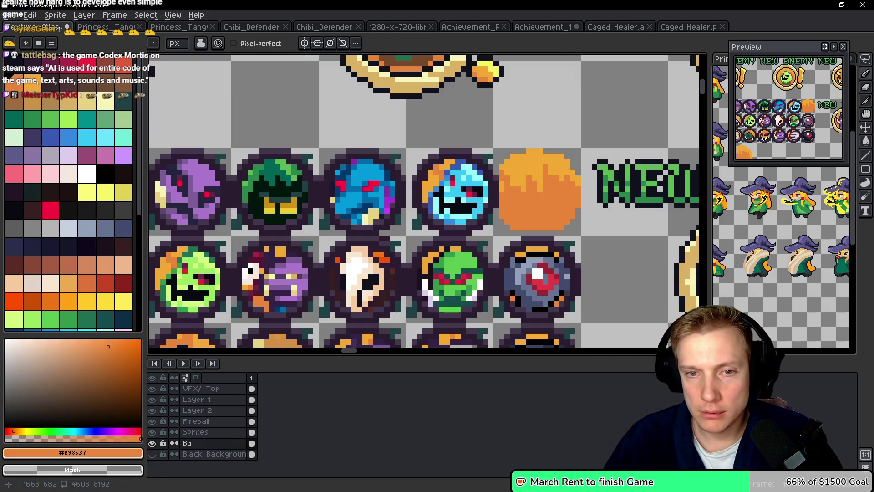
{"action": "scroll", "coordinate": [478, 198], "scroll_direction": "up", "scroll_amount": 3}
{"action": "scroll", "coordinate": [464, 193], "scroll_direction": "down", "scroll_amount": 1}
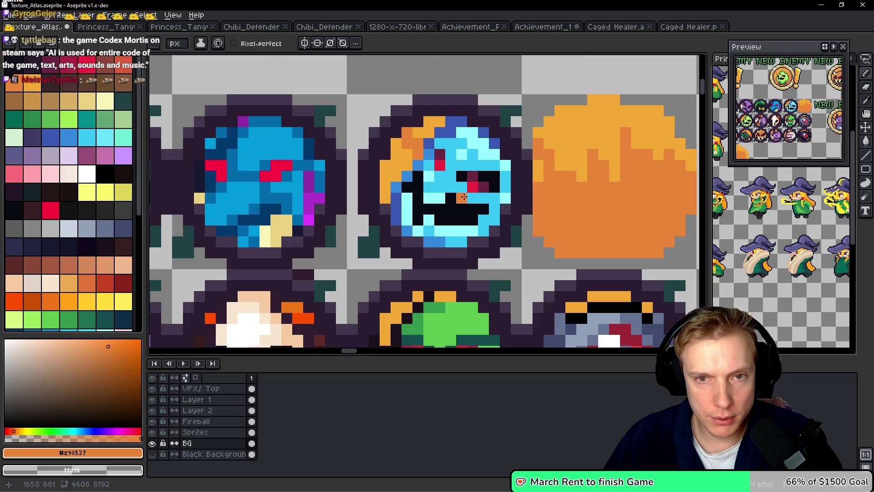
{"action": "scroll", "coordinate": [451, 196], "scroll_direction": "right", "scroll_amount": 2}
{"action": "key", "text": "m"}
{"action": "mouse_move", "coordinate": [322, 264]}
{"action": "left_mouse_down"}
{"action": "mouse_move", "coordinate": [427, 135]}
{"action": "mouse_move", "coordinate": [478, 91]}
{"action": "mouse_move", "coordinate": [494, 90]}
{"action": "left_mouse_up"}
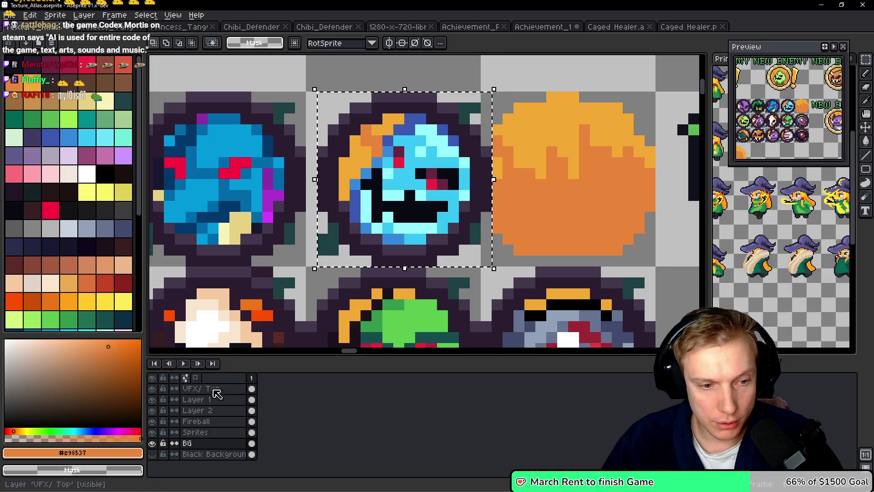
{"action": "mouse_move", "coordinate": [215, 432]}
{"action": "left_mouse_down"}
{"action": "mouse_move", "coordinate": [216, 422]}
{"action": "mouse_move", "coordinate": [215, 444]}
{"action": "mouse_move", "coordinate": [221, 439]}
{"action": "left_mouse_up"}
{"action": "left_click_drag", "start_coordinate": [385, 201], "coordinate": [374, 201]}
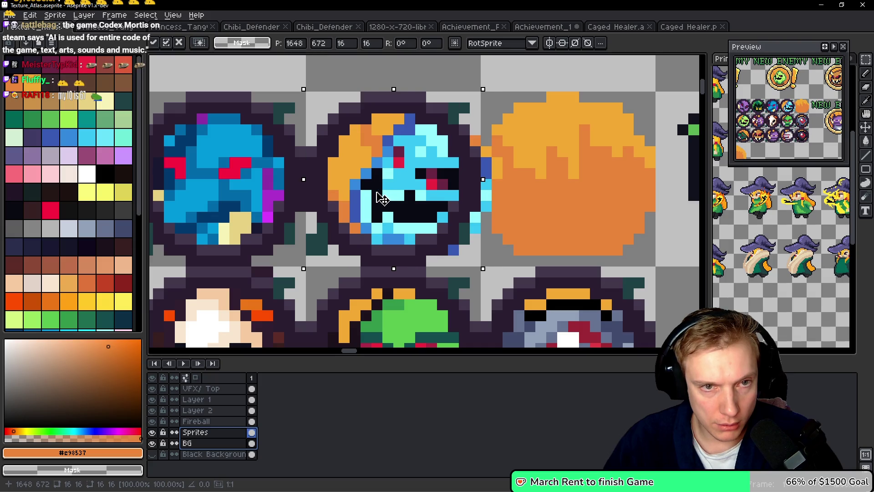
{"action": "key", "text": "ctrl+d"}
Save Texture_Atlas.aseprite and export its sprite sheet
{"action": "scroll", "coordinate": [440, 132], "scroll_direction": "down", "scroll_amount": 2}
{"action": "scroll", "coordinate": [441, 132], "scroll_direction": "down", "scroll_amount": 2}
{"action": "key", "text": "ctrl+s"}
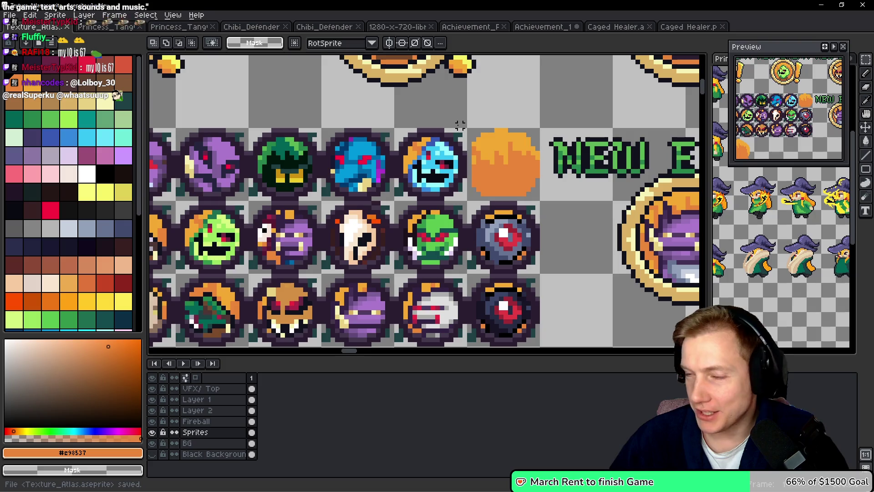
{"action": "key", "text": "ctrl+e"}
{"action": "left_click", "coordinate": [498, 351]}
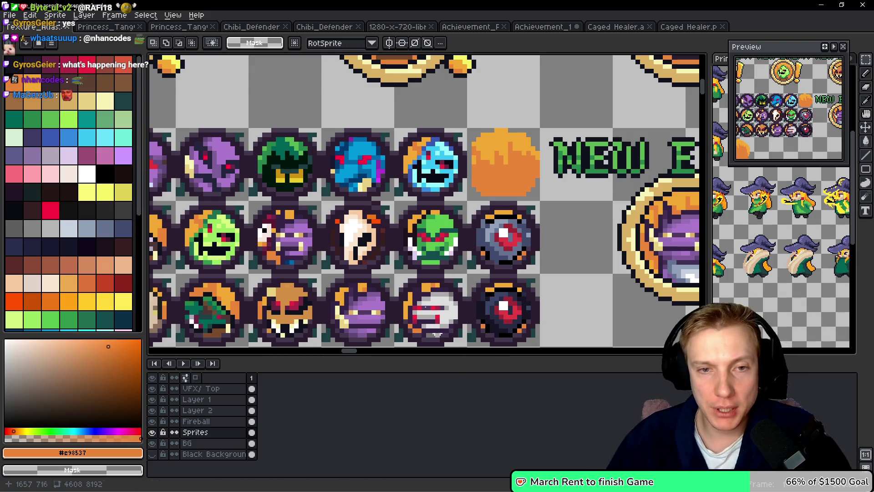
In VS Code, select the SPRITE_ENEMY_ROLLING_FROST_ICON name in assets.h, then return to Aseprite
{"action": "scroll", "coordinate": [407, 179], "scroll_direction": "left", "scroll_amount": 2}
{"action": "key", "text": "alt"}
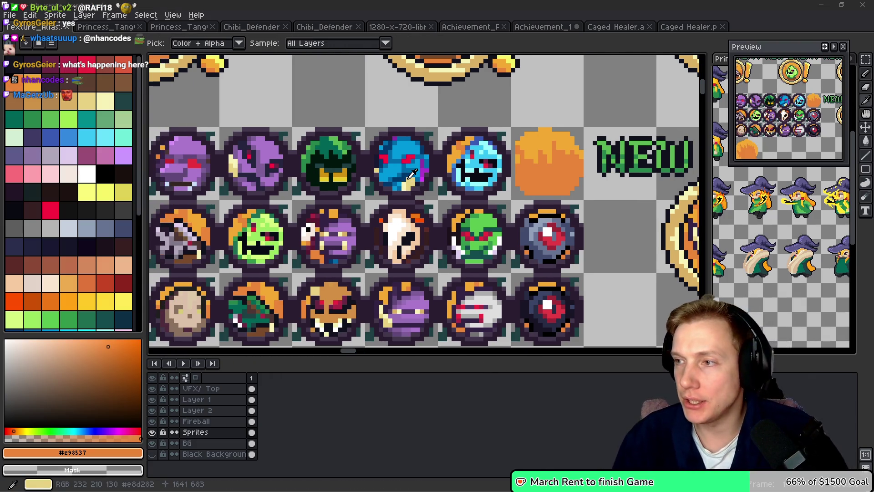
{"action": "key", "text": "alt+Tab"}
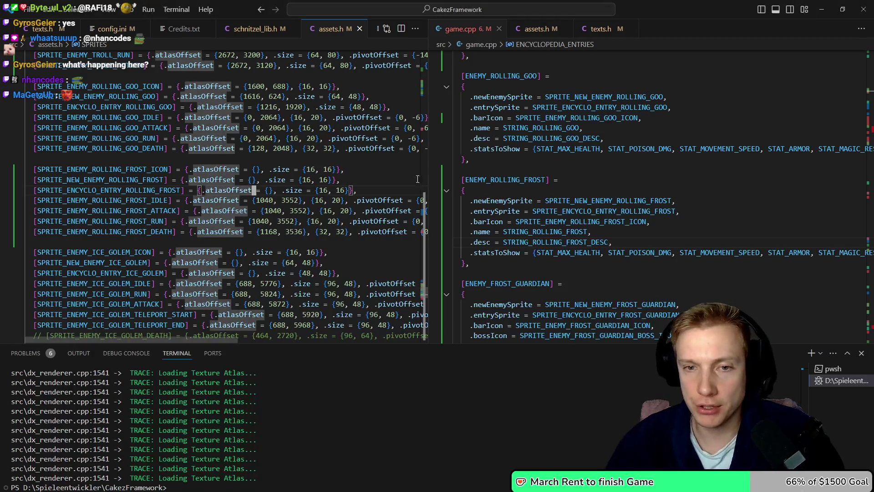
{"action": "key", "text": "Up"}
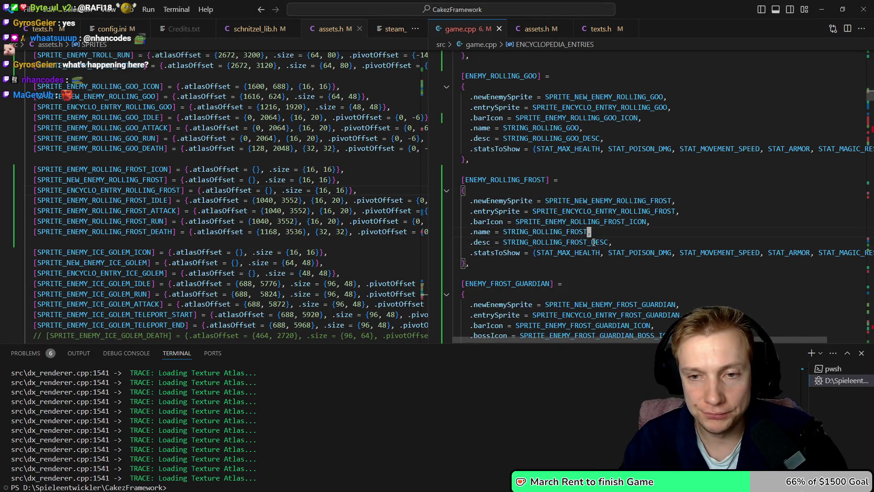
{"action": "key", "text": "ctrl+d"}
{"action": "key", "text": "ctrl+1"}
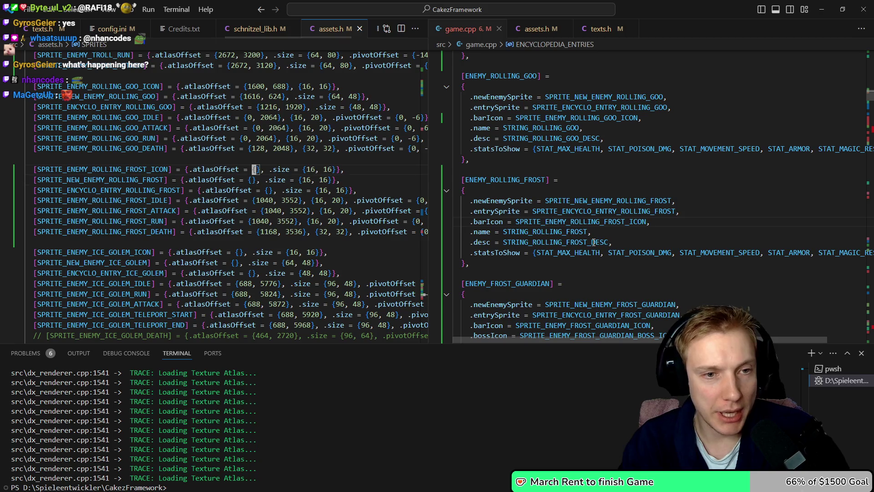
{"action": "key", "text": "alt+Tab"}
Marquee a 16x16 area around the blue ice icon to check its position
{"action": "scroll", "coordinate": [407, 174], "scroll_direction": "down", "scroll_amount": 3}
{"action": "scroll", "coordinate": [406, 174], "scroll_direction": "up", "scroll_amount": 2}
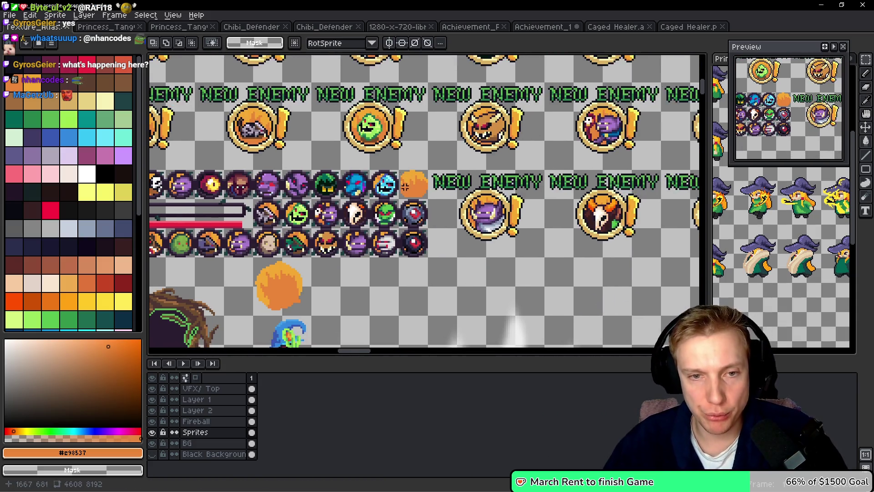
{"action": "scroll", "coordinate": [406, 174], "scroll_direction": "up", "scroll_amount": 4}
{"action": "left_click_drag", "start_coordinate": [343, 135], "coordinate": [510, 300]}
{"action": "scroll", "coordinate": [514, 219], "scroll_direction": "down", "scroll_amount": 4}
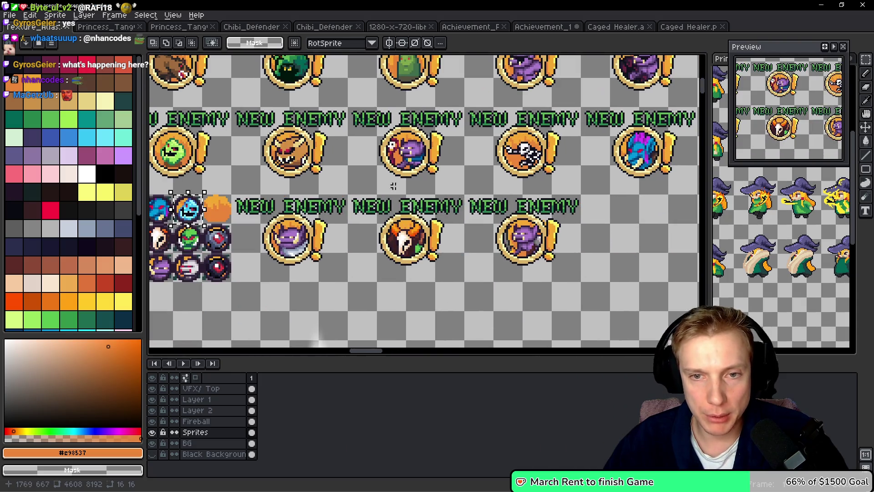
{"action": "scroll", "coordinate": [499, 171], "scroll_direction": "up", "scroll_amount": 4}
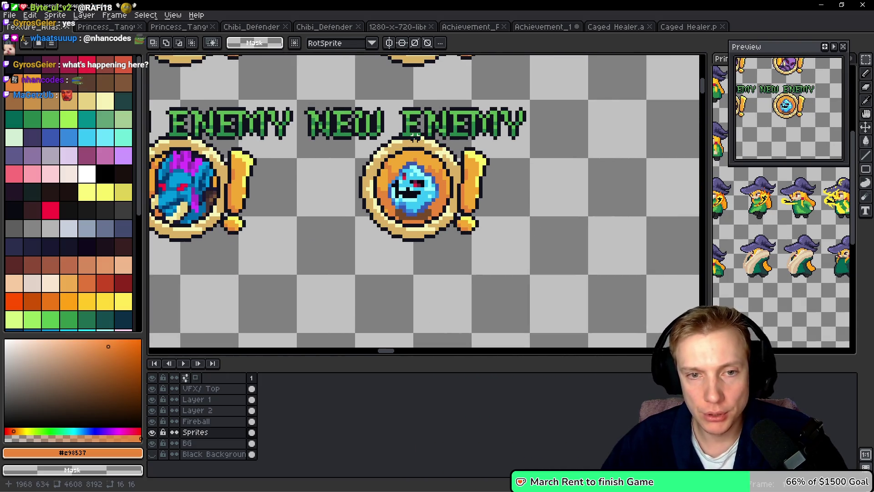
{"action": "scroll", "coordinate": [363, 199], "scroll_direction": "down", "scroll_amount": 5}
{"action": "scroll", "coordinate": [541, 123], "scroll_direction": "up", "scroll_amount": 2}
{"action": "scroll", "coordinate": [455, 160], "scroll_direction": "down", "scroll_amount": 3}
{"action": "scroll", "coordinate": [400, 187], "scroll_direction": "up", "scroll_amount": 3}
{"action": "scroll", "coordinate": [400, 187], "scroll_direction": "down", "scroll_amount": 1}
{"action": "scroll", "coordinate": [400, 187], "scroll_direction": "up", "scroll_amount": 5}
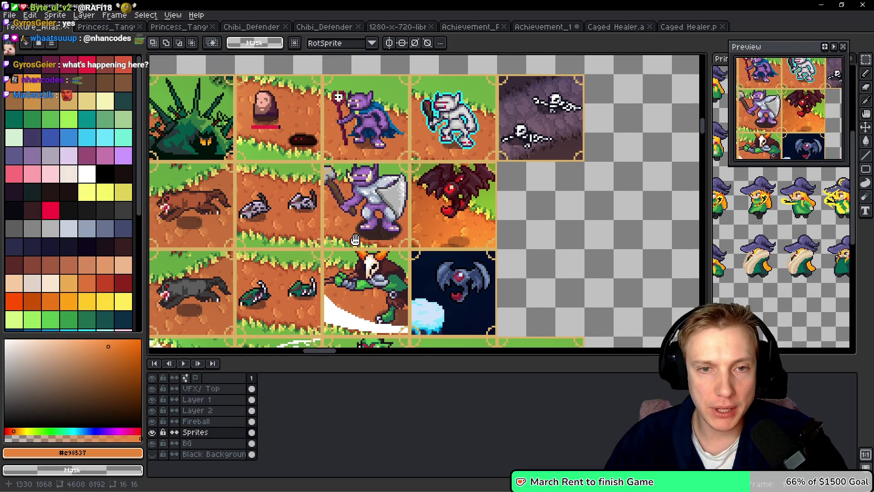
{"action": "scroll", "coordinate": [365, 224], "scroll_direction": "down", "scroll_amount": 2}
{"action": "scroll", "coordinate": [363, 227], "scroll_direction": "down", "scroll_amount": 2}
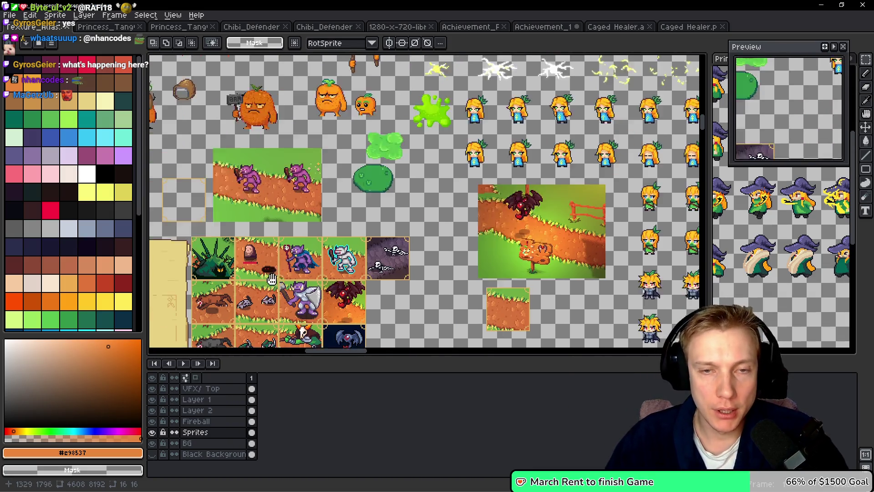
{"action": "scroll", "coordinate": [444, 252], "scroll_direction": "down", "scroll_amount": 5}
{"action": "scroll", "coordinate": [445, 251], "scroll_direction": "up", "scroll_amount": 5}
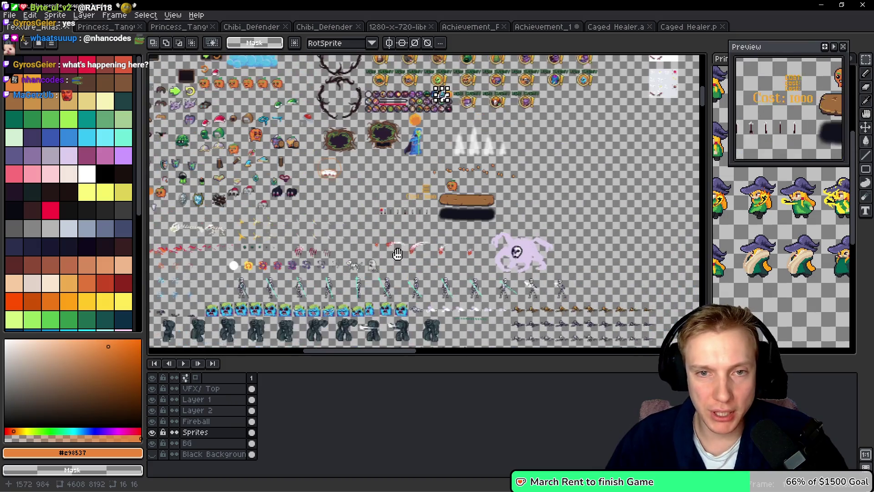
{"action": "scroll", "coordinate": [364, 206], "scroll_direction": "up", "scroll_amount": 3}
{"action": "scroll", "coordinate": [364, 206], "scroll_direction": "up", "scroll_amount": 3}
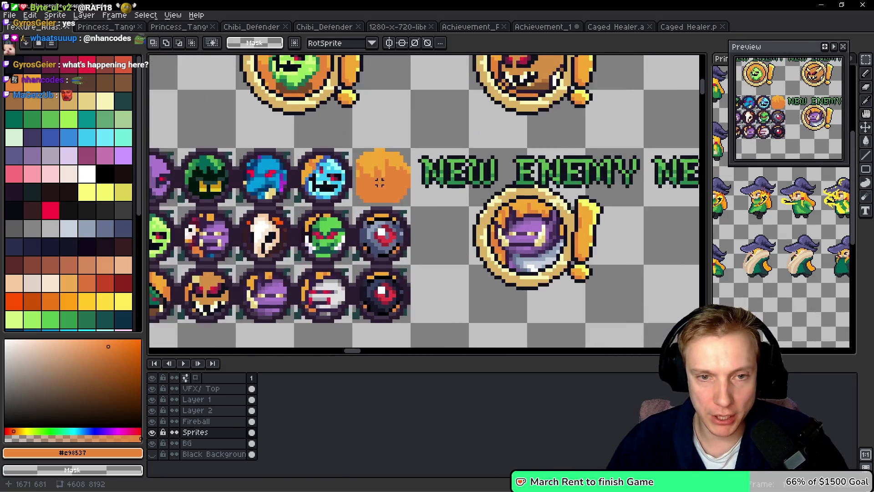
Save the atlas and export the sprite sheet again
{"action": "key", "text": "ctrl+s"}
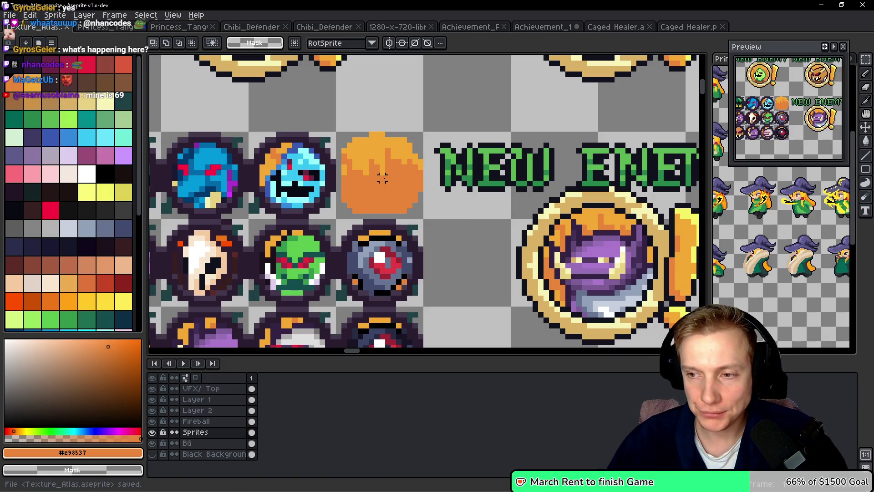
{"action": "key", "text": "ctrl+e"}
{"action": "left_click", "coordinate": [503, 351]}
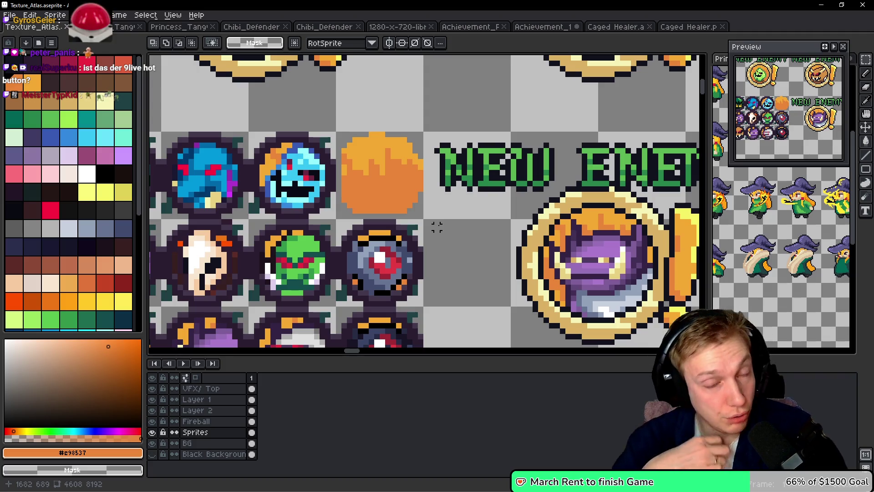
{"action": "key", "text": "ctrl+s"}
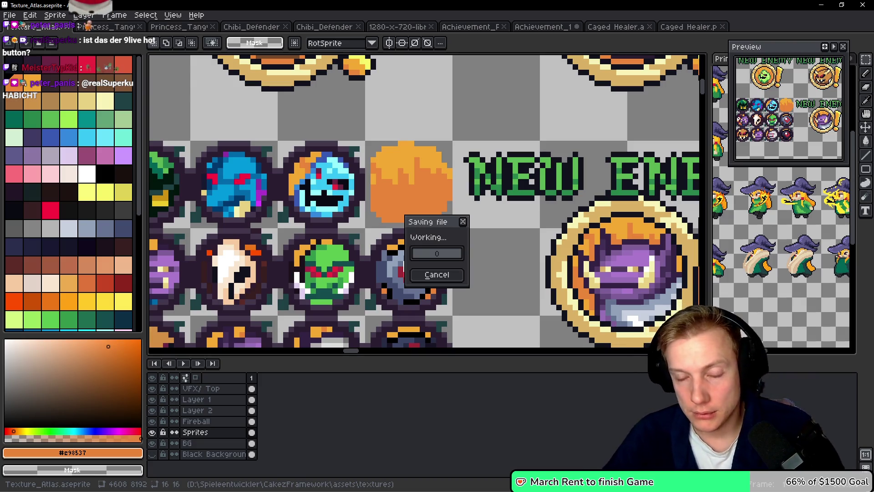
Export Texture_Atlas.png via Export Sprite Sheet and switch to assets.h in VS Code
{"action": "key", "text": "ctrl+e"}
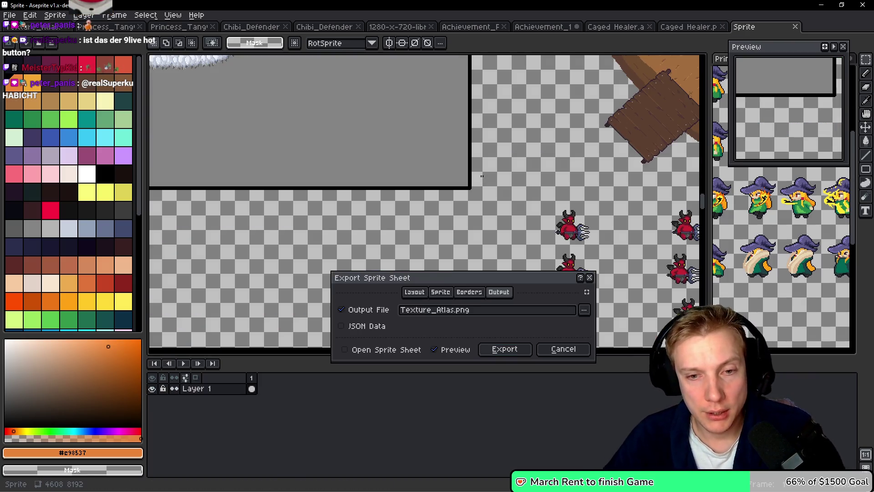
{"action": "left_click", "coordinate": [505, 348]}
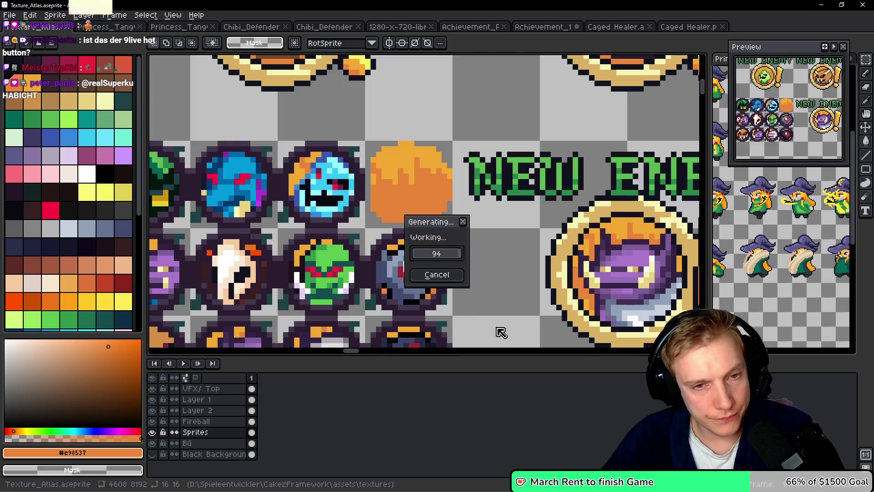
{"action": "key", "text": "alt"}
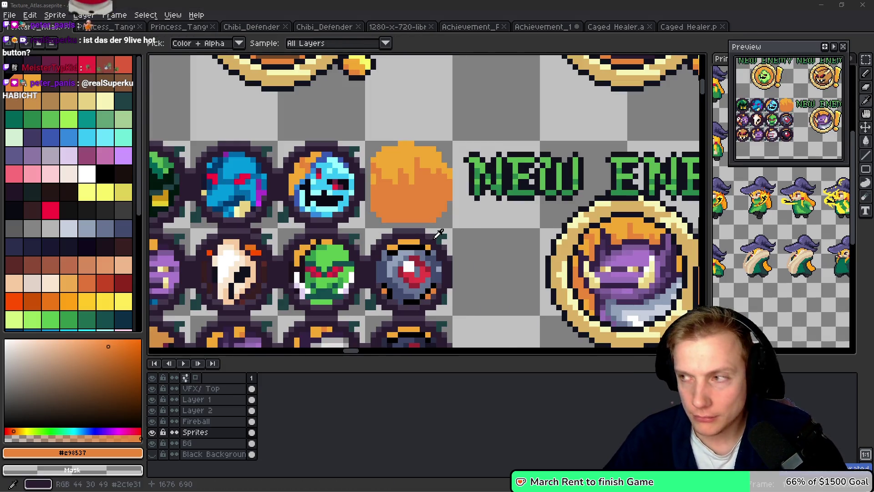
{"action": "key", "text": "alt+Tab"}
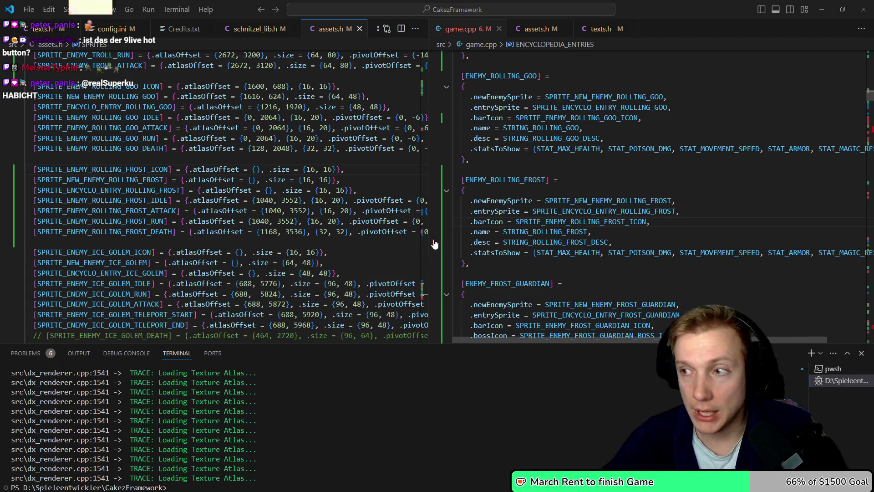
Begin SPRITE_NEW_ENEMY_ROLLING_FROST's .atlasOffset with 1648, comparing against the atlas
{"action": "key", "text": "alt+Tab"}
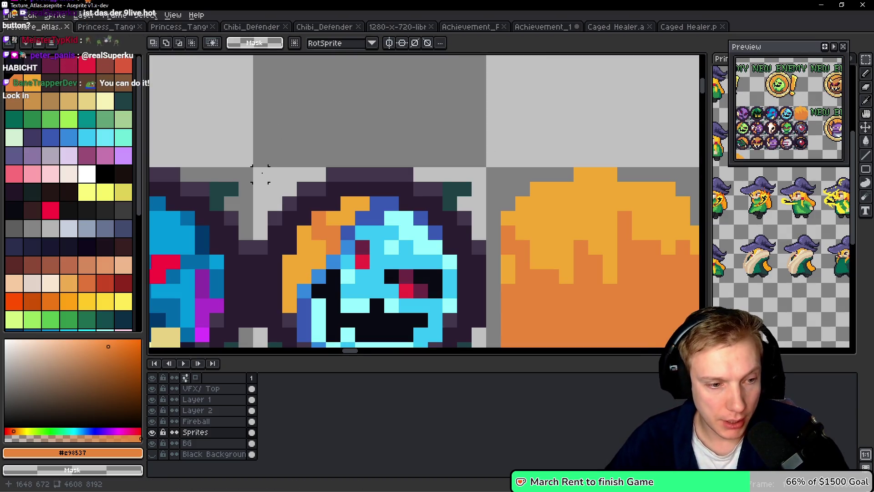
{"action": "key", "text": "alt+Tab"}
{"action": "type", "text": "1648, }, .size = {16, 16}},"}
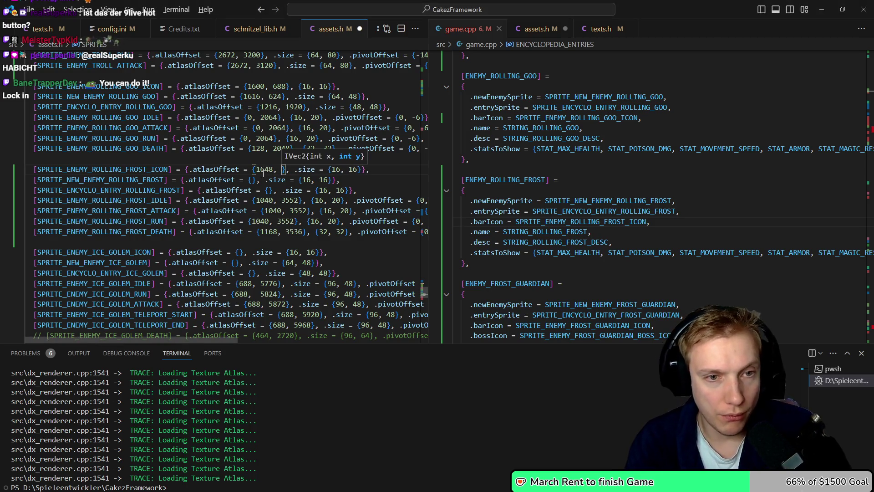
{"action": "key", "text": "alt+Tab"}
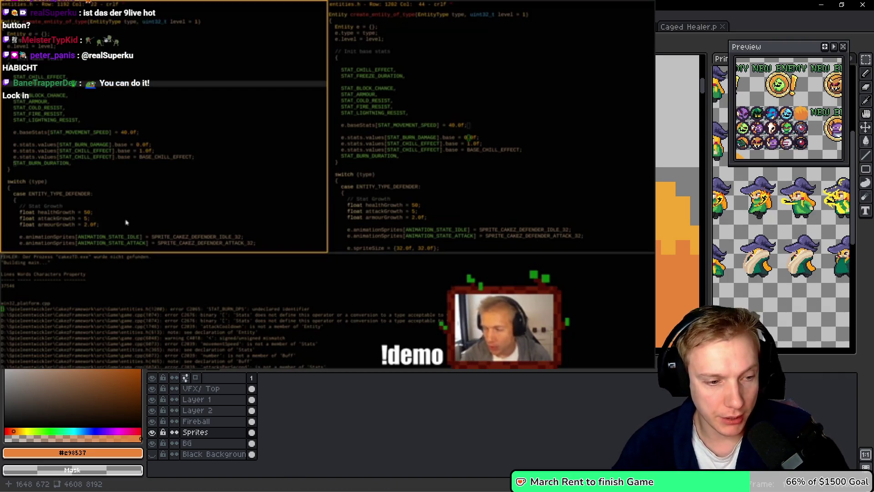
{"action": "key", "text": "alt+Tab"}
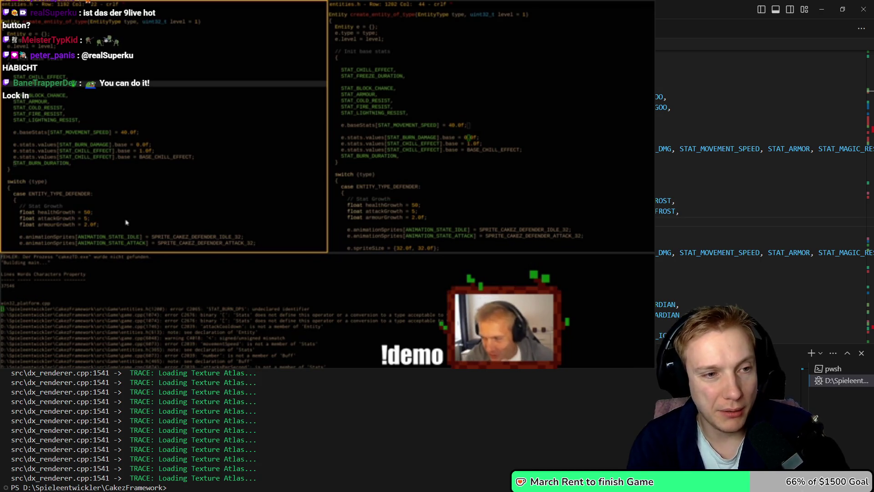
Recheck the icon's atlas position and complete the offset as {1936, 624}
{"action": "key", "text": "alt+Tab"}
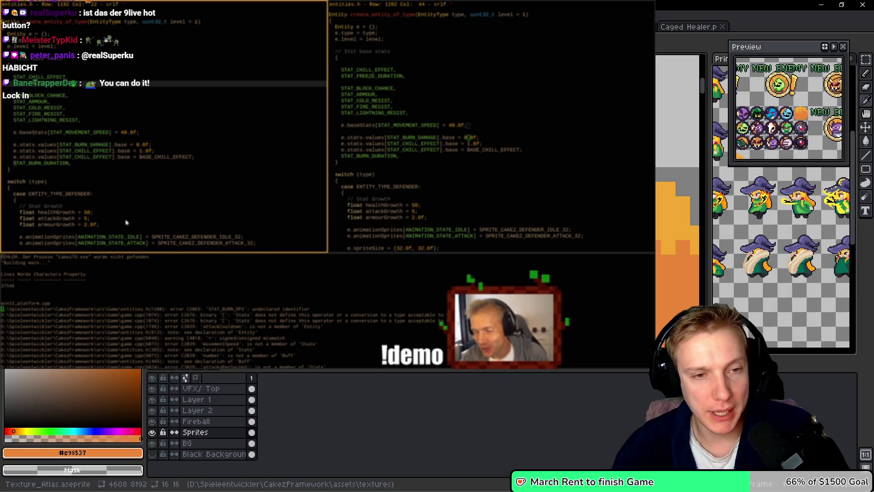
{"action": "scroll", "coordinate": [127, 222], "scroll_direction": "down", "scroll_amount": 5}
{"action": "scroll", "coordinate": [127, 222], "scroll_direction": "up", "scroll_amount": 3}
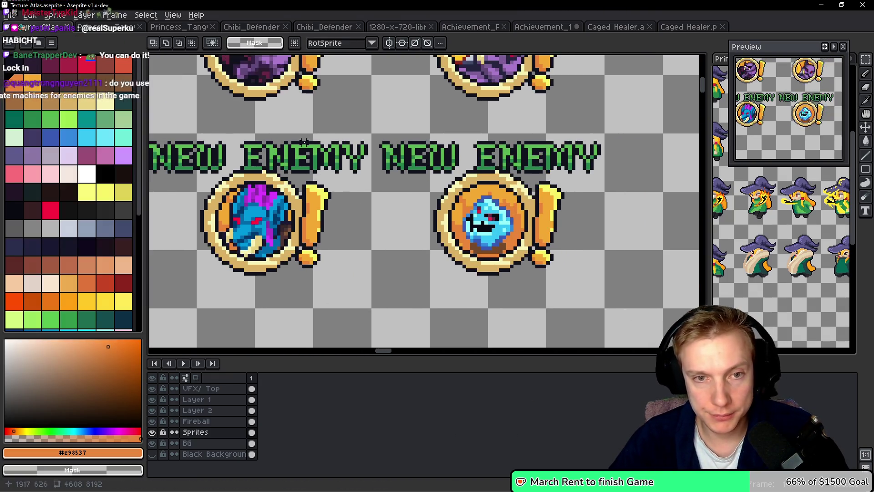
{"action": "scroll", "coordinate": [306, 149], "scroll_direction": "up", "scroll_amount": 1}
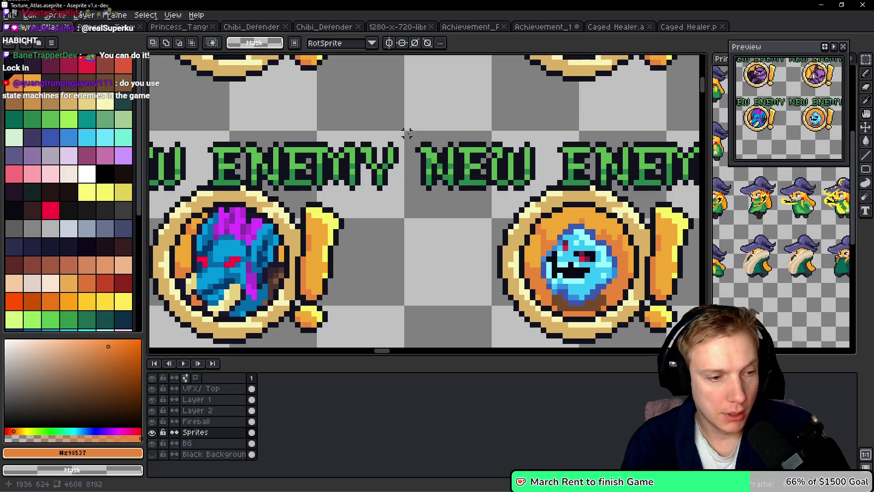
{"action": "key", "text": "alt+Tab"}
{"action": "type", "text": "196"}
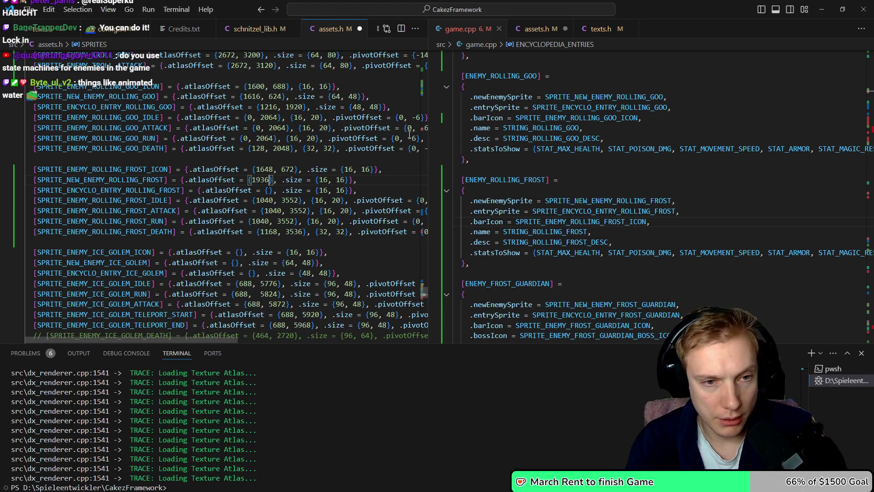
{"action": "key", "text": "alt+Tab"}
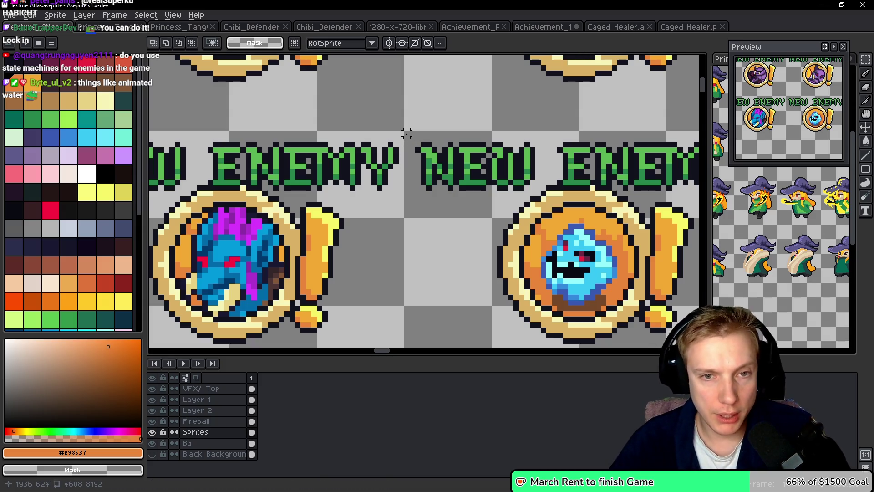
{"action": "key", "text": "alt+Tab"}
{"action": "type", "text": ", 624"}
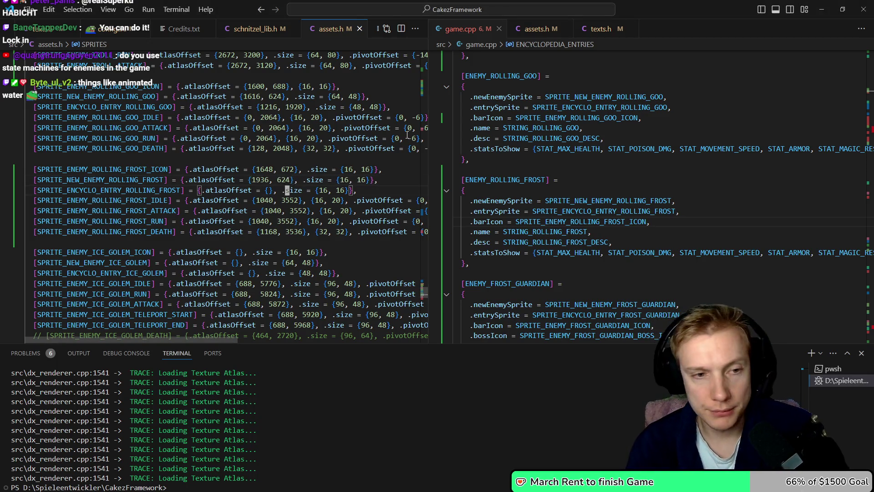
Move the cursor past the encyclopedia entry down to the Ice Golem lines
{"action": "key", "text": "Down"}
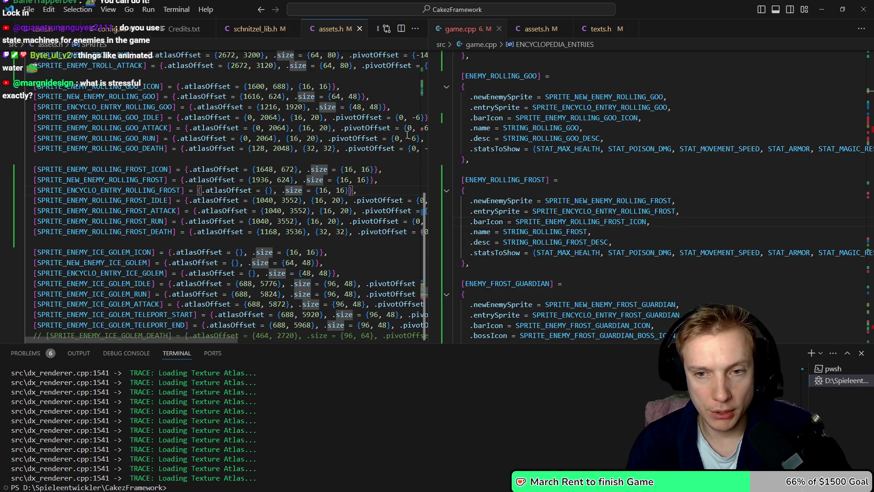
{"action": "key", "text": "Home"}
{"action": "key", "text": "Right"}
{"action": "key", "text": "Right"}
{"action": "key", "text": "Right"}
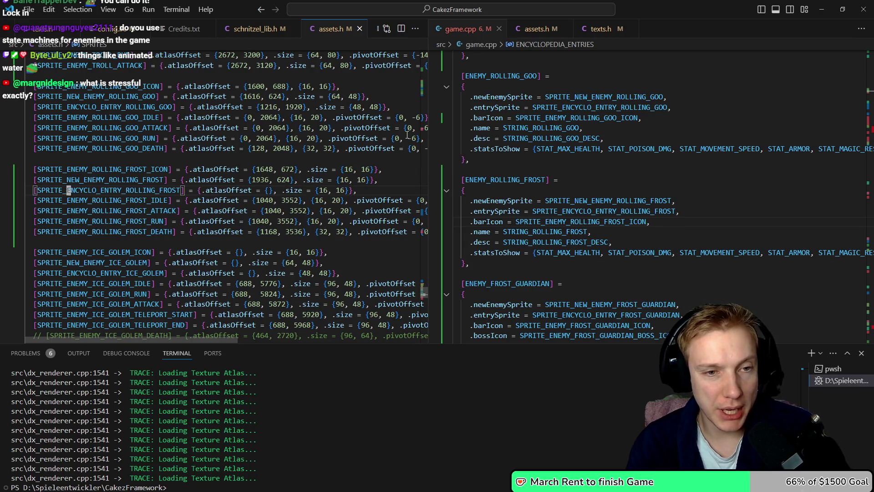
{"action": "key", "text": "Down"}
{"action": "key", "text": "Down"}
{"action": "key", "text": "Down"}
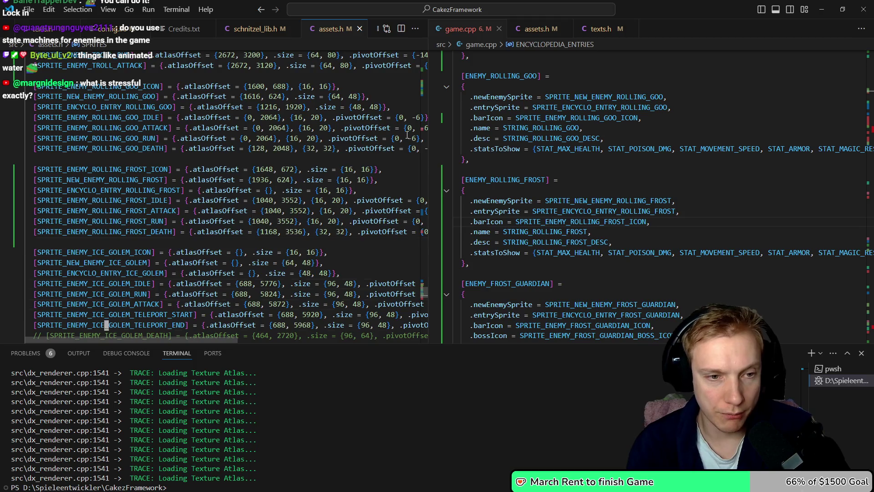
{"action": "key", "text": "Up"}
{"action": "key", "text": "Up"}
{"action": "key", "text": "Up"}
{"action": "key", "text": "Down"}
{"action": "key", "text": "Down"}
{"action": "key", "text": "Down"}
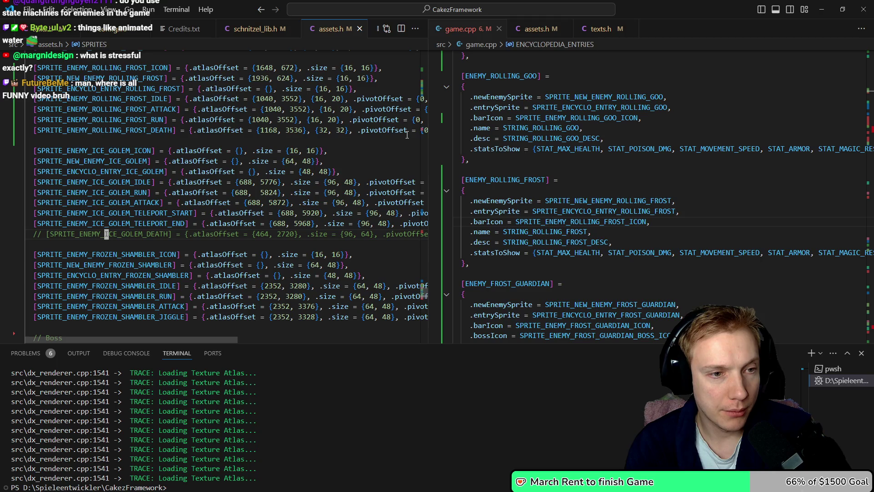
Put the cursor inside the Ice Golem icon line's empty atlas offset braces
{"action": "key", "text": "Up"}
{"action": "key", "text": "Up"}
{"action": "key", "text": "Up"}
{"action": "key", "text": "End"}
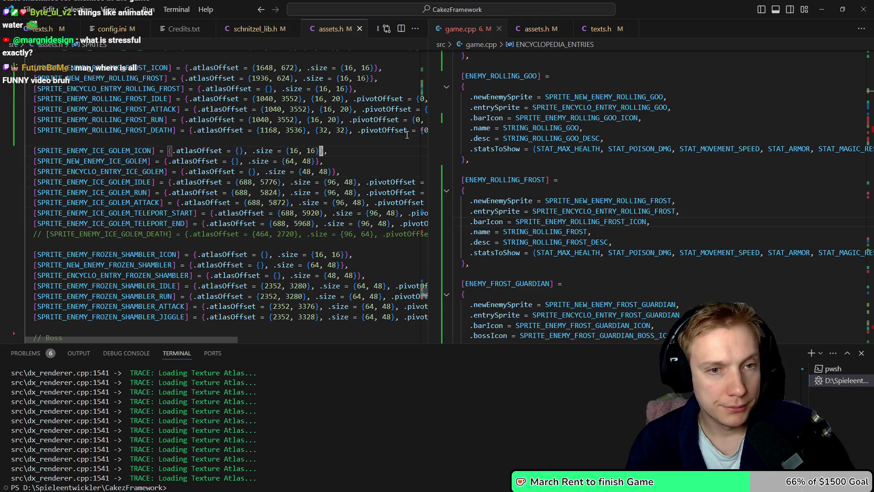
{"action": "key", "text": "ctrl+Left"}
{"action": "key", "text": "ctrl+Left"}
{"action": "key", "text": "ctrl+Left"}
{"action": "key", "text": "Right"}
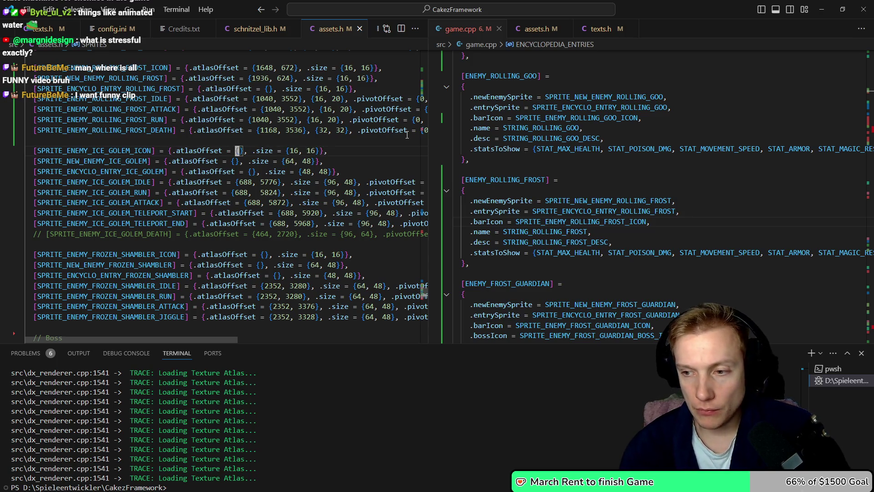
{"action": "key", "text": "Right"}
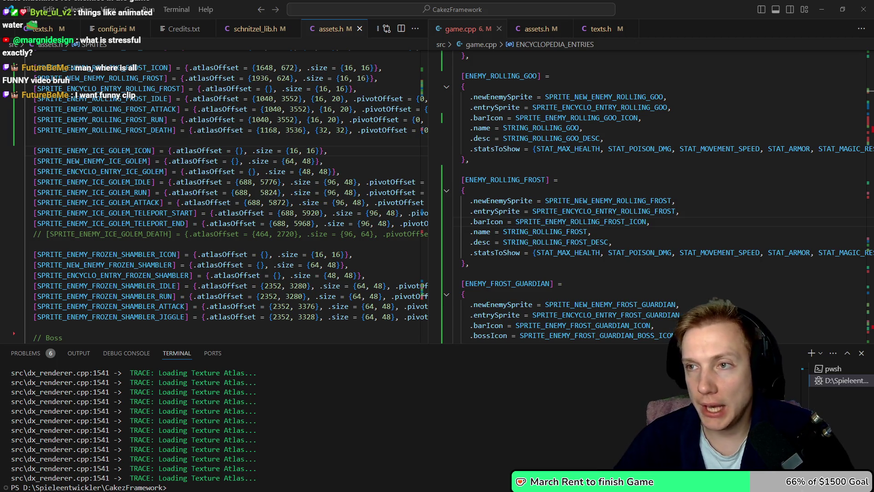
Check the Ice Golem idle offset {688, 5776}, return to the empty icon offset, then switch to the itch.io window
{"action": "left_click", "coordinate": [257, 182]}
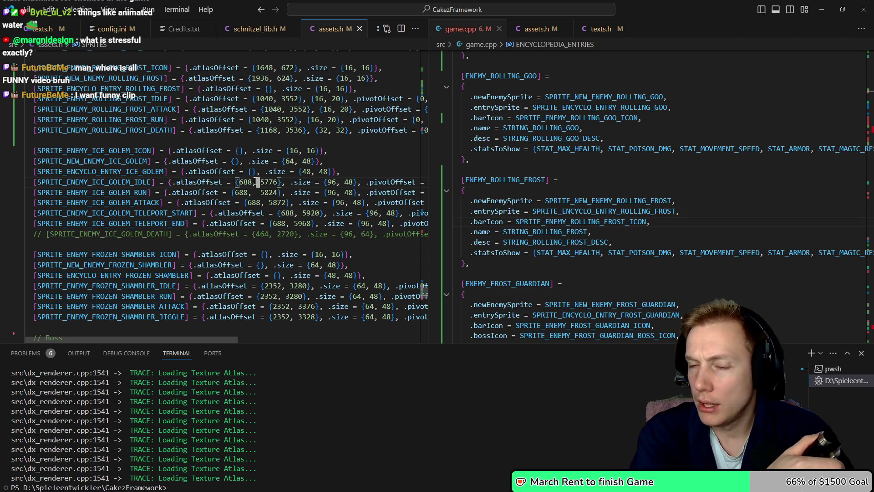
{"action": "key", "text": "Up"}
{"action": "key", "text": "Up"}
{"action": "key", "text": "Up"}
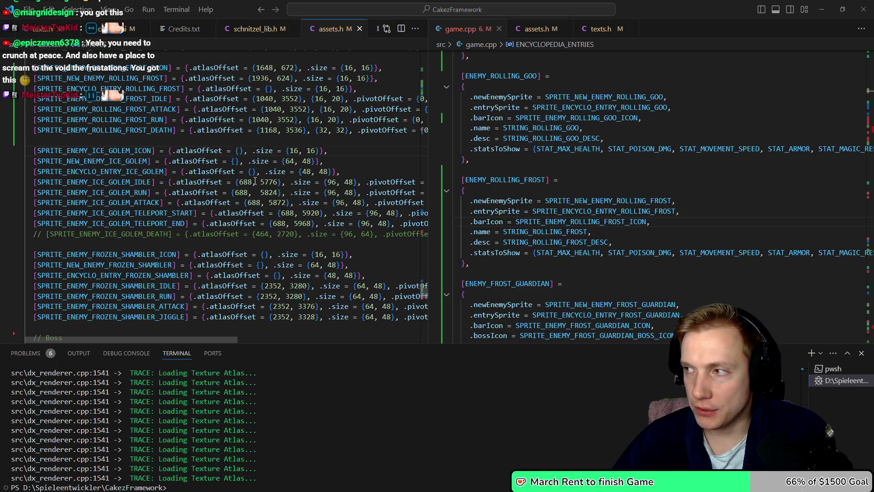
{"action": "key", "text": "alt+Tab"}
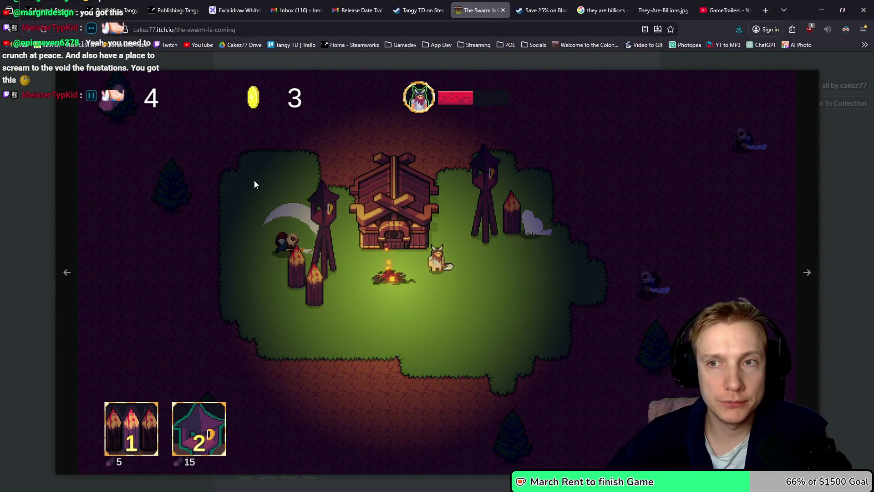
{"action": "left_click", "coordinate": [824, 10]}
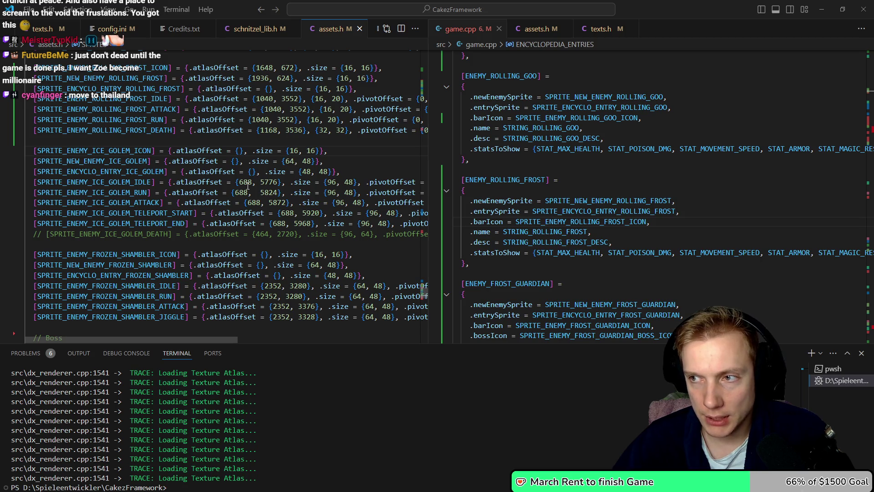
{"action": "key", "text": "ctrl+Right"}
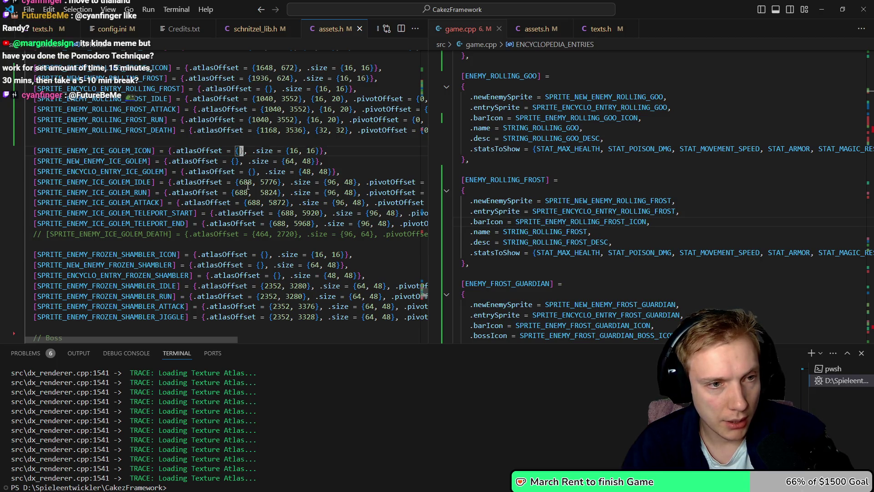
{"action": "key", "text": "ctrl+alt+Down"}
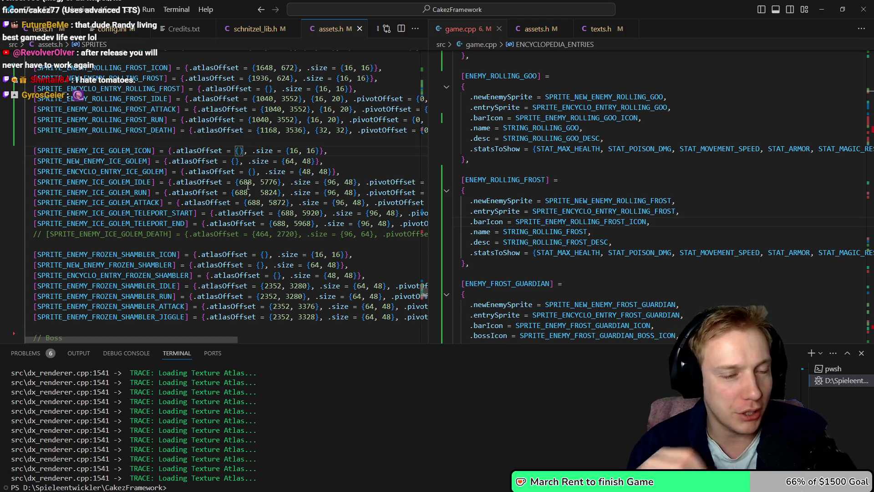
{"action": "key", "text": "Down"}
{"action": "key", "text": "Down"}
{"action": "key", "text": "Down"}
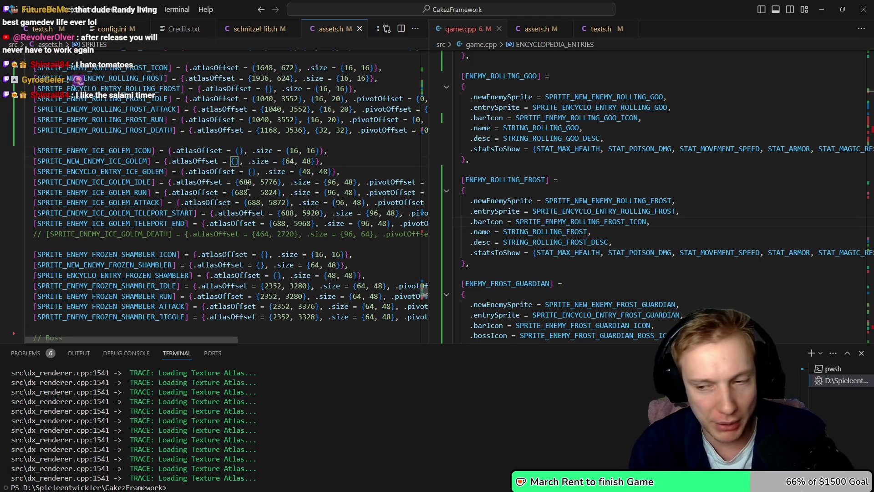
{"action": "key", "text": "Up"}
{"action": "key", "text": "Up"}
{"action": "key", "text": "Up"}
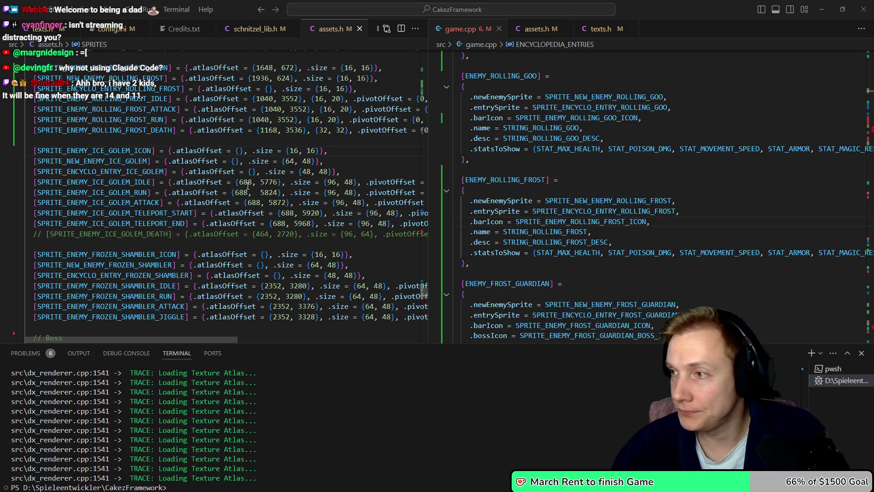
{"action": "key", "text": "alt+Tab"}
Zoom out and pan across the atlas's lower rows of enemy sprites, past the goblins and race track art
{"action": "scroll", "coordinate": [398, 263], "scroll_direction": "down", "scroll_amount": 4}
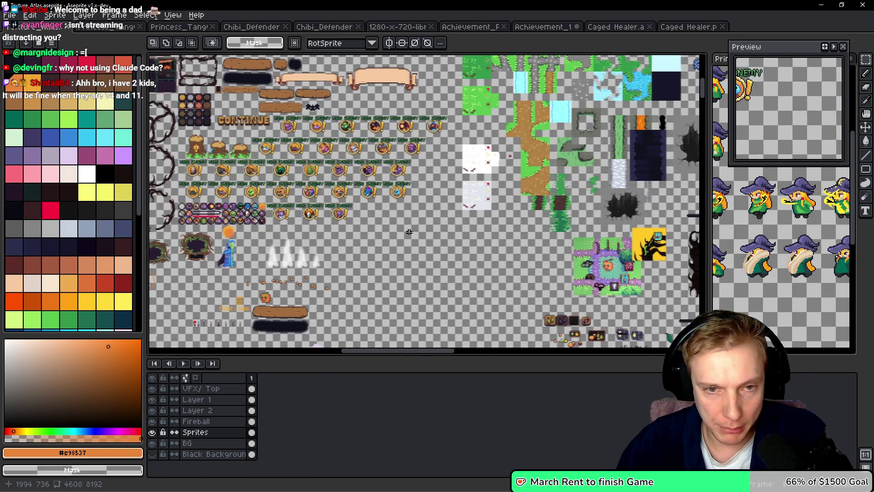
{"action": "scroll", "coordinate": [397, 263], "scroll_direction": "down", "scroll_amount": 10}
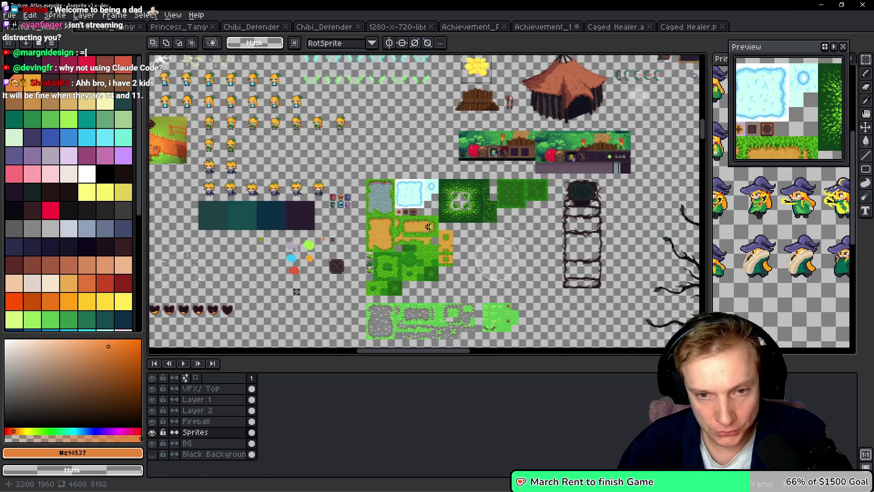
{"action": "scroll", "coordinate": [352, 252], "scroll_direction": "down", "scroll_amount": 5}
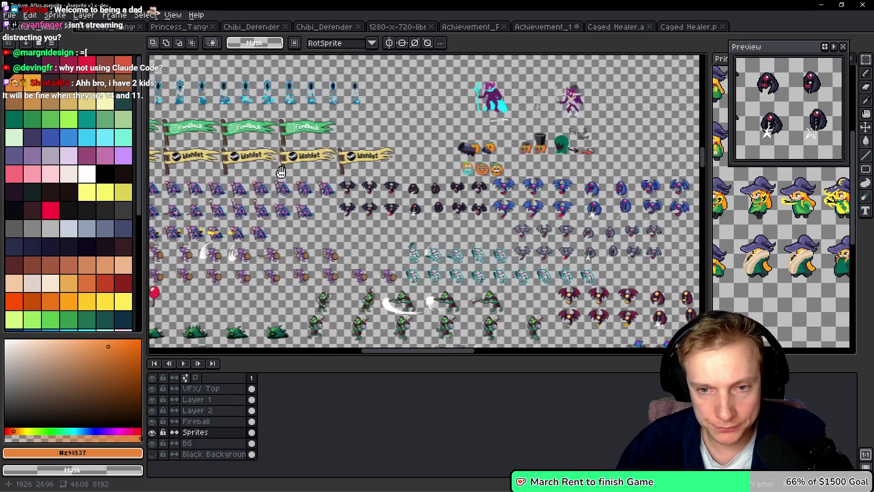
{"action": "scroll", "coordinate": [350, 130], "scroll_direction": "down", "scroll_amount": 3}
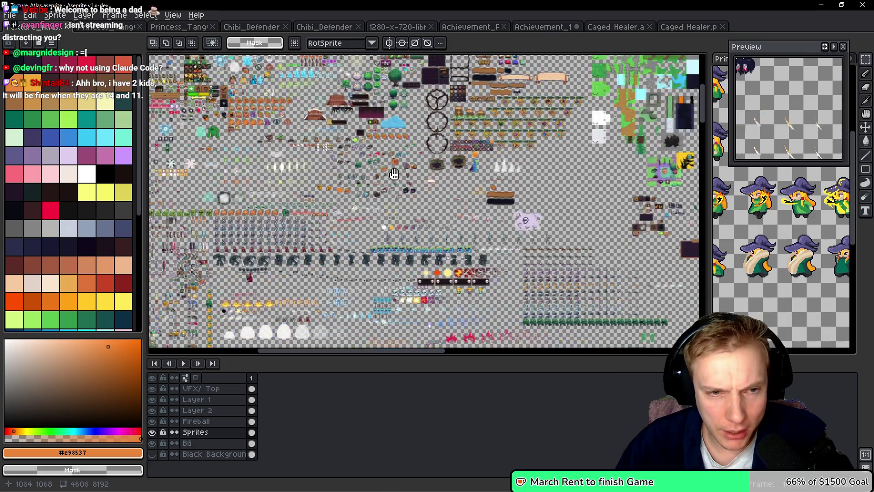
{"action": "left_click_drag", "start_coordinate": [388, 182], "coordinate": [410, 82]}
{"action": "scroll", "coordinate": [409, 82], "scroll_direction": "up", "scroll_amount": 1}
{"action": "left_click_drag", "start_coordinate": [466, 263], "coordinate": [426, 210]}
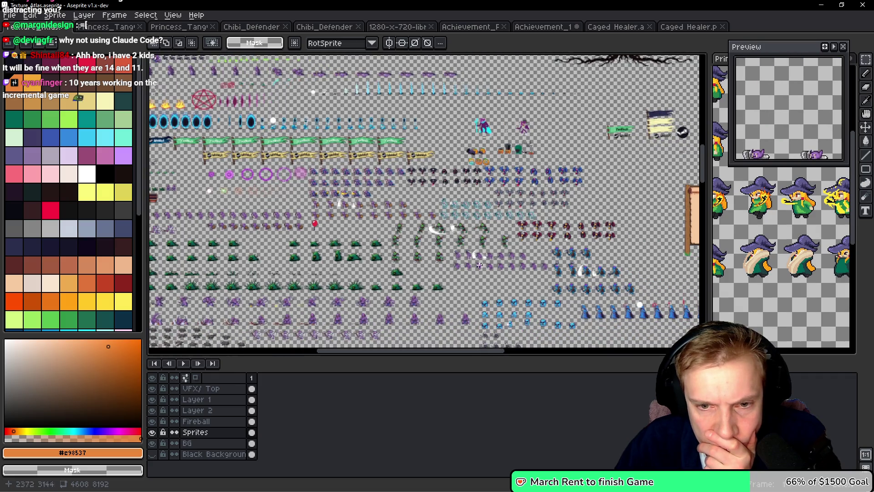
{"action": "mouse_move", "coordinate": [375, 185]}
{"action": "left_mouse_down"}
{"action": "mouse_move", "coordinate": [360, 151]}
{"action": "mouse_move", "coordinate": [400, 163]}
{"action": "mouse_move", "coordinate": [416, 222]}
{"action": "mouse_move", "coordinate": [404, 272]}
{"action": "mouse_move", "coordinate": [412, 291]}
{"action": "mouse_move", "coordinate": [453, 265]}
{"action": "mouse_move", "coordinate": [410, 179]}
{"action": "left_mouse_up"}
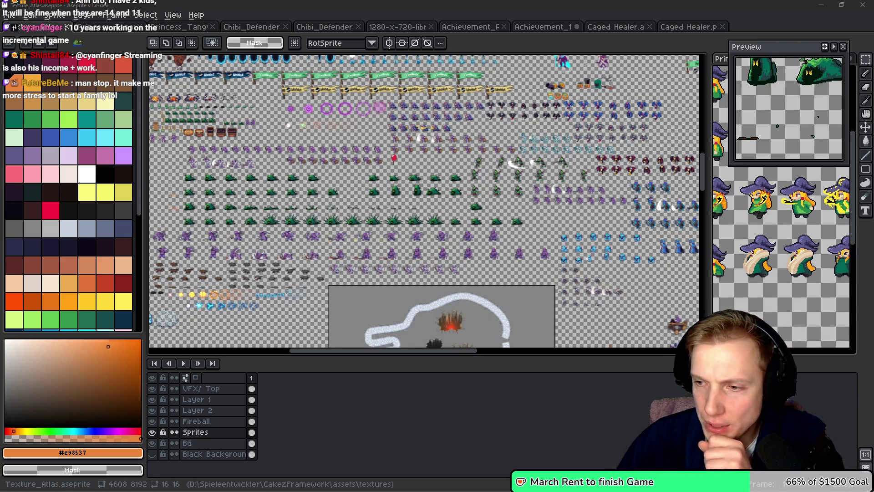
{"action": "key", "text": "alt+Tab"}
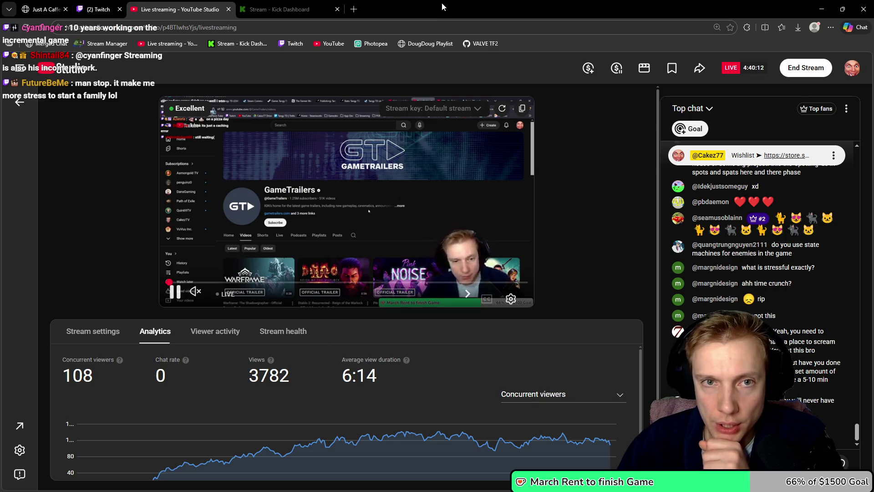
{"action": "key", "text": "alt+Tab"}
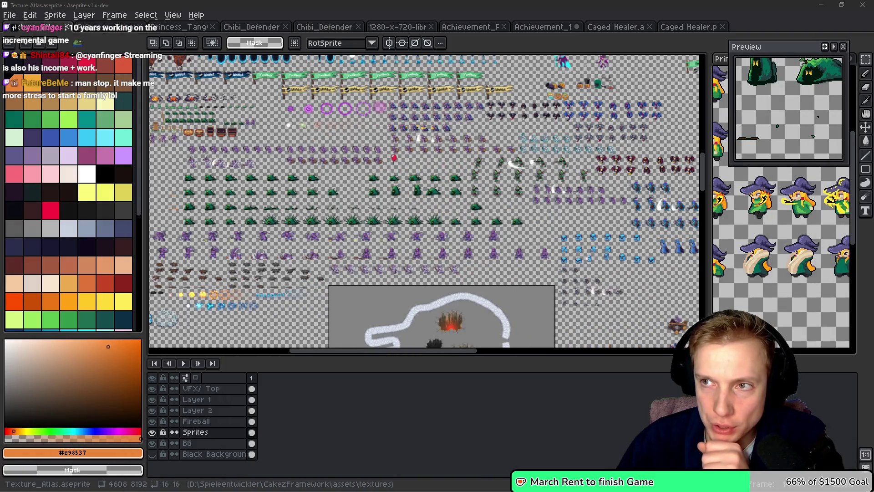
{"action": "mouse_move", "coordinate": [497, 257]}
{"action": "left_mouse_down"}
{"action": "mouse_move", "coordinate": [455, 229]}
{"action": "mouse_move", "coordinate": [443, 174]}
{"action": "left_mouse_up"}
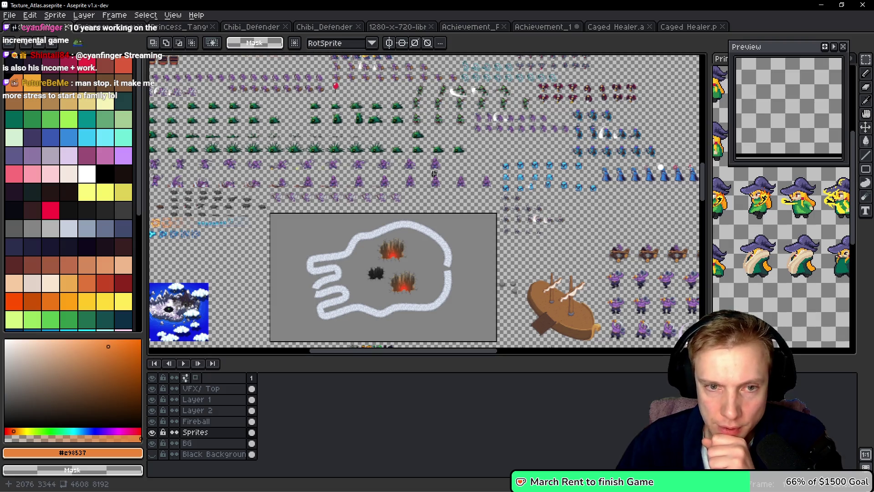
{"action": "left_click_drag", "start_coordinate": [353, 210], "coordinate": [403, 186]}
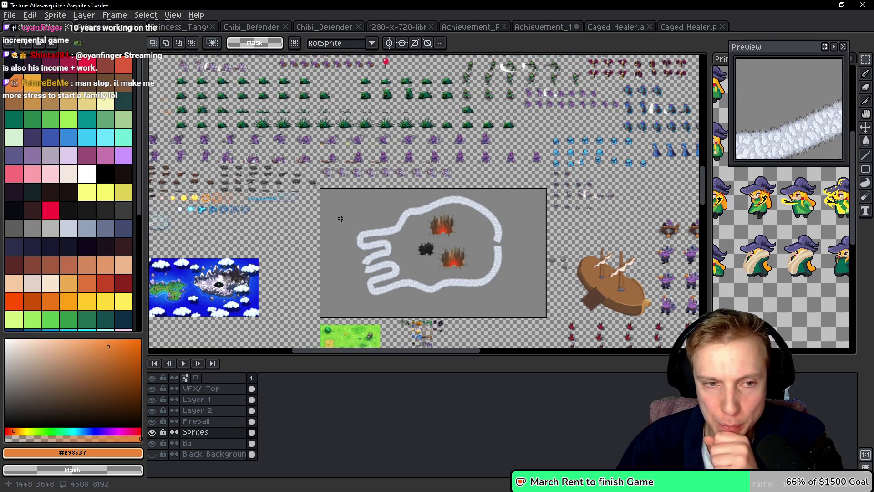
{"action": "scroll", "coordinate": [322, 197], "scroll_direction": "down", "scroll_amount": 3}
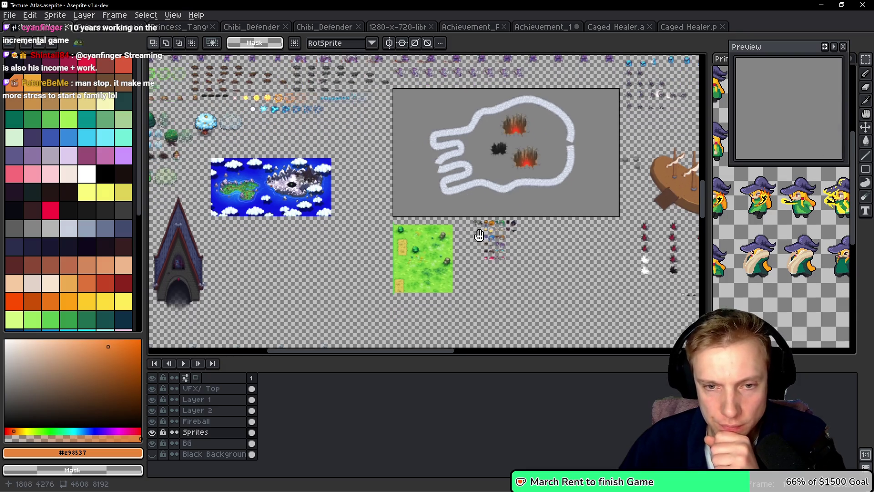
{"action": "scroll", "coordinate": [412, 164], "scroll_direction": "down", "scroll_amount": 3}
{"action": "left_click_drag", "start_coordinate": [432, 226], "coordinate": [447, 191]}
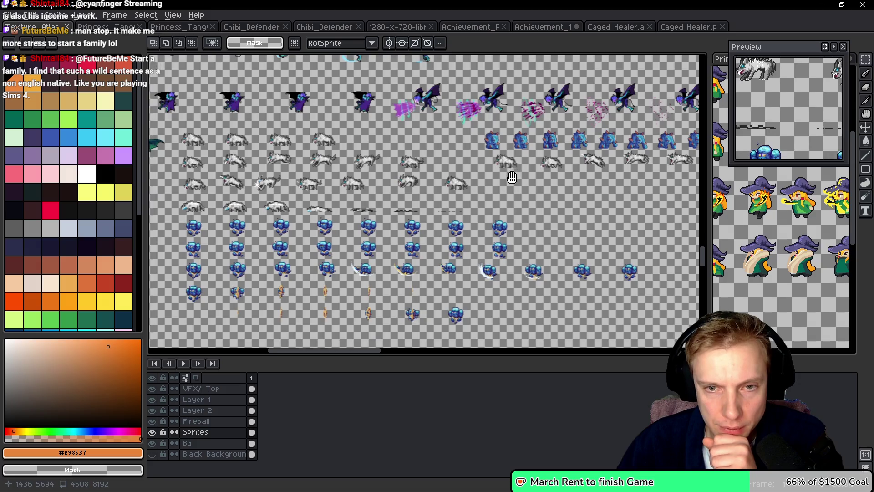
{"action": "scroll", "coordinate": [265, 206], "scroll_direction": "left", "scroll_amount": 2}
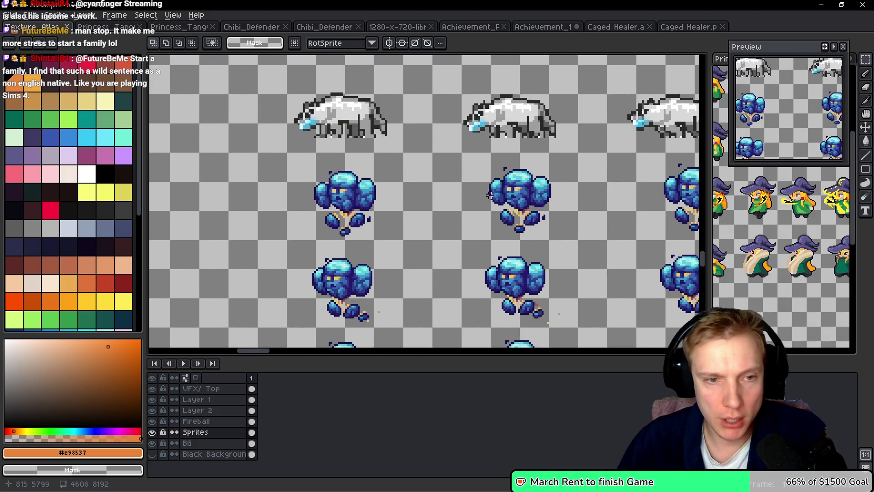
Lasso-select the blue ice golem's head and shoulders
{"action": "scroll", "coordinate": [352, 190], "scroll_direction": "up", "scroll_amount": 2}
{"action": "scroll", "coordinate": [352, 190], "scroll_direction": "up", "scroll_amount": 1}
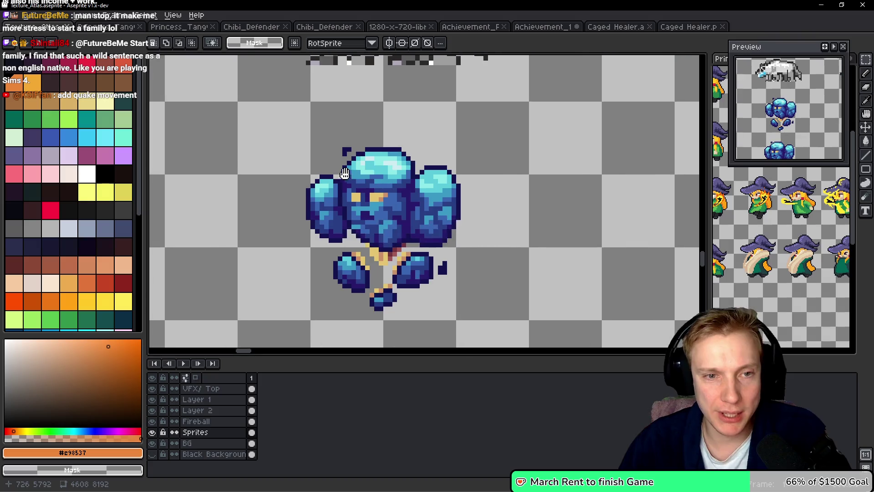
{"action": "key", "text": "b"}
{"action": "mouse_move", "coordinate": [352, 133]}
{"action": "left_mouse_down"}
{"action": "mouse_move", "coordinate": [324, 177]}
{"action": "mouse_move", "coordinate": [464, 205]}
{"action": "mouse_move", "coordinate": [408, 135]}
{"action": "left_mouse_up"}
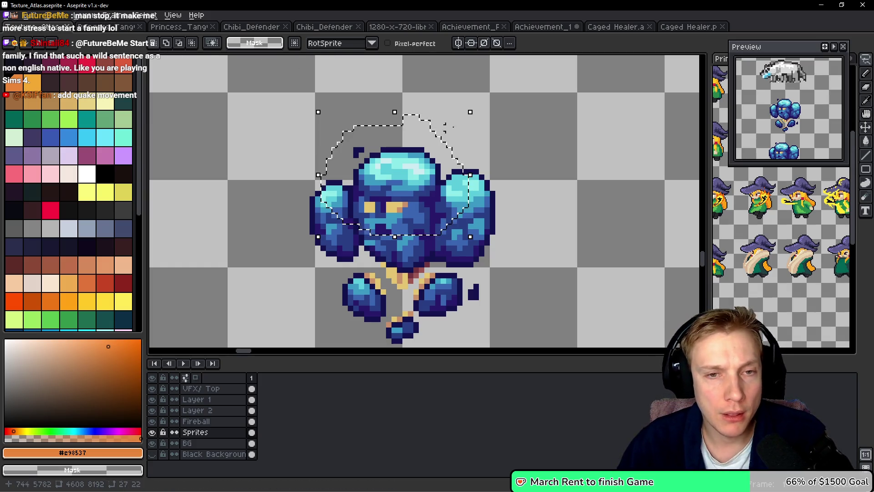
{"action": "scroll", "coordinate": [521, 131], "scroll_direction": "down", "scroll_amount": 3}
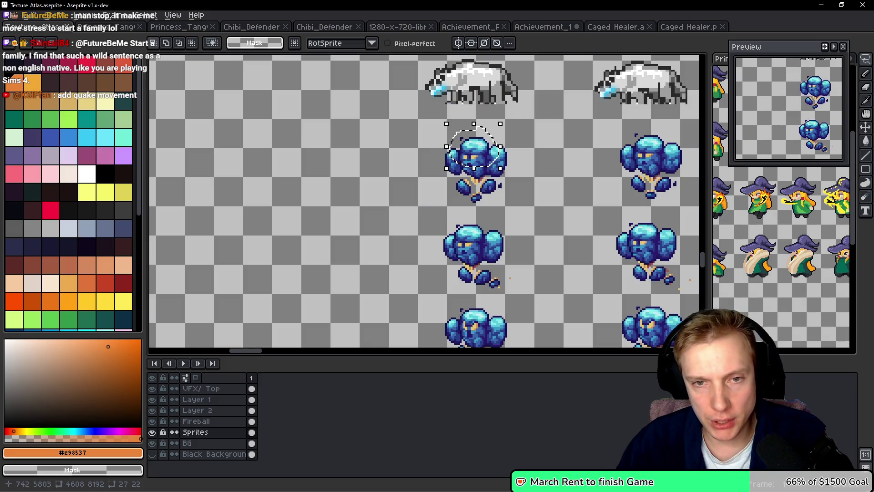
{"action": "scroll", "coordinate": [503, 157], "scroll_direction": "up", "scroll_amount": 2}
{"action": "mouse_move", "coordinate": [484, 114]}
{"action": "left_mouse_down"}
{"action": "mouse_move", "coordinate": [424, 107]}
{"action": "mouse_move", "coordinate": [378, 140]}
{"action": "mouse_move", "coordinate": [407, 198]}
{"action": "mouse_move", "coordinate": [507, 111]}
{"action": "mouse_move", "coordinate": [484, 116]}
{"action": "left_mouse_up"}
Scroll the canvas over to the atlas's interface icon and portrait region
{"action": "scroll", "coordinate": [484, 119], "scroll_direction": "down", "scroll_amount": 4}
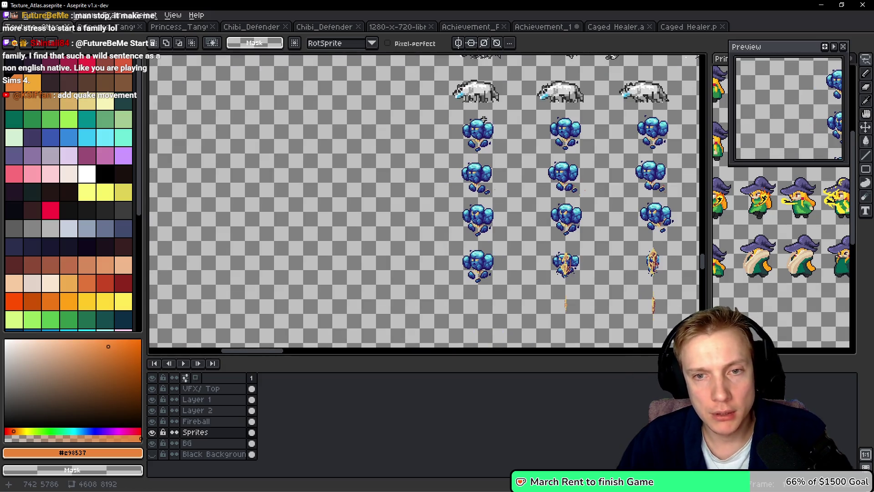
{"action": "scroll", "coordinate": [484, 119], "scroll_direction": "up", "scroll_amount": 10}
{"action": "scroll", "coordinate": [484, 119], "scroll_direction": "right", "scroll_amount": 8}
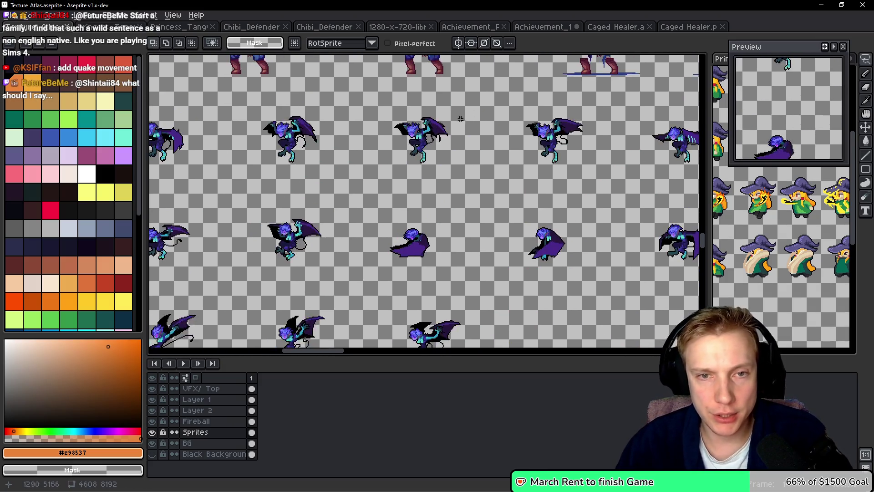
{"action": "scroll", "coordinate": [328, 259], "scroll_direction": "up", "scroll_amount": 6}
{"action": "scroll", "coordinate": [354, 265], "scroll_direction": "right", "scroll_amount": 3}
{"action": "scroll", "coordinate": [416, 194], "scroll_direction": "up", "scroll_amount": 10}
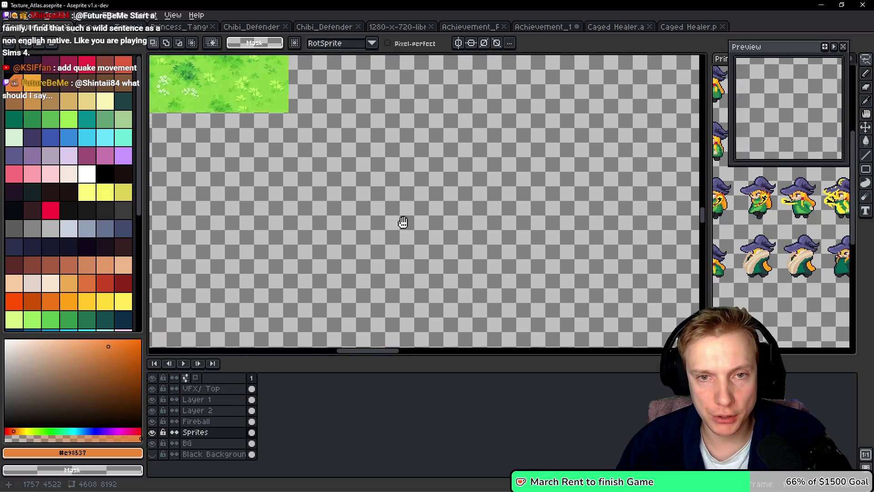
{"action": "scroll", "coordinate": [416, 195], "scroll_direction": "left", "scroll_amount": 5}
{"action": "scroll", "coordinate": [393, 225], "scroll_direction": "up", "scroll_amount": 3}
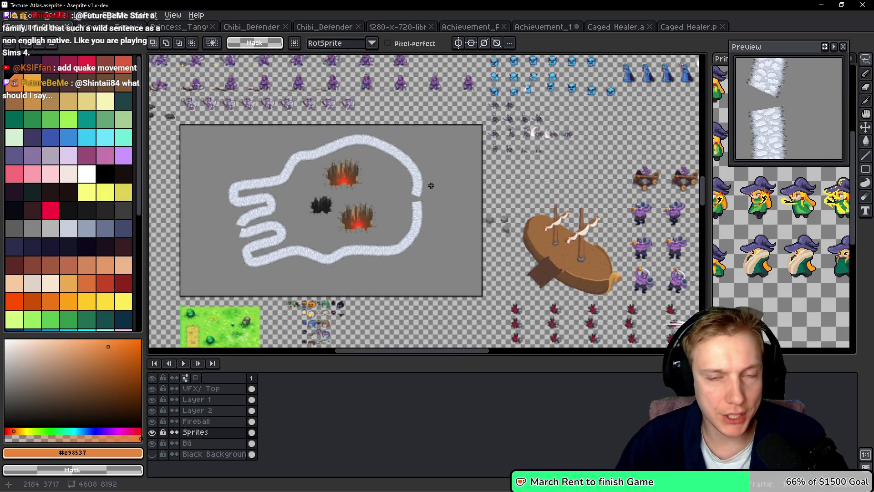
{"action": "scroll", "coordinate": [411, 123], "scroll_direction": "up", "scroll_amount": 3}
{"action": "scroll", "coordinate": [410, 123], "scroll_direction": "right", "scroll_amount": 4}
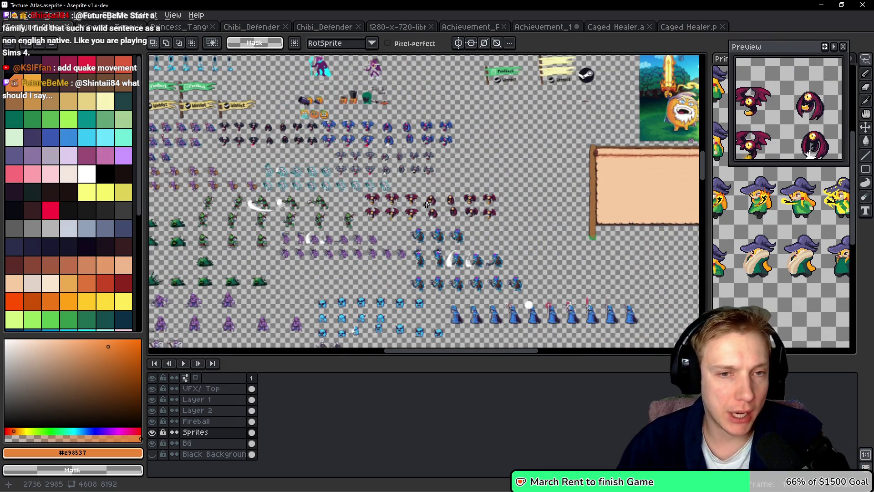
{"action": "scroll", "coordinate": [385, 170], "scroll_direction": "up", "scroll_amount": 4}
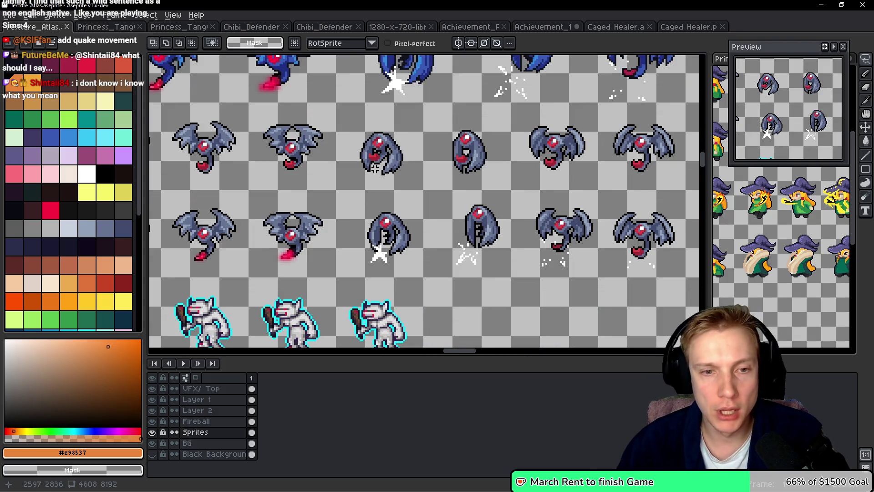
{"action": "scroll", "coordinate": [368, 181], "scroll_direction": "down", "scroll_amount": 4}
{"action": "scroll", "coordinate": [364, 166], "scroll_direction": "up", "scroll_amount": 5}
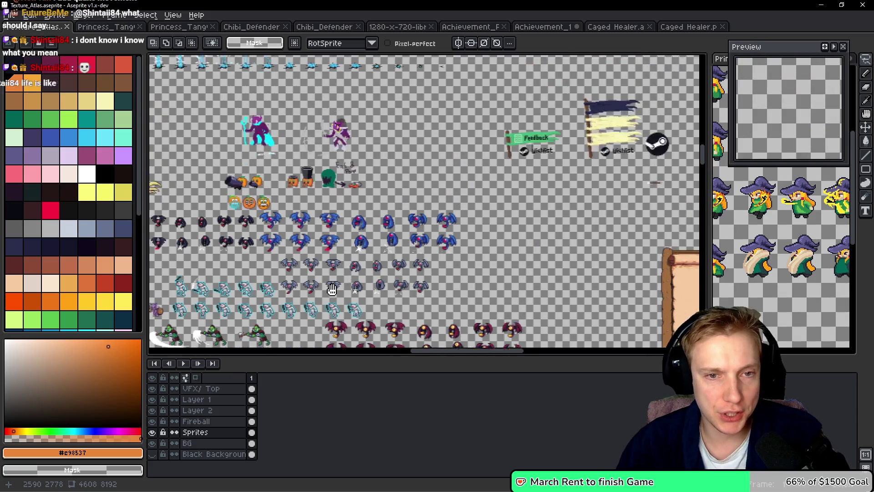
{"action": "scroll", "coordinate": [512, 196], "scroll_direction": "down", "scroll_amount": 5}
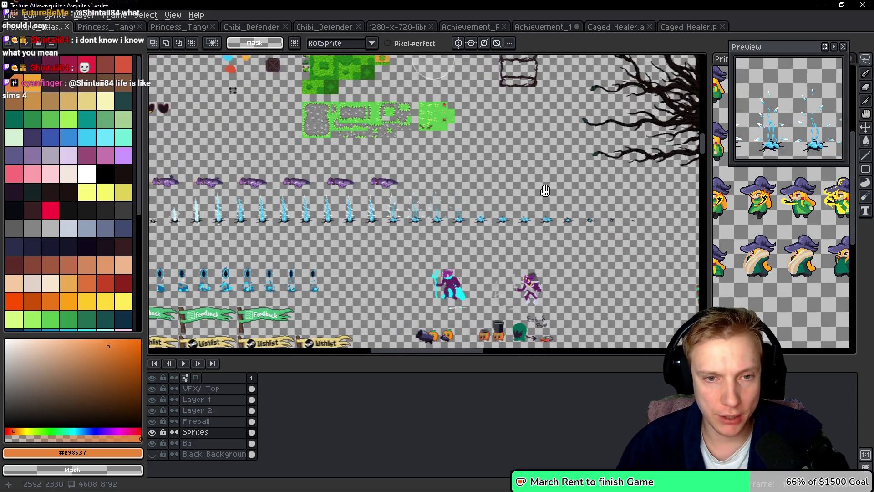
{"action": "scroll", "coordinate": [370, 146], "scroll_direction": "up", "scroll_amount": 10}
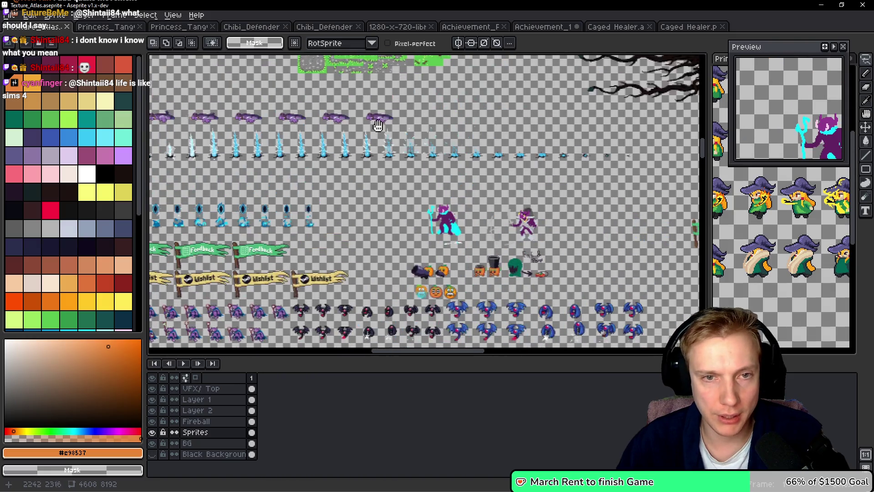
{"action": "scroll", "coordinate": [410, 188], "scroll_direction": "up", "scroll_amount": 10}
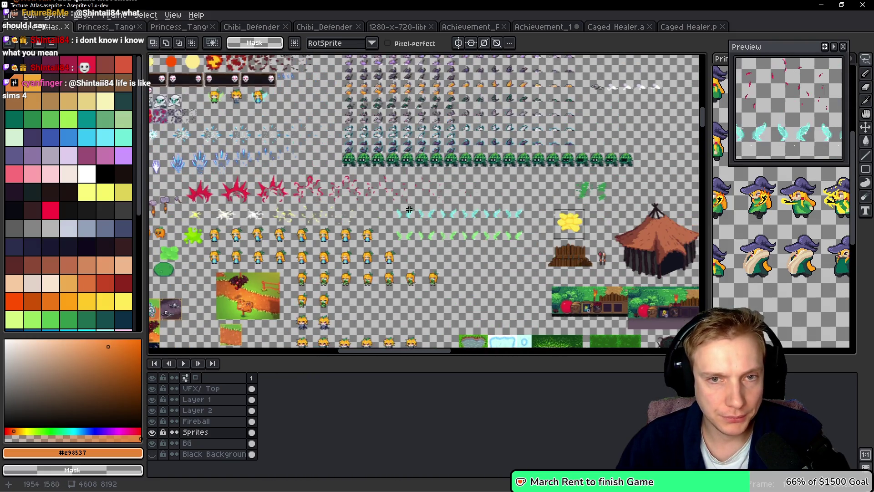
{"action": "scroll", "coordinate": [362, 148], "scroll_direction": "up", "scroll_amount": 6}
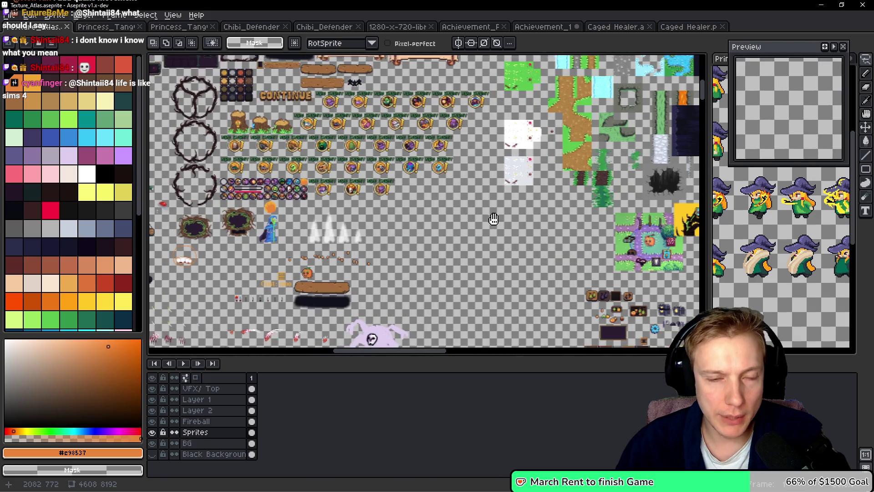
Paste the copied golem and place it beside the NEW ENEMY badges
{"action": "key", "text": "ctrl+v"}
{"action": "mouse_move", "coordinate": [457, 221]}
{"action": "left_mouse_down"}
{"action": "mouse_move", "coordinate": [489, 208]}
{"action": "mouse_move", "coordinate": [611, 208]}
{"action": "left_mouse_up"}
{"action": "mouse_move", "coordinate": [494, 155]}
{"action": "left_mouse_down"}
{"action": "mouse_move", "coordinate": [456, 157]}
{"action": "mouse_move", "coordinate": [416, 182]}
{"action": "mouse_move", "coordinate": [433, 249]}
{"action": "left_mouse_up"}
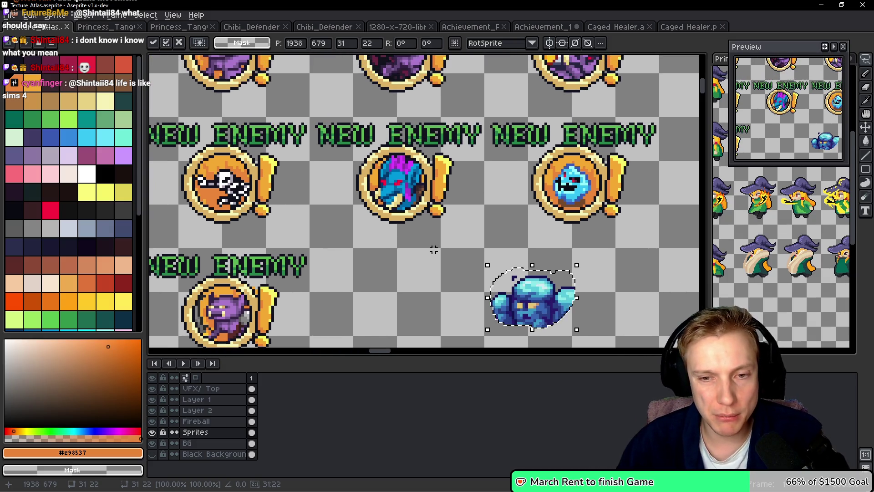
{"action": "left_click", "coordinate": [440, 243]}
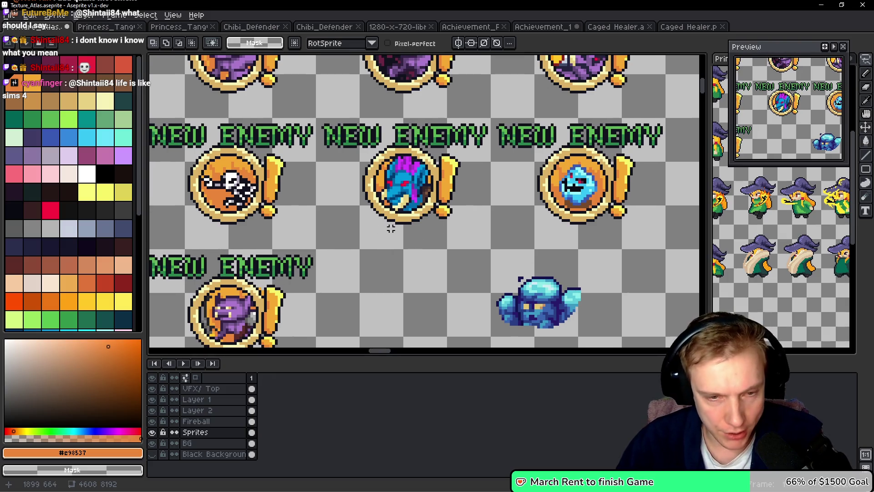
Duplicate the last NEW ENEMY badge one cell down and paste the orange fireball into its ring
{"action": "left_click_drag", "start_coordinate": [318, 248], "coordinate": [488, 119]}
{"action": "left_click_drag", "start_coordinate": [408, 143], "coordinate": [372, 250]}
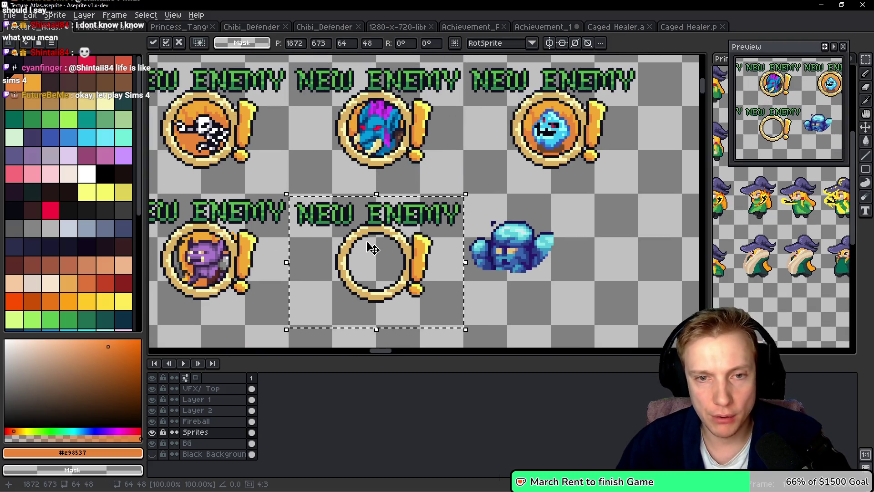
{"action": "scroll", "coordinate": [426, 244], "scroll_direction": "down", "scroll_amount": 2}
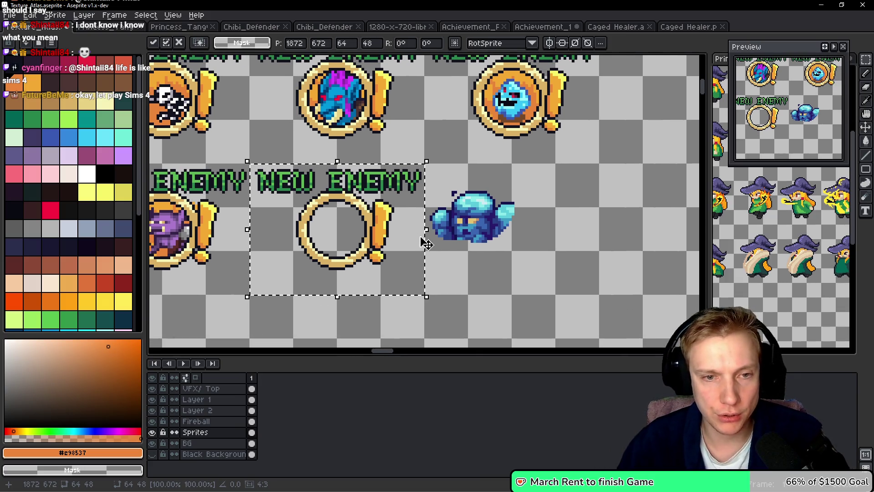
{"action": "scroll", "coordinate": [426, 243], "scroll_direction": "down", "scroll_amount": 1}
{"action": "mouse_move", "coordinate": [191, 228]}
{"action": "left_mouse_down"}
{"action": "mouse_move", "coordinate": [279, 271]}
{"action": "mouse_move", "coordinate": [416, 231]}
{"action": "mouse_move", "coordinate": [500, 234]}
{"action": "mouse_move", "coordinate": [357, 170]}
{"action": "mouse_move", "coordinate": [292, 201]}
{"action": "mouse_move", "coordinate": [314, 205]}
{"action": "left_mouse_up"}
{"action": "scroll", "coordinate": [415, 229], "scroll_direction": "up", "scroll_amount": 1}
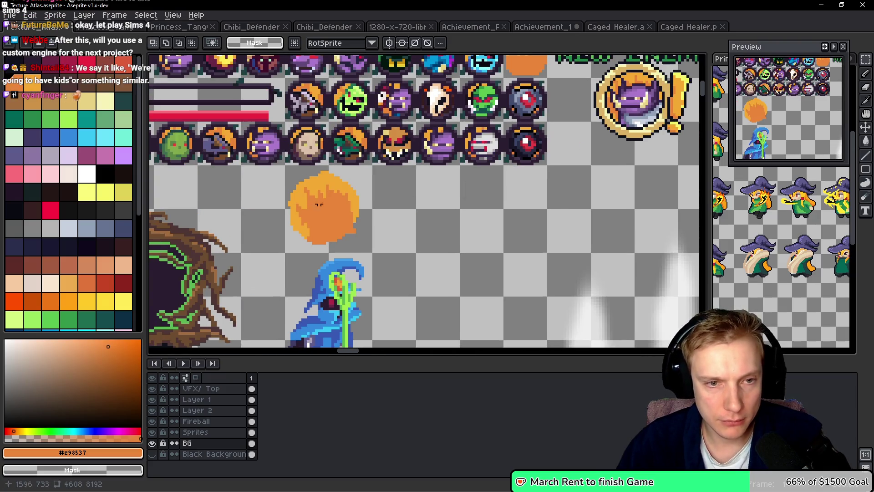
{"action": "scroll", "coordinate": [322, 201], "scroll_direction": "right", "scroll_amount": 3}
{"action": "scroll", "coordinate": [425, 205], "scroll_direction": "right", "scroll_amount": 5}
{"action": "scroll", "coordinate": [209, 242], "scroll_direction": "up", "scroll_amount": 1}
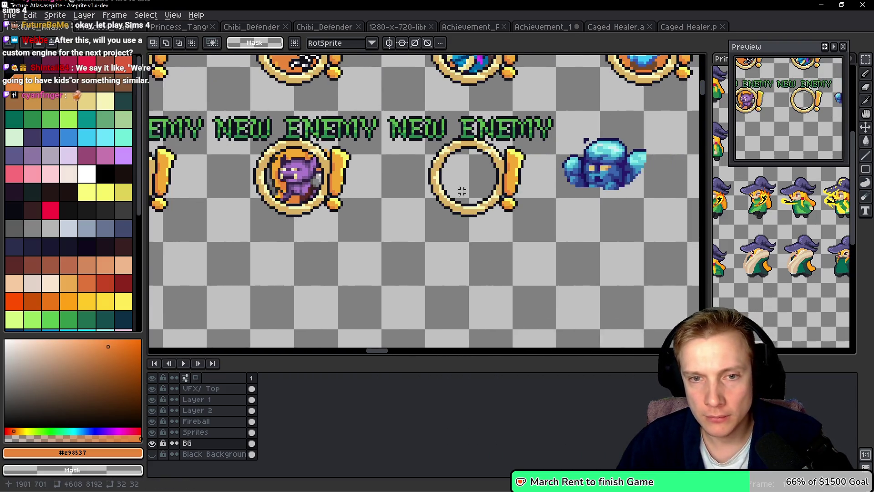
{"action": "scroll", "coordinate": [463, 191], "scroll_direction": "right", "scroll_amount": 1}
{"action": "key", "text": "ctrl+v"}
{"action": "left_click_drag", "start_coordinate": [448, 276], "coordinate": [448, 183]}
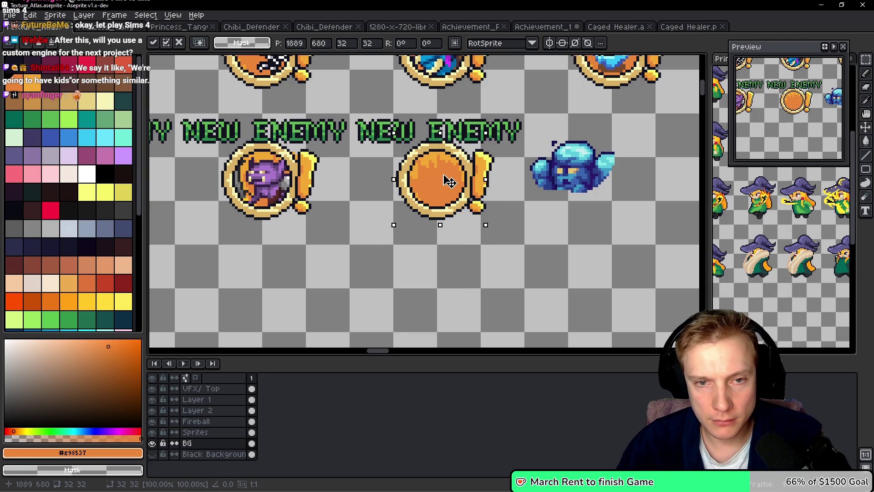
{"action": "key", "text": "Return"}
Copy the golem sprite into the orange ring as the badge face, undoing a stray black stroke
{"action": "scroll", "coordinate": [444, 208], "scroll_direction": "right", "scroll_amount": 2}
{"action": "key", "text": "b"}
{"action": "left_click_drag", "start_coordinate": [446, 143], "coordinate": [538, 153]}
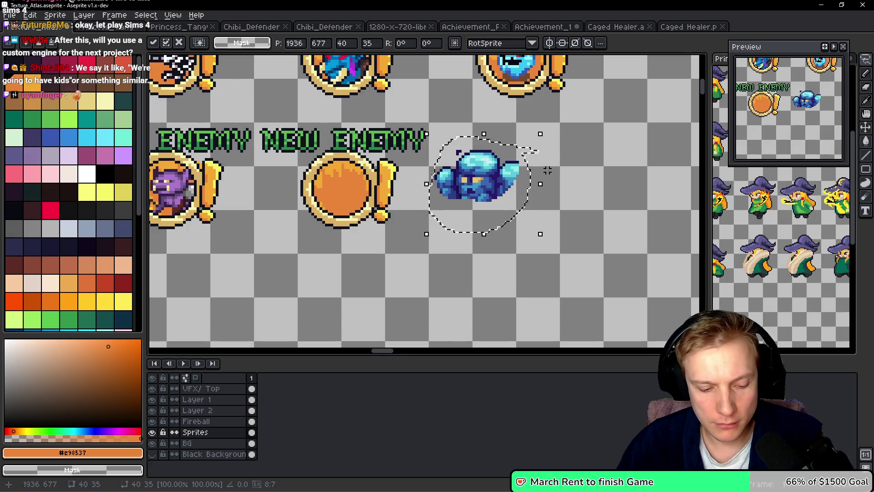
{"action": "left_click_drag", "start_coordinate": [548, 170], "coordinate": [414, 187]}
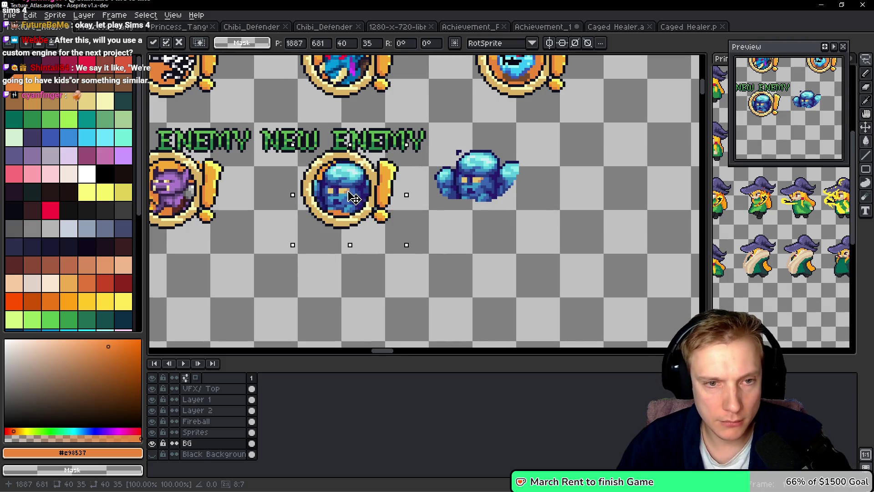
{"action": "left_click_drag", "start_coordinate": [351, 199], "coordinate": [356, 199]}
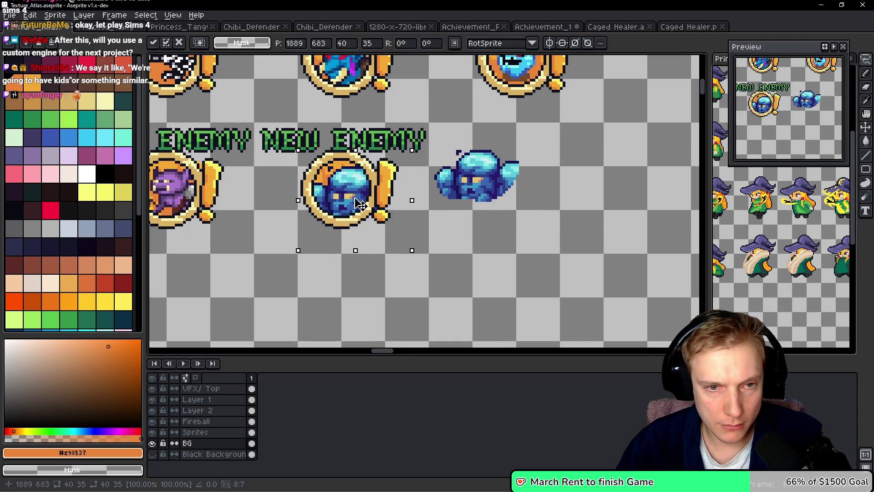
{"action": "left_click_drag", "start_coordinate": [403, 168], "coordinate": [360, 217]}
{"action": "key", "text": "ctrl+d"}
{"action": "scroll", "coordinate": [385, 201], "scroll_direction": "up", "scroll_amount": 2}
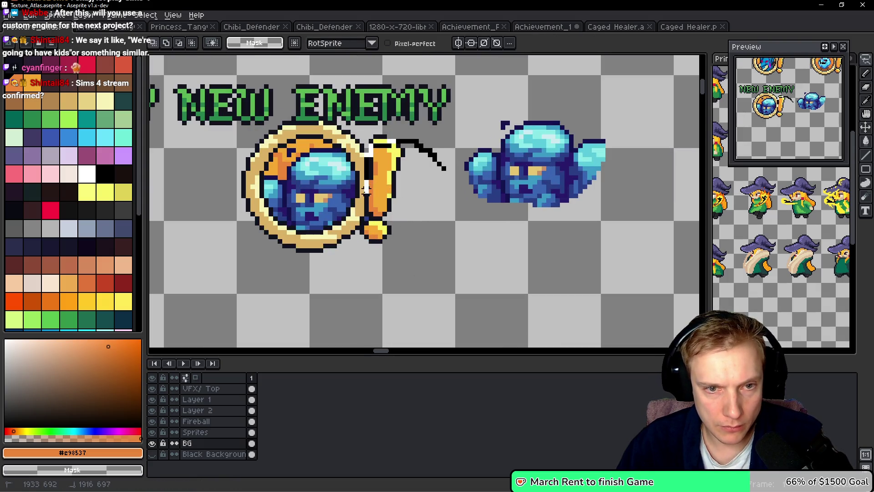
{"action": "key", "text": "ctrl+z"}
Select the orange blob among the rows of small round portraits
{"action": "scroll", "coordinate": [406, 175], "scroll_direction": "down", "scroll_amount": 3}
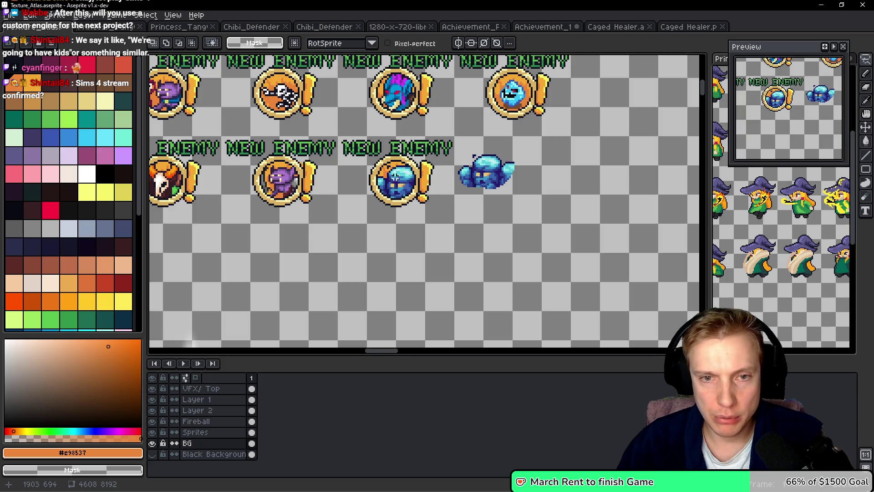
{"action": "scroll", "coordinate": [395, 178], "scroll_direction": "left", "scroll_amount": 10}
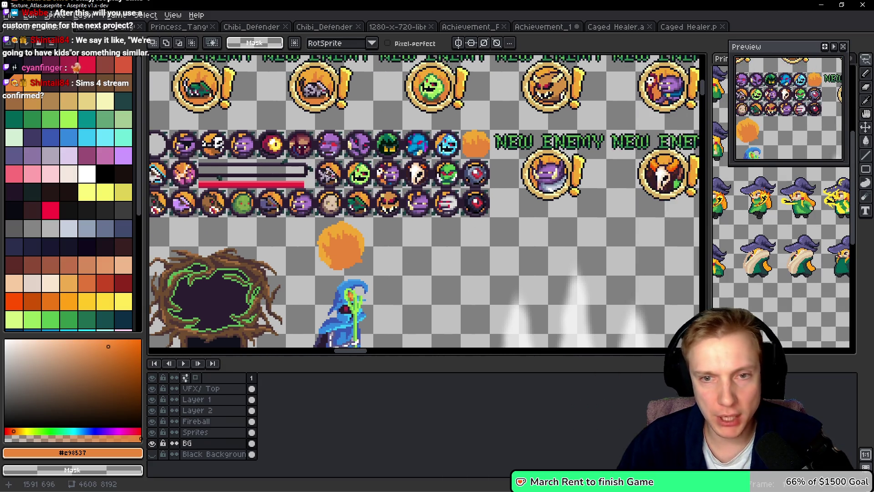
{"action": "mouse_move", "coordinate": [348, 162]}
{"action": "left_mouse_down"}
{"action": "mouse_move", "coordinate": [490, 164]}
{"action": "mouse_move", "coordinate": [493, 174]}
{"action": "mouse_move", "coordinate": [442, 185]}
{"action": "mouse_move", "coordinate": [342, 174]}
{"action": "left_mouse_up"}
{"action": "scroll", "coordinate": [372, 169], "scroll_direction": "down", "scroll_amount": 2}
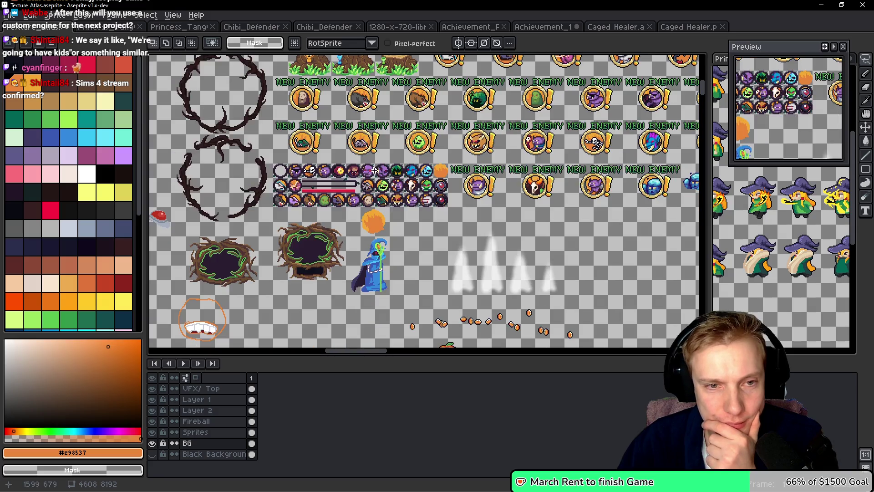
{"action": "scroll", "coordinate": [442, 157], "scroll_direction": "up", "scroll_amount": 3}
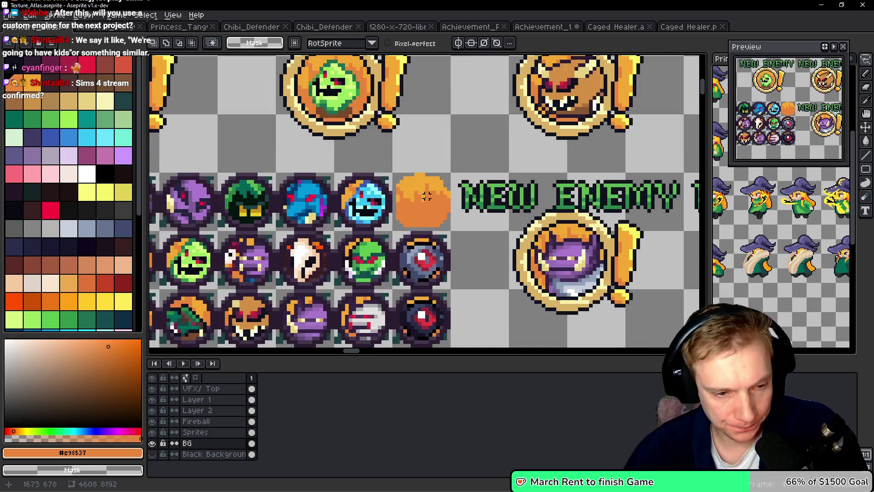
{"action": "scroll", "coordinate": [423, 225], "scroll_direction": "up", "scroll_amount": 2}
{"action": "key", "text": "b"}
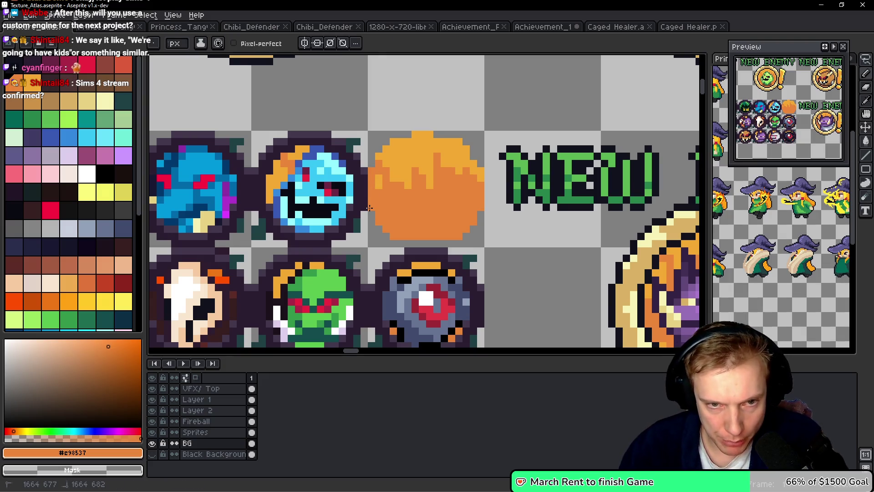
{"action": "scroll", "coordinate": [396, 202], "scroll_direction": "down", "scroll_amount": 1}
{"action": "scroll", "coordinate": [388, 217], "scroll_direction": "up", "scroll_amount": 1}
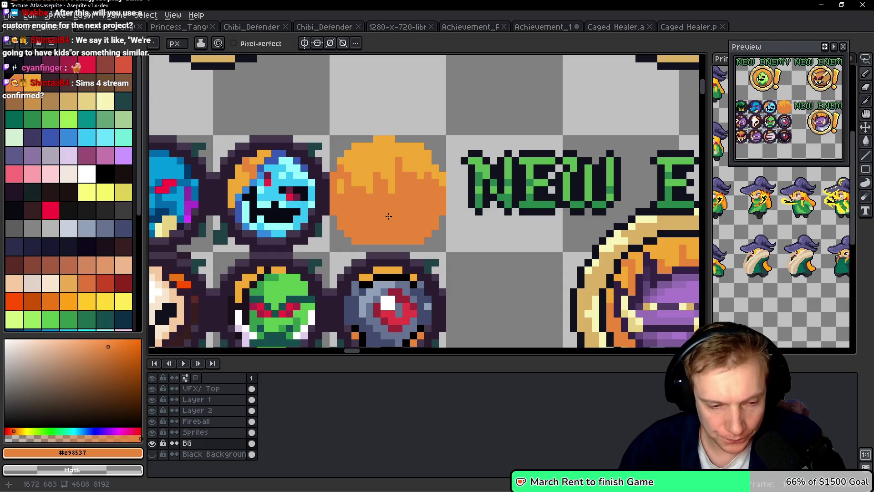
{"action": "key", "text": "m"}
{"action": "left_click_drag", "start_coordinate": [333, 248], "coordinate": [446, 137]}
Paste the orange fireball and place it beside the golem's NEW ENEMY badge
{"action": "scroll", "coordinate": [441, 150], "scroll_direction": "down", "scroll_amount": 1}
{"action": "scroll", "coordinate": [485, 171], "scroll_direction": "down", "scroll_amount": 1}
{"action": "mouse_move", "coordinate": [485, 171]}
{"action": "left_mouse_down"}
{"action": "mouse_move", "coordinate": [456, 205]}
{"action": "mouse_move", "coordinate": [455, 246]}
{"action": "mouse_move", "coordinate": [447, 107]}
{"action": "left_mouse_up"}
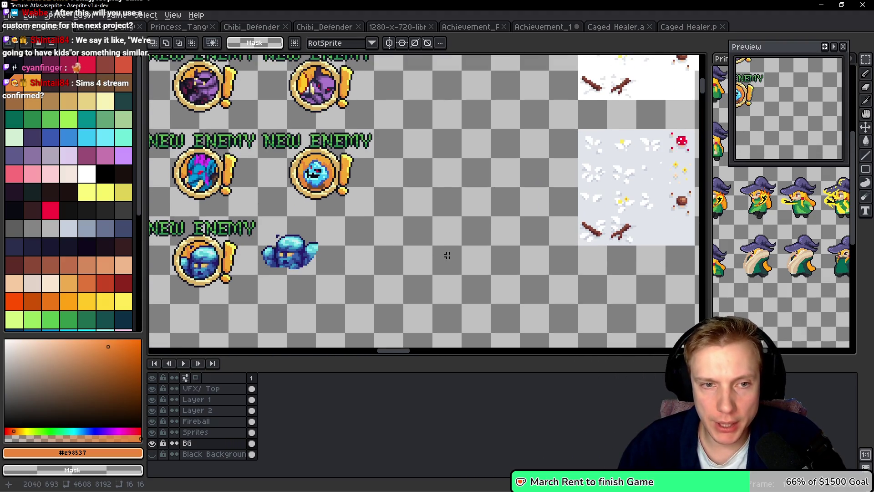
{"action": "scroll", "coordinate": [395, 245], "scroll_direction": "up", "scroll_amount": 1}
{"action": "left_click_drag", "start_coordinate": [367, 250], "coordinate": [363, 225]}
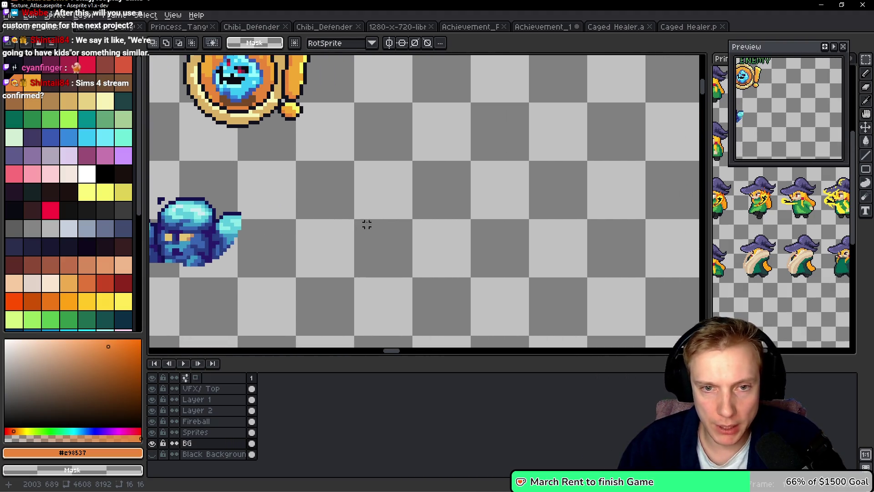
{"action": "key", "text": "ctrl+v"}
{"action": "scroll", "coordinate": [422, 193], "scroll_direction": "down", "scroll_amount": 1}
{"action": "mouse_move", "coordinate": [347, 186]}
{"action": "left_mouse_down"}
{"action": "mouse_move", "coordinate": [433, 174]}
{"action": "mouse_move", "coordinate": [411, 191]}
{"action": "left_mouse_up"}
{"action": "left_click_drag", "start_coordinate": [502, 196], "coordinate": [366, 197]}
{"action": "scroll", "coordinate": [356, 208], "scroll_direction": "up", "scroll_amount": 1}
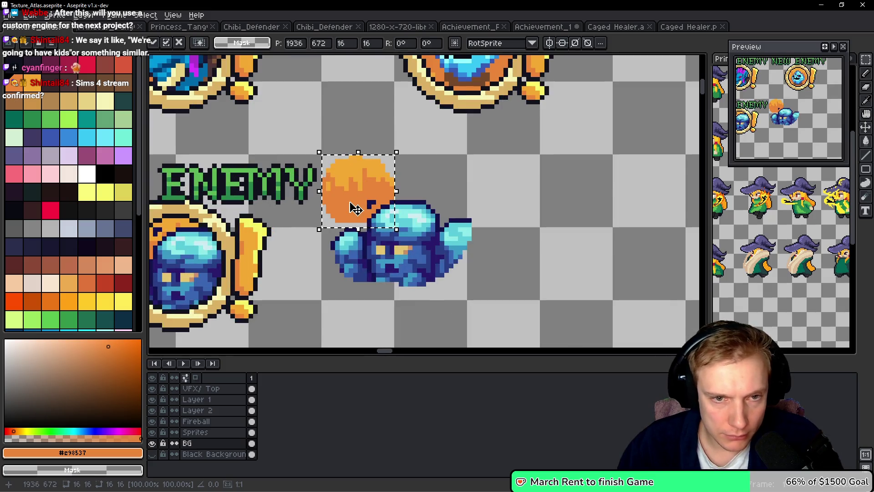
{"action": "key", "text": "Return"}
Lasso and delete the loose golem sprite next to the badge
{"action": "key", "text": "q"}
{"action": "left_click_drag", "start_coordinate": [521, 216], "coordinate": [380, 200]}
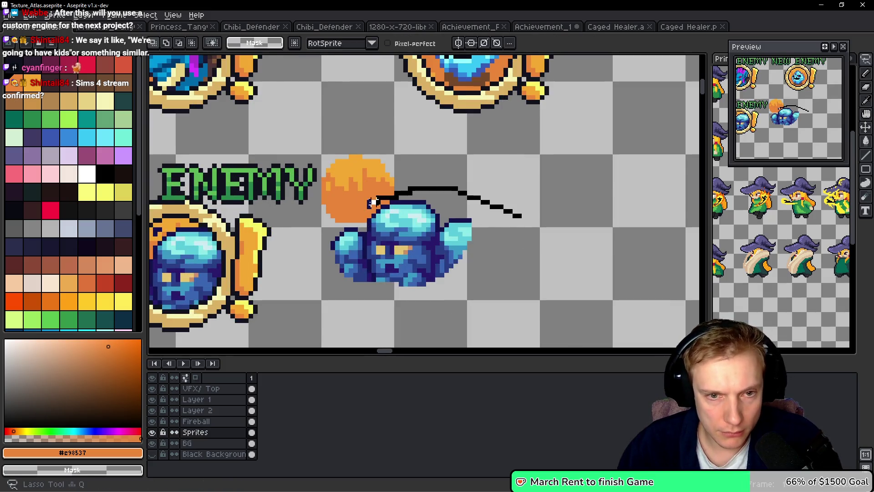
{"action": "left_click_drag", "start_coordinate": [323, 267], "coordinate": [542, 230]}
{"action": "key", "text": "Delete"}
{"action": "mouse_move", "coordinate": [396, 238]}
{"action": "left_mouse_down"}
{"action": "mouse_move", "coordinate": [532, 212]}
{"action": "mouse_move", "coordinate": [574, 218]}
{"action": "left_mouse_up"}
{"action": "scroll", "coordinate": [532, 211], "scroll_direction": "down", "scroll_amount": 3}
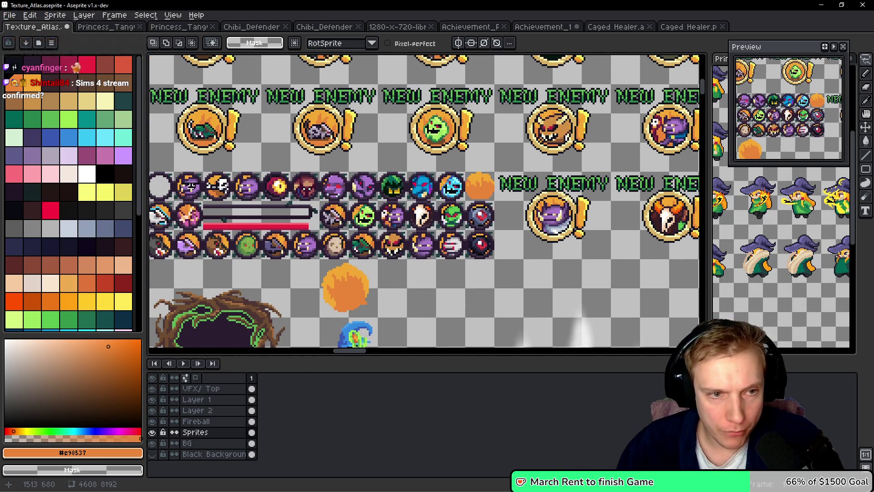
{"action": "scroll", "coordinate": [310, 196], "scroll_direction": "up", "scroll_amount": 2}
{"action": "scroll", "coordinate": [309, 196], "scroll_direction": "up", "scroll_amount": 1}
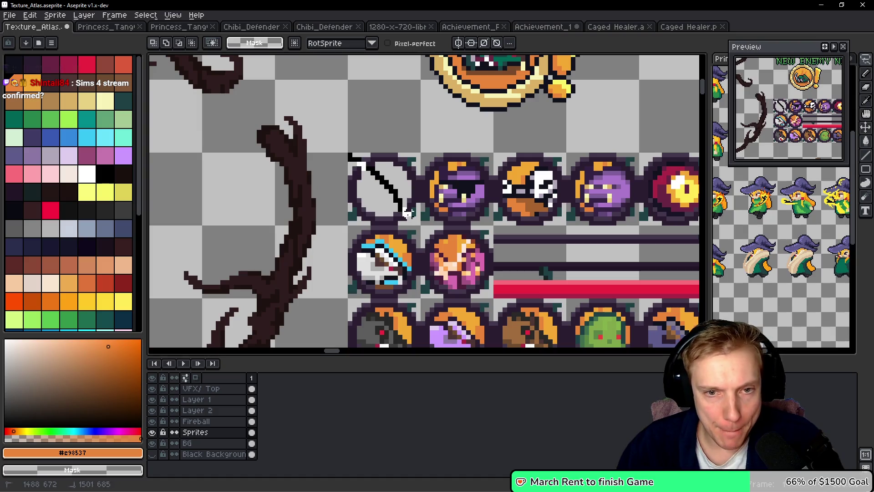
Copy an empty round frame icon and paste it directly below the fireball
{"action": "key", "text": "m"}
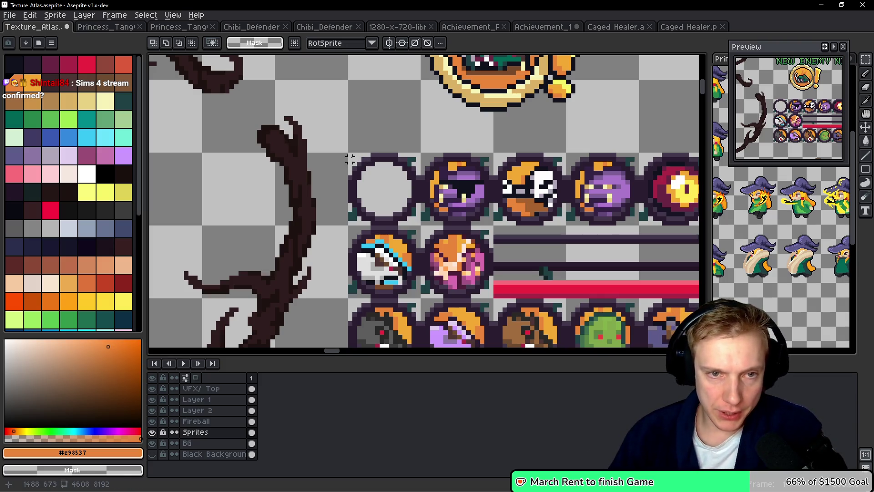
{"action": "left_click_drag", "start_coordinate": [350, 155], "coordinate": [423, 226]}
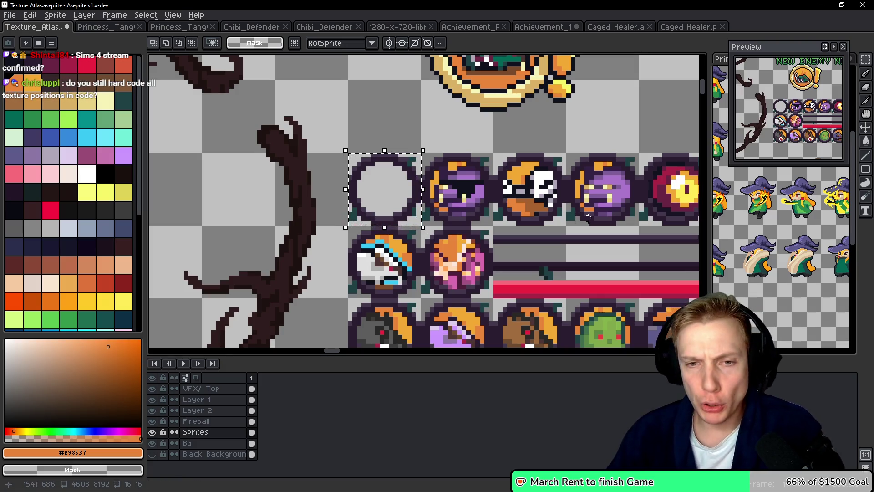
{"action": "scroll", "coordinate": [510, 201], "scroll_direction": "down", "scroll_amount": 3}
{"action": "scroll", "coordinate": [538, 203], "scroll_direction": "right", "scroll_amount": 10}
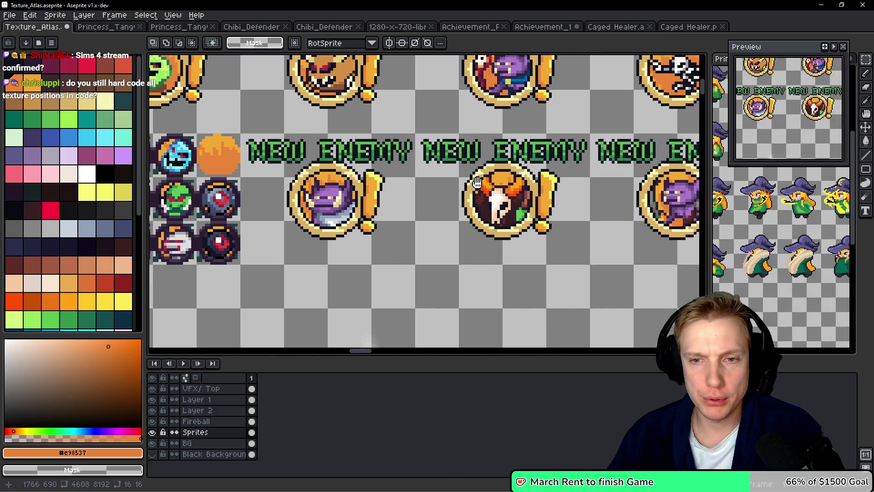
{"action": "scroll", "coordinate": [457, 137], "scroll_direction": "right", "scroll_amount": 3}
{"action": "scroll", "coordinate": [458, 137], "scroll_direction": "up", "scroll_amount": 2}
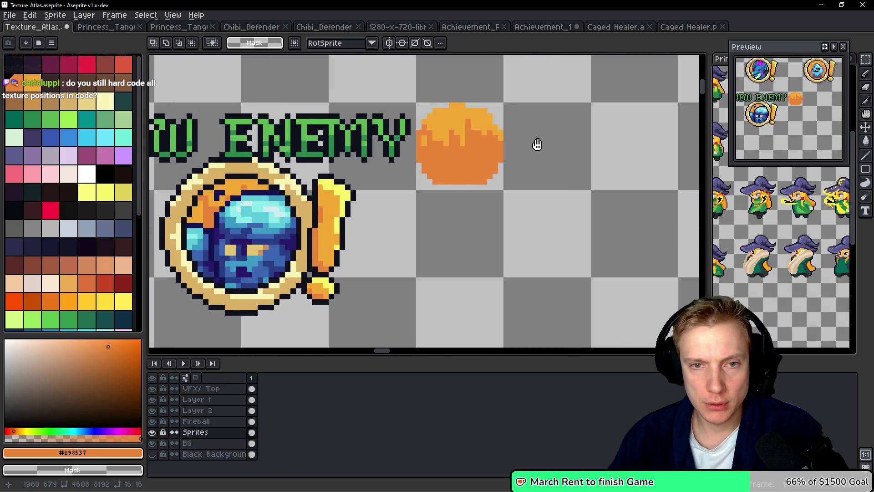
{"action": "key", "text": "ctrl+v"}
{"action": "left_click_drag", "start_coordinate": [428, 168], "coordinate": [370, 257]}
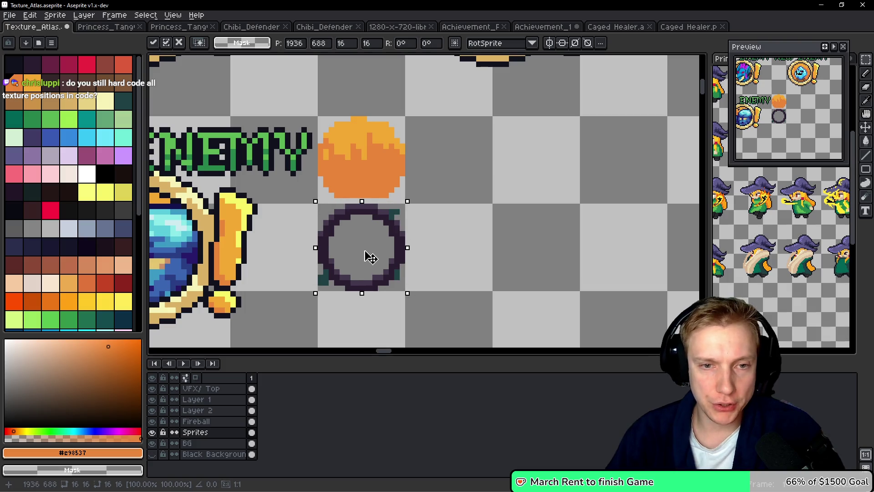
{"action": "left_click", "coordinate": [446, 239]}
{"action": "scroll", "coordinate": [380, 241], "scroll_direction": "down", "scroll_amount": 2}
{"action": "scroll", "coordinate": [498, 218], "scroll_direction": "left", "scroll_amount": 3}
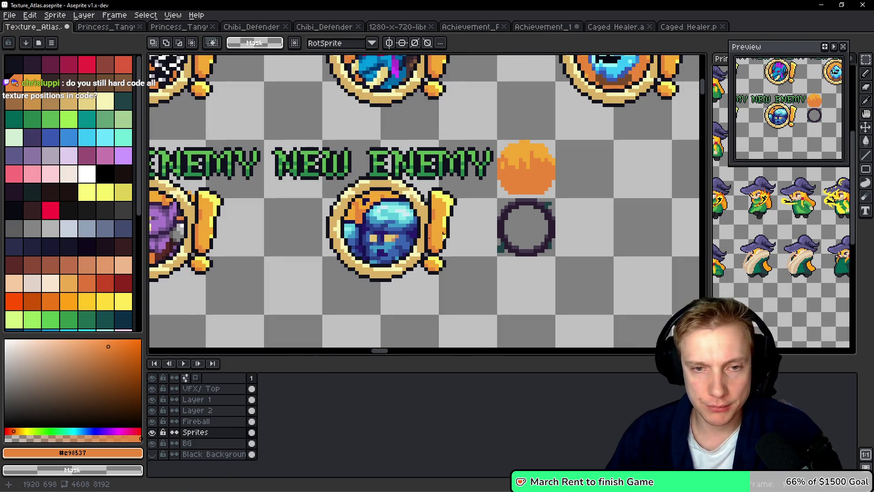
{"action": "scroll", "coordinate": [517, 221], "scroll_direction": "up", "scroll_amount": 1}
{"action": "scroll", "coordinate": [531, 218], "scroll_direction": "down", "scroll_amount": 1}
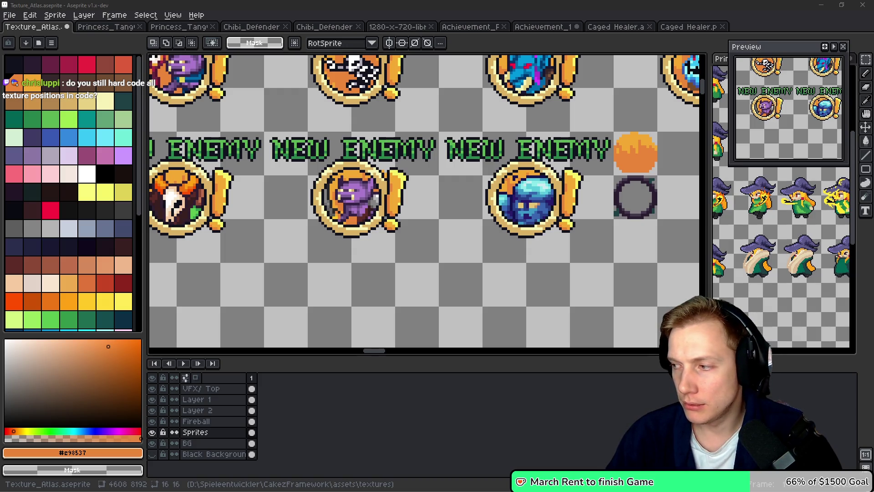
{"action": "mouse_move", "coordinate": [429, 199]}
{"action": "left_mouse_down"}
{"action": "mouse_move", "coordinate": [552, 197]}
{"action": "mouse_move", "coordinate": [307, 183]}
{"action": "left_mouse_up"}
On the BG layer, lasso the golem portrait from its badge and drag a copy beside the ring
{"action": "left_click_drag", "start_coordinate": [523, 176], "coordinate": [342, 166]}
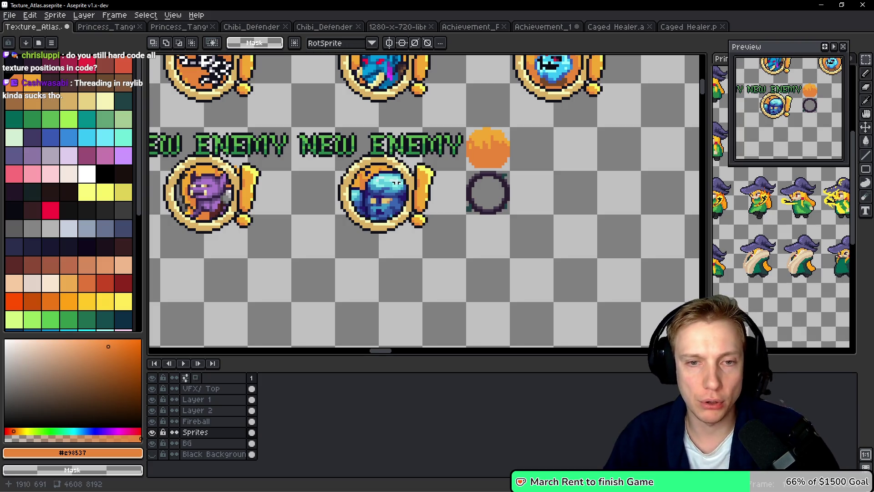
{"action": "scroll", "coordinate": [399, 183], "scroll_direction": "up", "scroll_amount": 2}
{"action": "key", "text": "b"}
{"action": "key", "text": "alt+Down"}
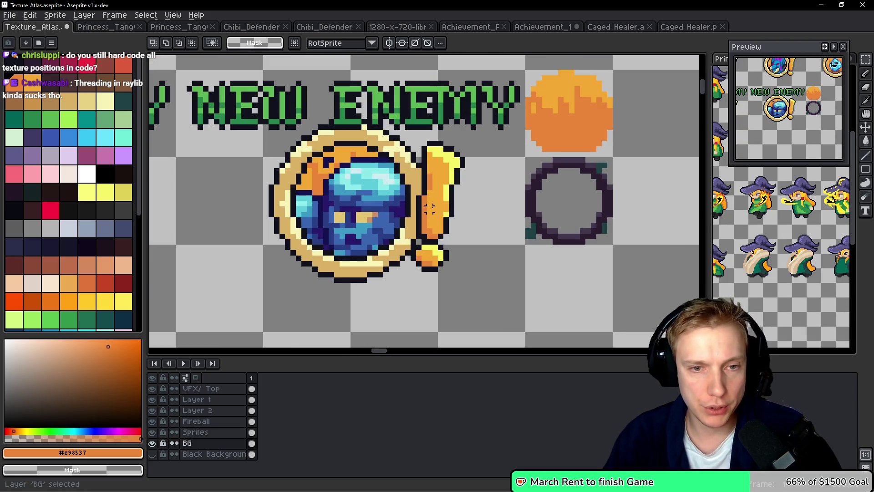
{"action": "scroll", "coordinate": [430, 212], "scroll_direction": "up", "scroll_amount": 1}
{"action": "mouse_move", "coordinate": [469, 228]}
{"action": "left_mouse_down"}
{"action": "mouse_move", "coordinate": [277, 166]}
{"action": "mouse_move", "coordinate": [478, 255]}
{"action": "mouse_move", "coordinate": [482, 246]}
{"action": "left_mouse_up"}
{"action": "mouse_move", "coordinate": [326, 202]}
{"action": "left_mouse_down"}
{"action": "mouse_move", "coordinate": [589, 206]}
{"action": "mouse_move", "coordinate": [533, 211]}
{"action": "left_mouse_up"}
Duplicate the orange fireball to its right and deselect
{"action": "scroll", "coordinate": [478, 211], "scroll_direction": "left", "scroll_amount": 5}
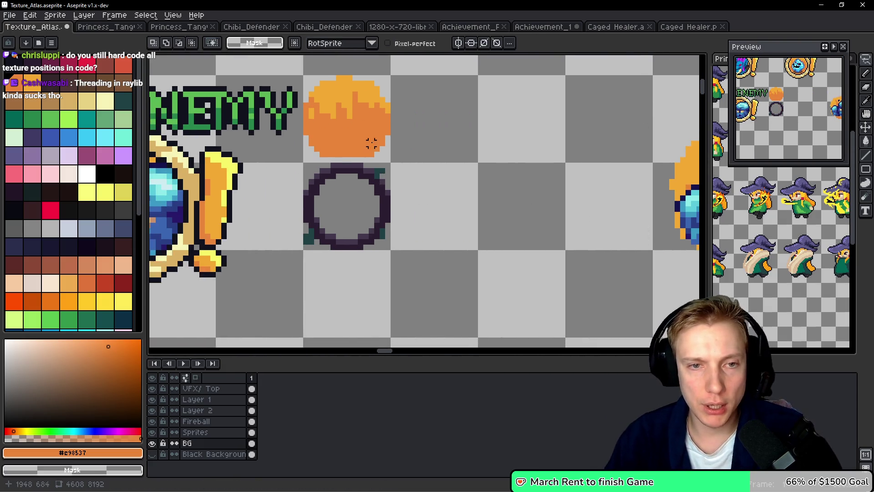
{"action": "scroll", "coordinate": [371, 137], "scroll_direction": "up", "scroll_amount": 2}
{"action": "key", "text": "space"}
{"action": "mouse_move", "coordinate": [339, 145]}
{"action": "left_mouse_down"}
{"action": "mouse_move", "coordinate": [410, 223]}
{"action": "mouse_move", "coordinate": [323, 170]}
{"action": "mouse_move", "coordinate": [387, 196]}
{"action": "mouse_move", "coordinate": [425, 229]}
{"action": "left_mouse_up"}
{"action": "key", "text": "m"}
{"action": "mouse_move", "coordinate": [391, 194]}
{"action": "left_mouse_down", "text": "ctrl"}
{"action": "mouse_move", "coordinate": [498, 194]}
{"action": "mouse_move", "coordinate": [478, 196]}
{"action": "left_mouse_up", "text": "ctrl"}
{"action": "scroll", "coordinate": [455, 207], "scroll_direction": "right", "scroll_amount": 5}
{"action": "key", "text": "ctrl+d"}
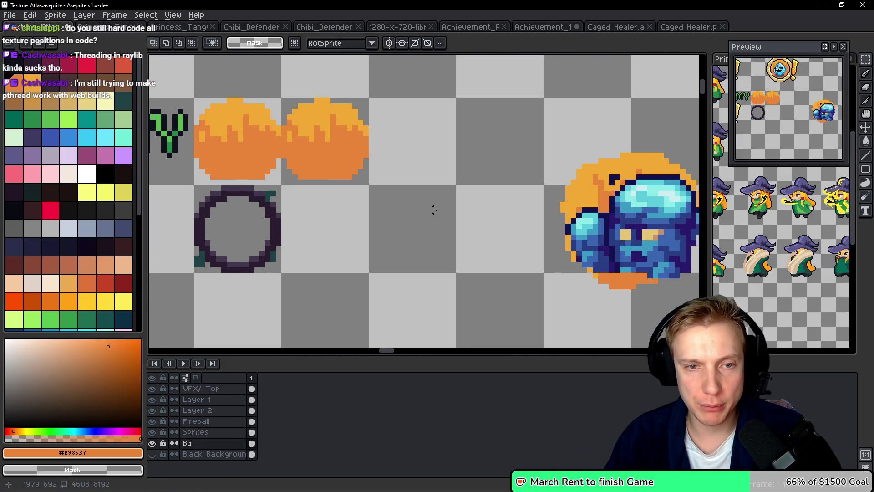
Move the second fireball further right along the badge row
{"action": "scroll", "coordinate": [502, 194], "scroll_direction": "right", "scroll_amount": 3}
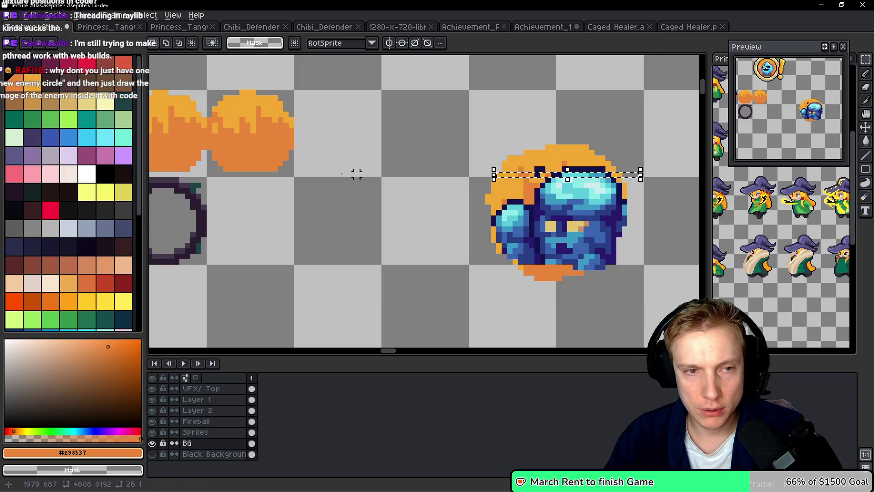
{"action": "scroll", "coordinate": [337, 129], "scroll_direction": "left", "scroll_amount": 4}
{"action": "scroll", "coordinate": [336, 129], "scroll_direction": "up", "scroll_amount": 1}
{"action": "left_click_drag", "start_coordinate": [318, 112], "coordinate": [401, 197]}
{"action": "mouse_move", "coordinate": [366, 157]}
{"action": "left_mouse_down"}
{"action": "mouse_move", "coordinate": [422, 166]}
{"action": "mouse_move", "coordinate": [540, 157]}
{"action": "left_mouse_up"}
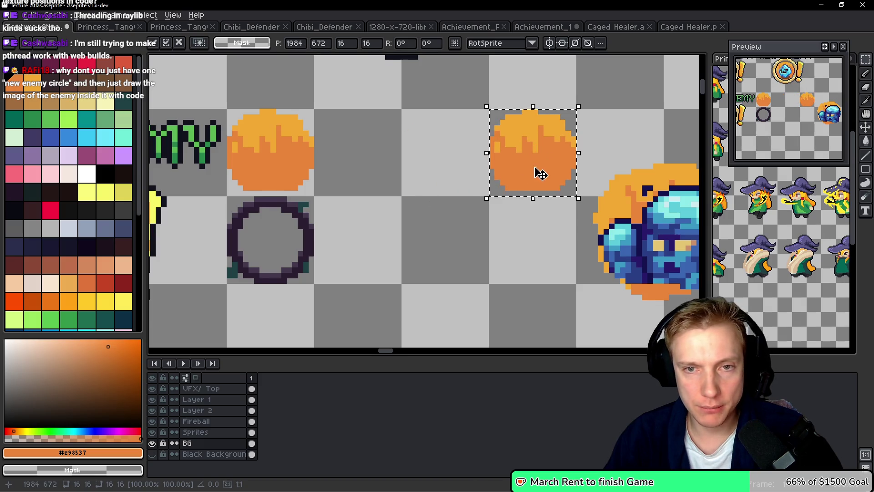
{"action": "scroll", "coordinate": [538, 172], "scroll_direction": "right", "scroll_amount": 4}
{"action": "key", "text": "ctrl+d"}
Place the golem portrait copy over the second fireball
{"action": "key", "text": "q"}
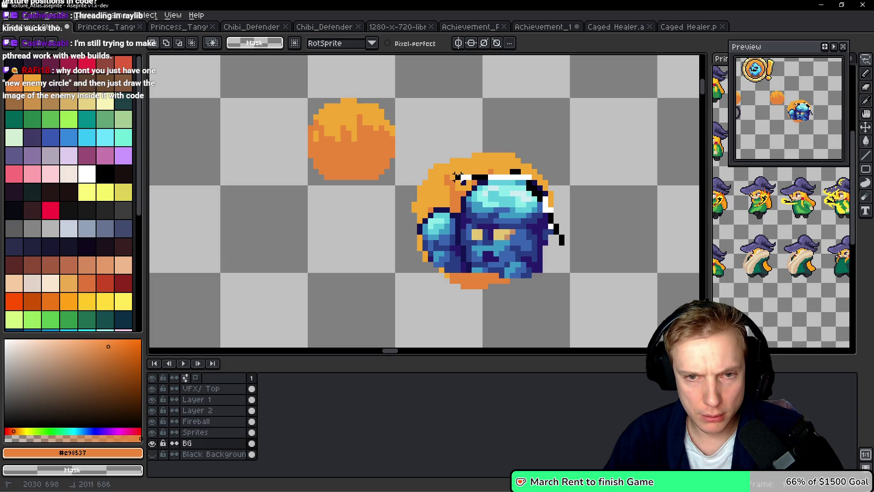
{"action": "mouse_move", "coordinate": [432, 214]}
{"action": "left_mouse_down"}
{"action": "mouse_move", "coordinate": [501, 193]}
{"action": "mouse_move", "coordinate": [400, 193]}
{"action": "mouse_move", "coordinate": [370, 155]}
{"action": "mouse_move", "coordinate": [385, 189]}
{"action": "mouse_move", "coordinate": [479, 219]}
{"action": "left_mouse_up"}
{"action": "key", "text": "b"}
{"action": "scroll", "coordinate": [447, 228], "scroll_direction": "down", "scroll_amount": 2}
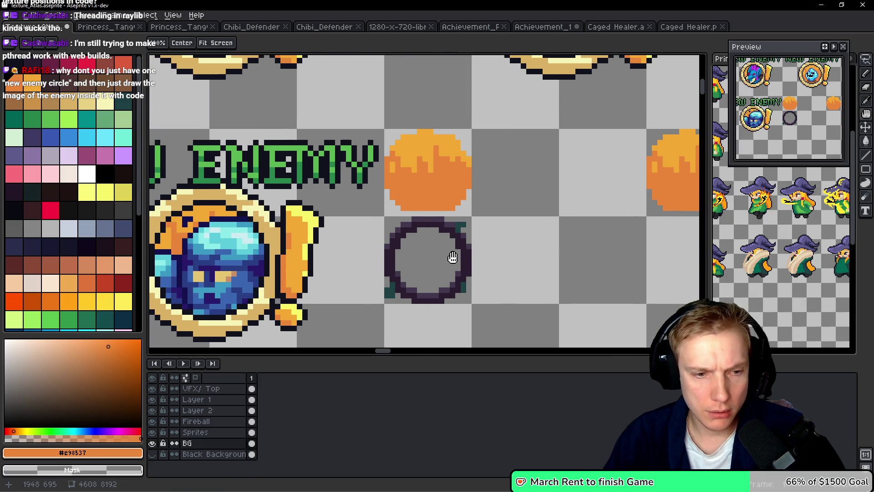
On the Sprites layer, move the dark ring onto the first fireball
{"action": "left_click", "coordinate": [453, 253], "text": "ctrl"}
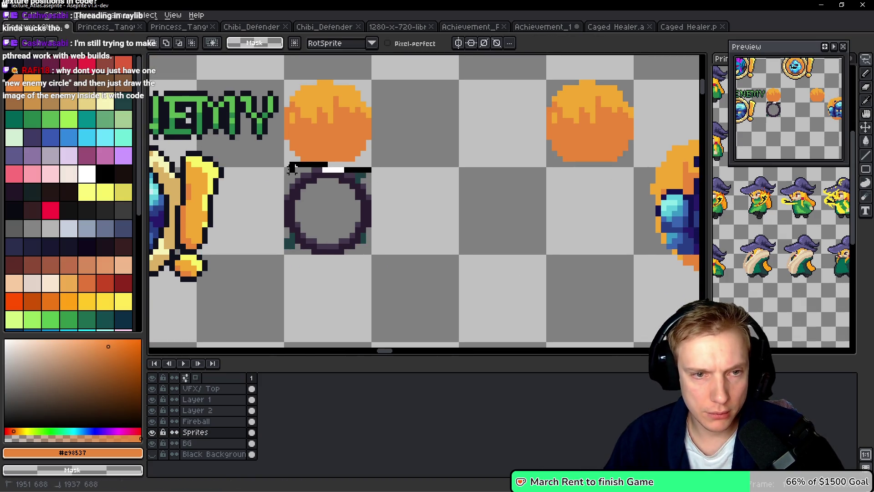
{"action": "left_click_drag", "start_coordinate": [278, 230], "coordinate": [428, 191]}
{"action": "mouse_move", "coordinate": [361, 219]}
{"action": "left_mouse_down"}
{"action": "mouse_move", "coordinate": [445, 225]}
{"action": "mouse_move", "coordinate": [351, 221]}
{"action": "mouse_move", "coordinate": [583, 136]}
{"action": "mouse_move", "coordinate": [611, 136]}
{"action": "left_mouse_up"}
{"action": "left_click_drag", "start_coordinate": [566, 176], "coordinate": [311, 187]}
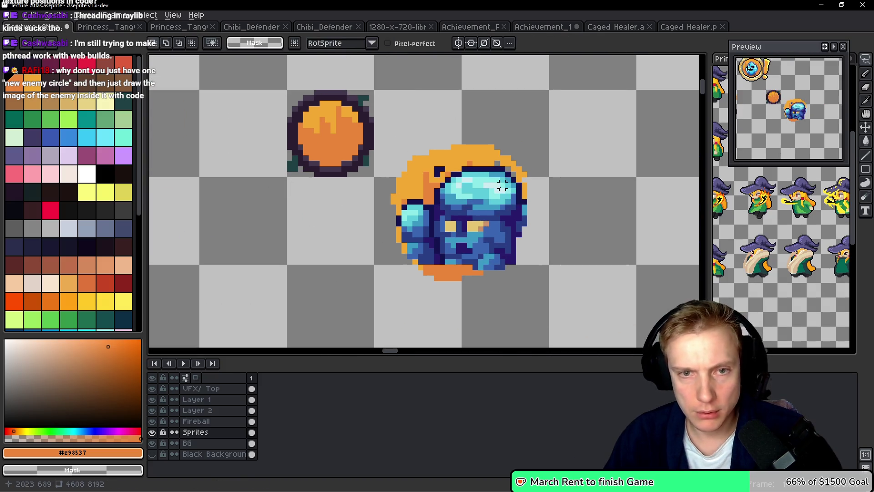
Position the golem portrait inside the ring and commit it
{"action": "mouse_move", "coordinate": [566, 186]}
{"action": "left_mouse_down"}
{"action": "mouse_move", "coordinate": [400, 165]}
{"action": "mouse_move", "coordinate": [569, 192]}
{"action": "left_mouse_up"}
{"action": "mouse_move", "coordinate": [455, 215]}
{"action": "left_mouse_down"}
{"action": "mouse_move", "coordinate": [454, 199]}
{"action": "mouse_move", "coordinate": [511, 227]}
{"action": "left_mouse_up"}
{"action": "left_click", "coordinate": [600, 224]}
{"action": "mouse_move", "coordinate": [600, 225]}
{"action": "left_mouse_down"}
{"action": "mouse_move", "coordinate": [459, 302]}
{"action": "mouse_move", "coordinate": [524, 231]}
{"action": "mouse_move", "coordinate": [363, 152]}
{"action": "mouse_move", "coordinate": [365, 142]}
{"action": "mouse_move", "coordinate": [377, 149]}
{"action": "left_mouse_up"}
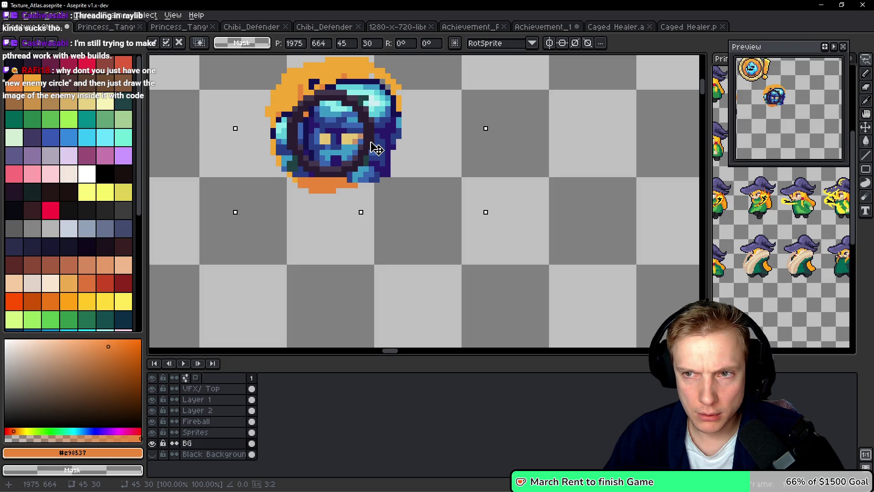
{"action": "key", "text": "ctrl+d"}
Clear the excess orange backing around the ring and save the atlas
{"action": "scroll", "coordinate": [353, 101], "scroll_direction": "up", "scroll_amount": 3}
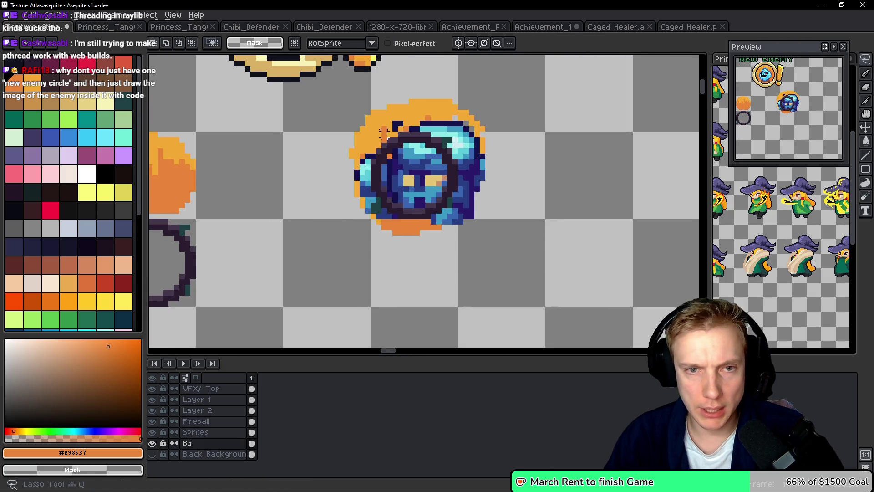
{"action": "mouse_move", "coordinate": [353, 101]}
{"action": "left_mouse_down"}
{"action": "mouse_move", "coordinate": [367, 249]}
{"action": "mouse_move", "coordinate": [475, 210]}
{"action": "mouse_move", "coordinate": [418, 216]}
{"action": "left_mouse_up"}
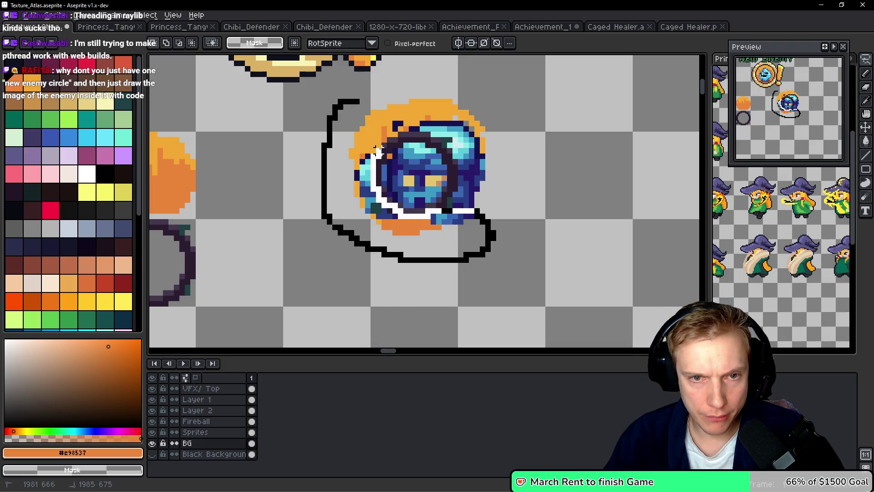
{"action": "left_click_drag", "start_coordinate": [394, 140], "coordinate": [438, 150]}
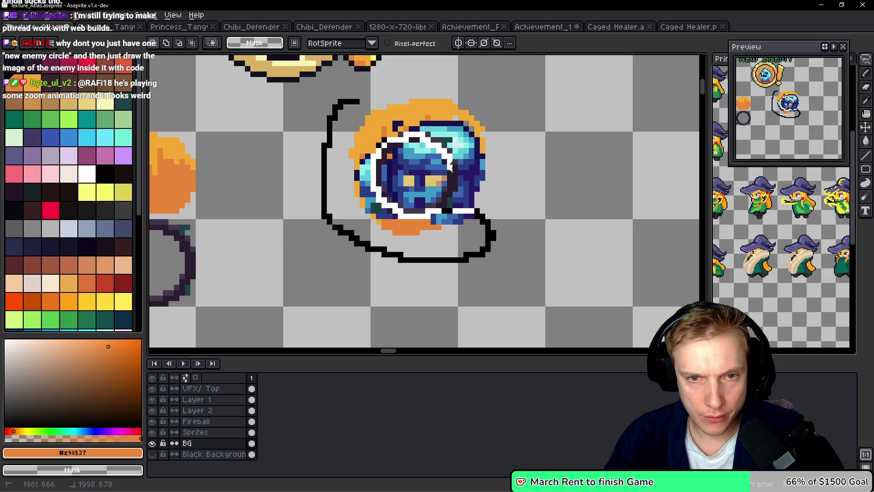
{"action": "mouse_move", "coordinate": [439, 205]}
{"action": "left_mouse_down"}
{"action": "mouse_move", "coordinate": [525, 119]}
{"action": "mouse_move", "coordinate": [357, 100]}
{"action": "left_mouse_up"}
{"action": "scroll", "coordinate": [523, 118], "scroll_direction": "down", "scroll_amount": 2}
{"action": "scroll", "coordinate": [493, 140], "scroll_direction": "down", "scroll_amount": 3}
{"action": "scroll", "coordinate": [488, 142], "scroll_direction": "up", "scroll_amount": 3}
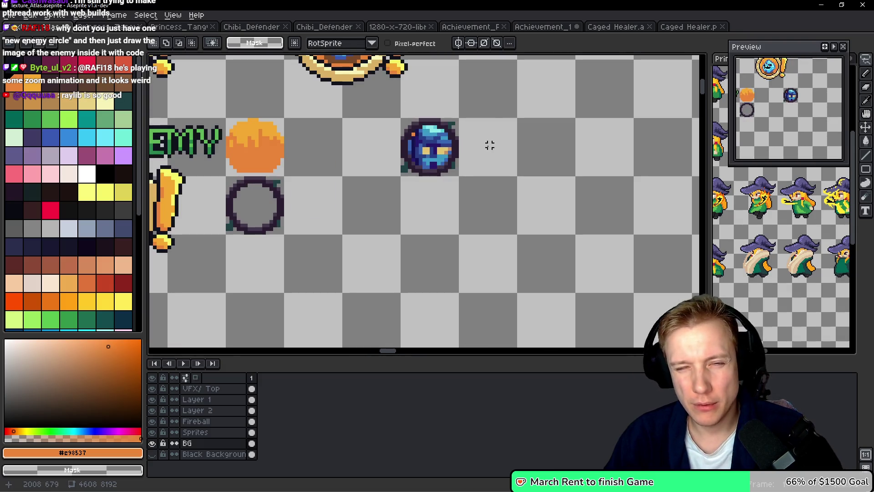
{"action": "key", "text": "ctrl+s"}
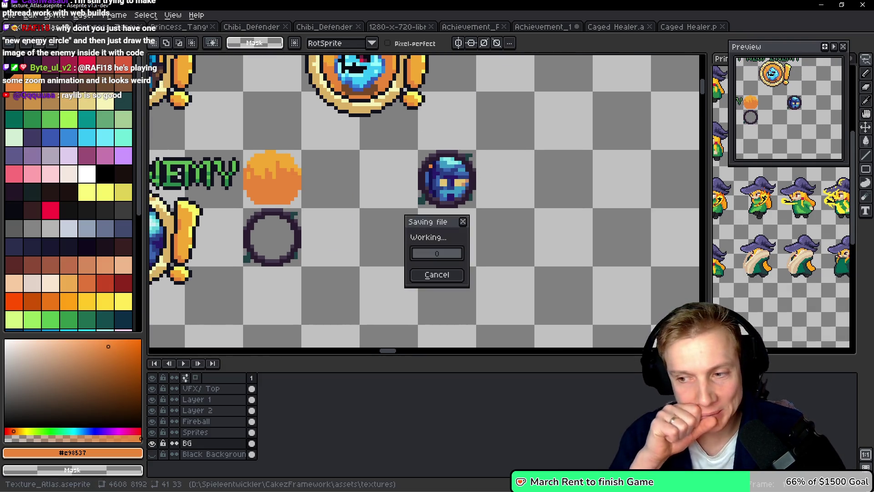
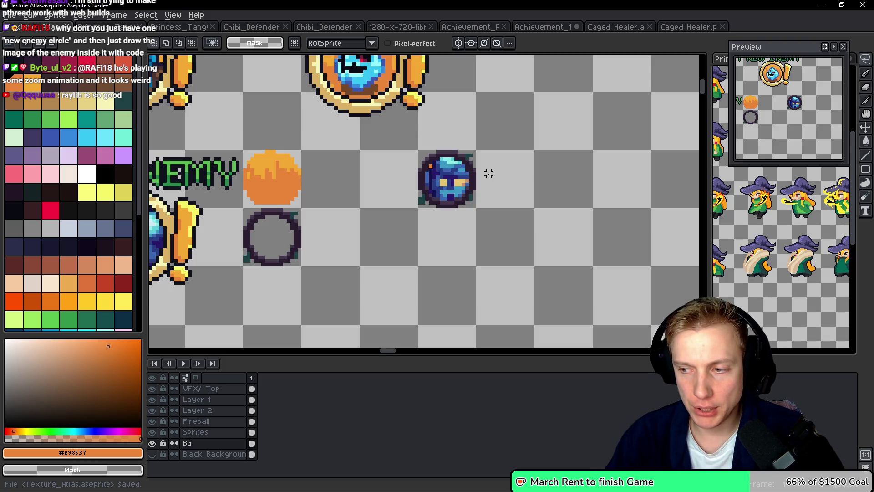
Export the atlas sprite sheet to Texture_Atlas.png and zoom around to check it
{"action": "key", "text": "ctrl+e"}
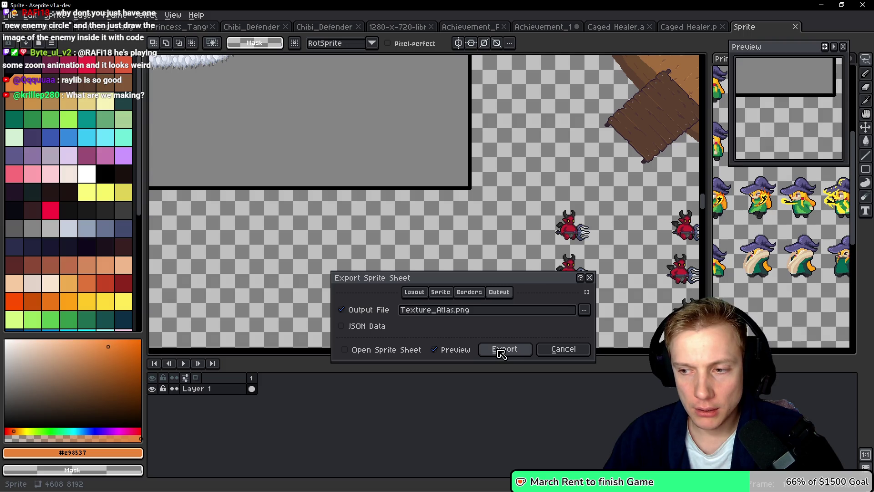
{"action": "left_click", "coordinate": [501, 351]}
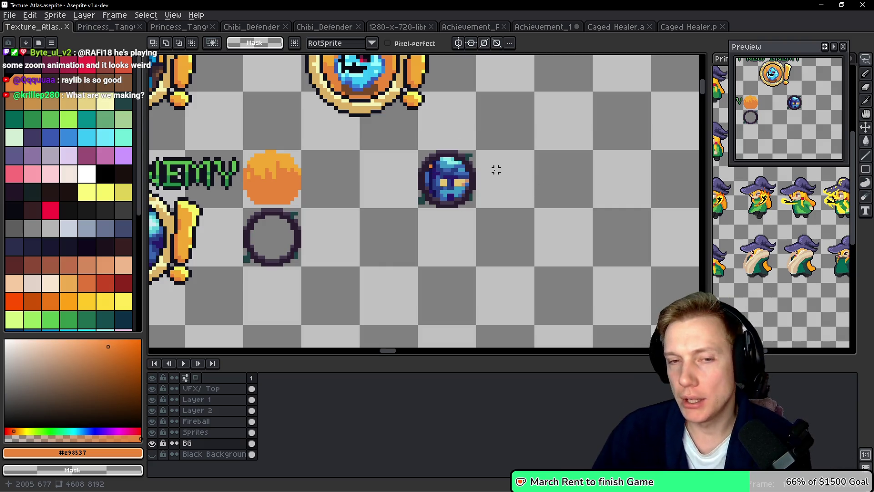
{"action": "scroll", "coordinate": [522, 202], "scroll_direction": "down", "scroll_amount": 3}
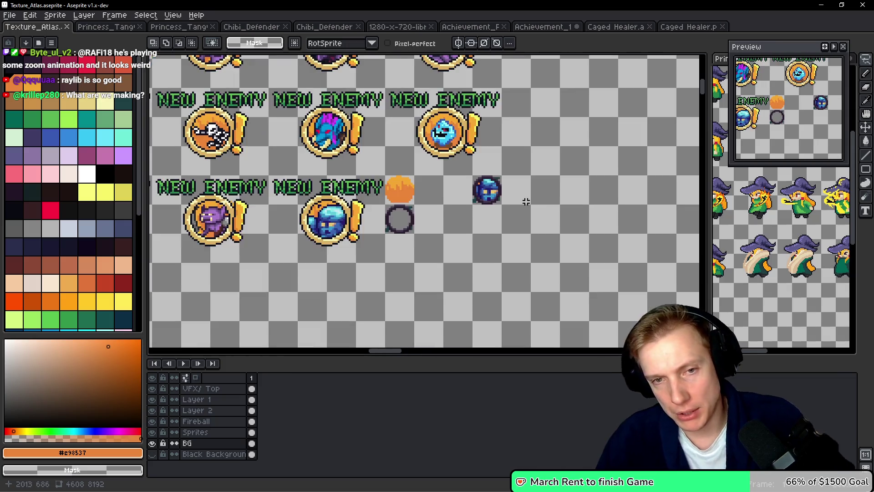
{"action": "scroll", "coordinate": [522, 202], "scroll_direction": "up", "scroll_amount": 3}
{"action": "scroll", "coordinate": [481, 174], "scroll_direction": "down", "scroll_amount": 3}
{"action": "scroll", "coordinate": [346, 200], "scroll_direction": "up", "scroll_amount": 3}
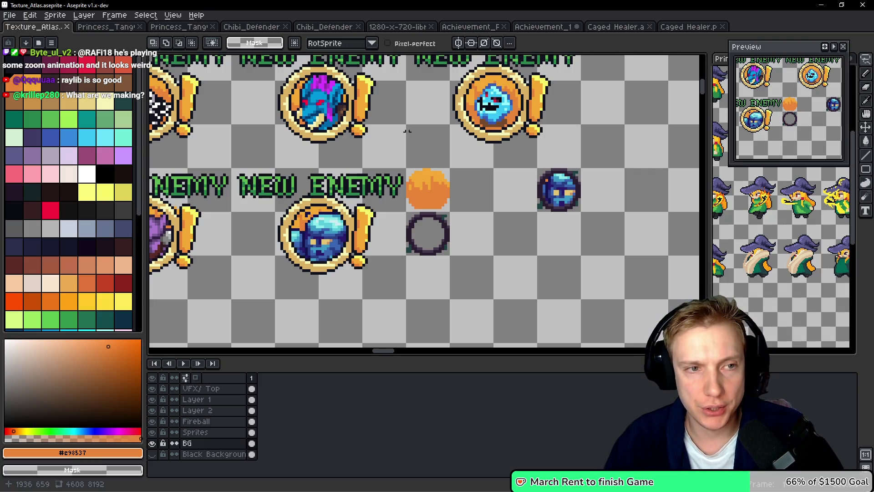
{"action": "scroll", "coordinate": [518, 156], "scroll_direction": "down", "scroll_amount": 3}
{"action": "scroll", "coordinate": [226, 85], "scroll_direction": "up", "scroll_amount": 3}
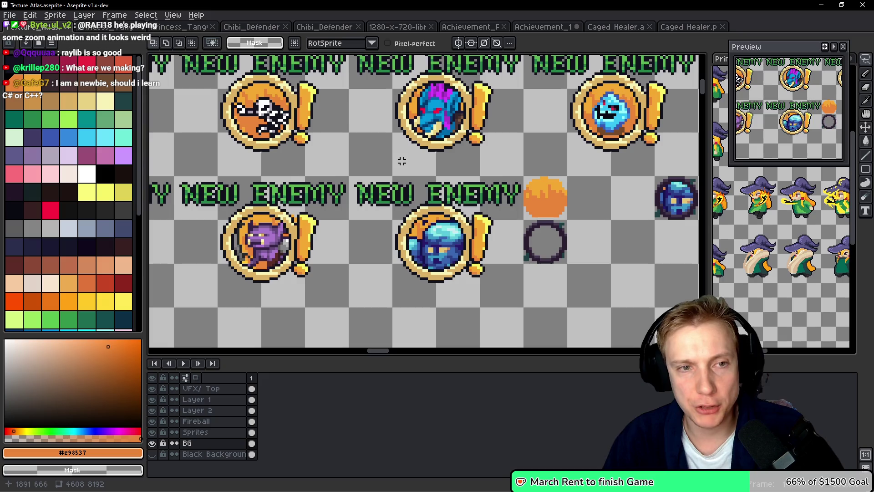
Pan left and zoom in on the blue orb sprite in the atlas
{"action": "left_click_drag", "start_coordinate": [512, 173], "coordinate": [367, 166]}
{"action": "left_click_drag", "start_coordinate": [469, 217], "coordinate": [388, 202]}
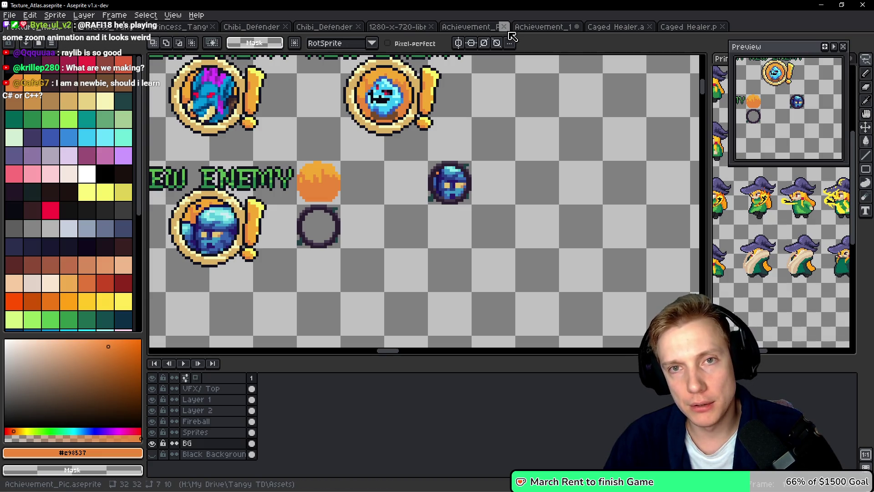
{"action": "scroll", "coordinate": [445, 189], "scroll_direction": "up", "scroll_amount": 1}
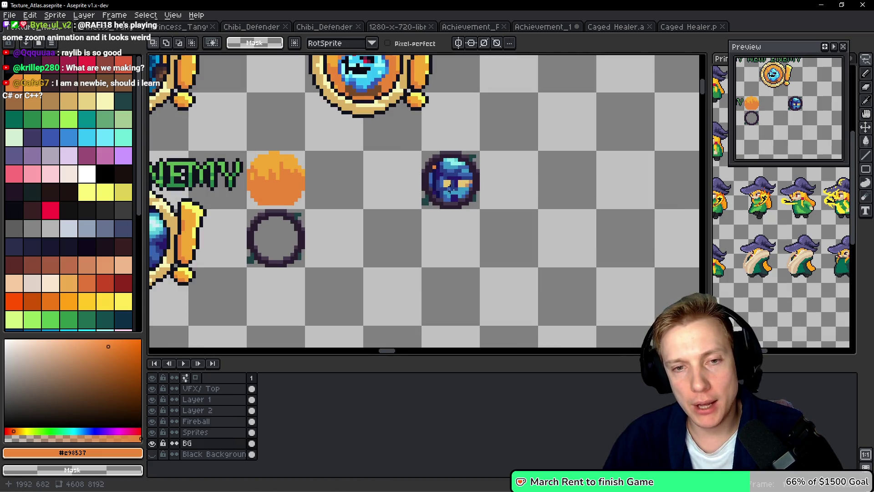
{"action": "scroll", "coordinate": [535, 175], "scroll_direction": "up", "scroll_amount": 1}
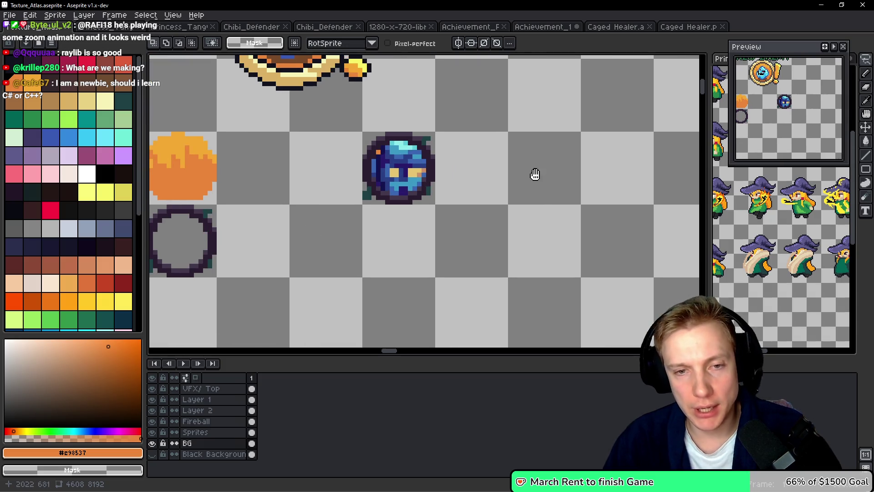
{"action": "scroll", "coordinate": [437, 174], "scroll_direction": "up", "scroll_amount": 1}
Copy the orange fireball tile and paste it into a new 16x16 sprite
{"action": "key", "text": "m"}
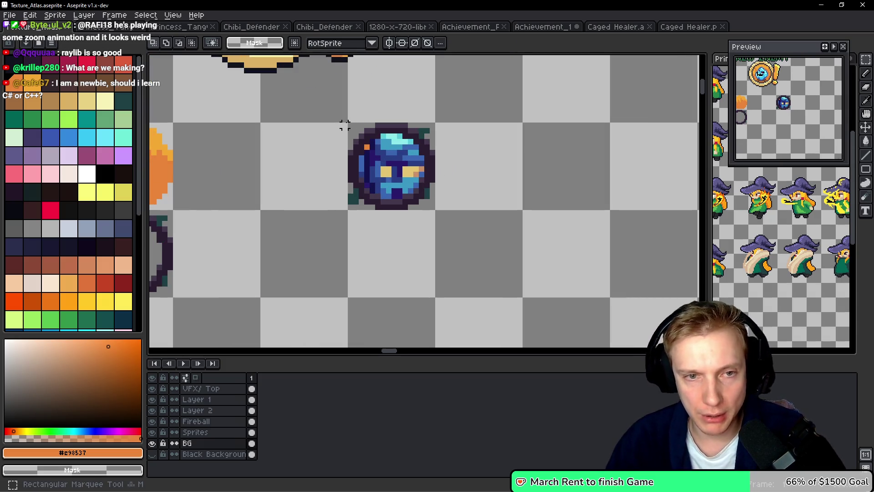
{"action": "mouse_move", "coordinate": [346, 121]}
{"action": "left_mouse_down"}
{"action": "mouse_move", "coordinate": [439, 203]}
{"action": "mouse_move", "coordinate": [436, 210]}
{"action": "left_mouse_up"}
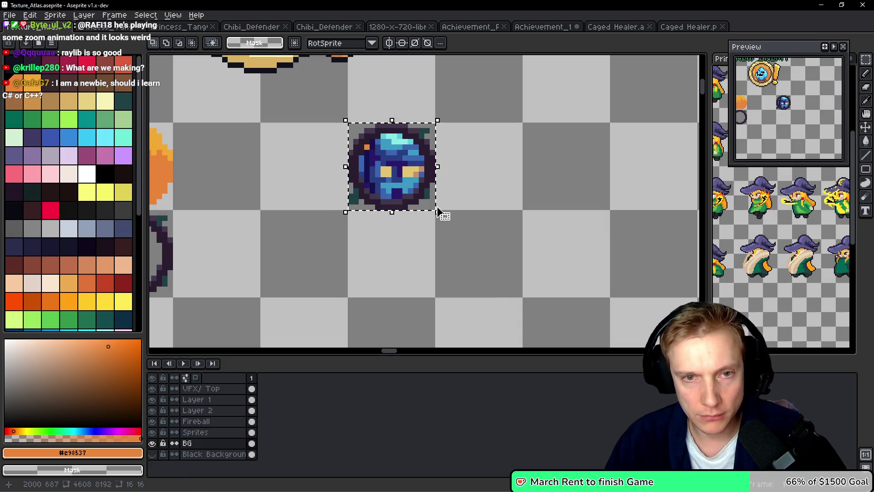
{"action": "scroll", "coordinate": [476, 196], "scroll_direction": "left", "scroll_amount": 3}
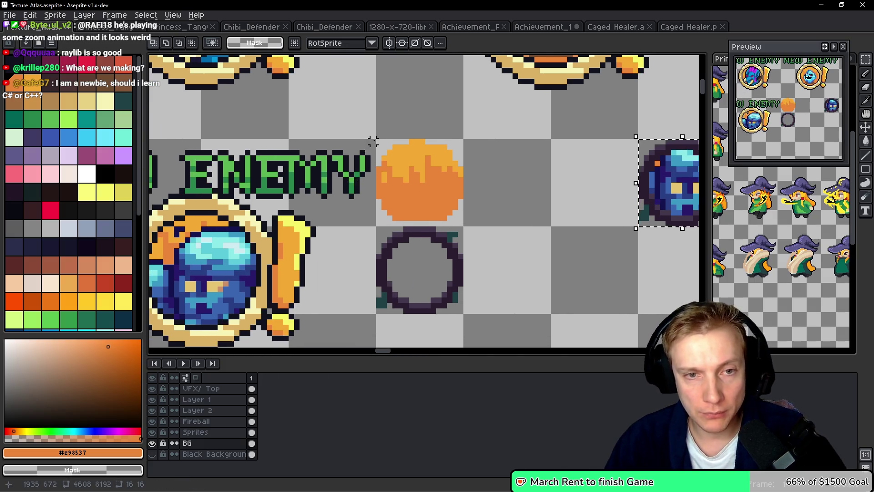
{"action": "left_click_drag", "start_coordinate": [379, 142], "coordinate": [465, 226]}
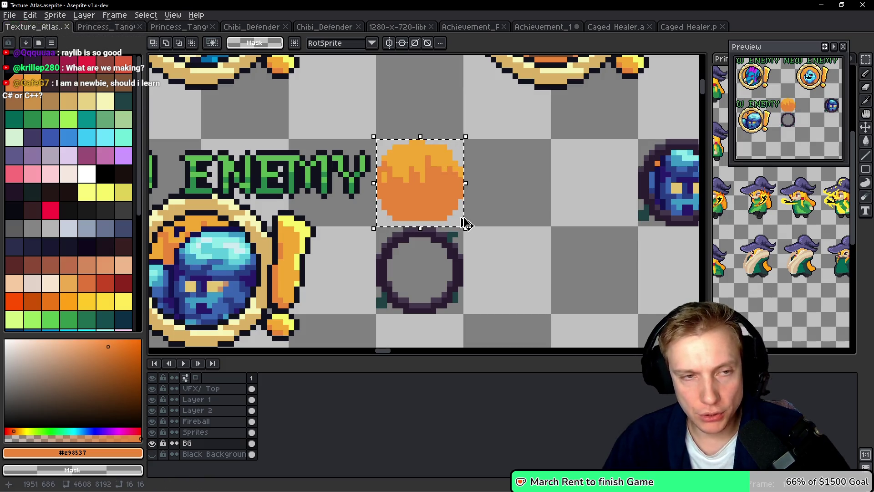
{"action": "key", "text": "ctrl+c"}
{"action": "key", "text": "ctrl+n"}
{"action": "key", "text": "Return"}
{"action": "key", "text": "ctrl+v"}
{"action": "scroll", "coordinate": [462, 222], "scroll_direction": "up", "scroll_amount": 3}
{"action": "scroll", "coordinate": [454, 210], "scroll_direction": "up", "scroll_amount": 1}
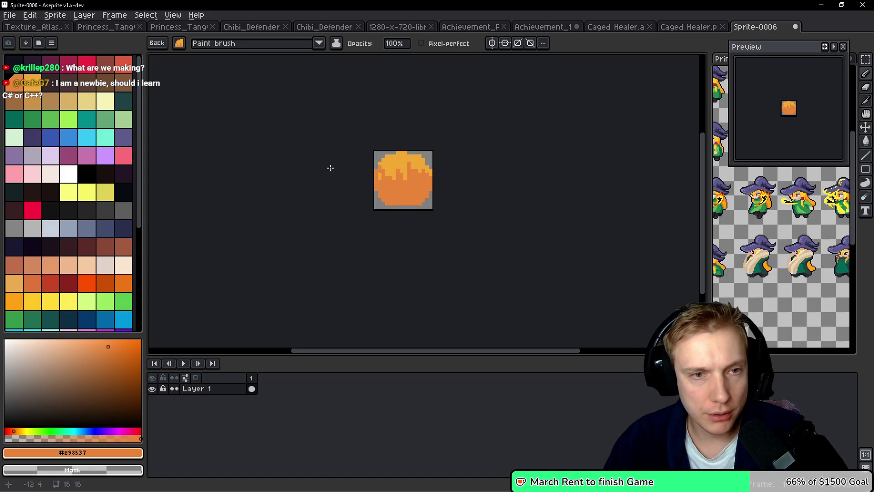
Add a new layer named Enemy and rename the fireball layer to BG
{"action": "key", "text": "b"}
{"action": "key", "text": "shift+n"}
{"action": "double_click", "coordinate": [203, 390]}
{"action": "type", "text": "E"}
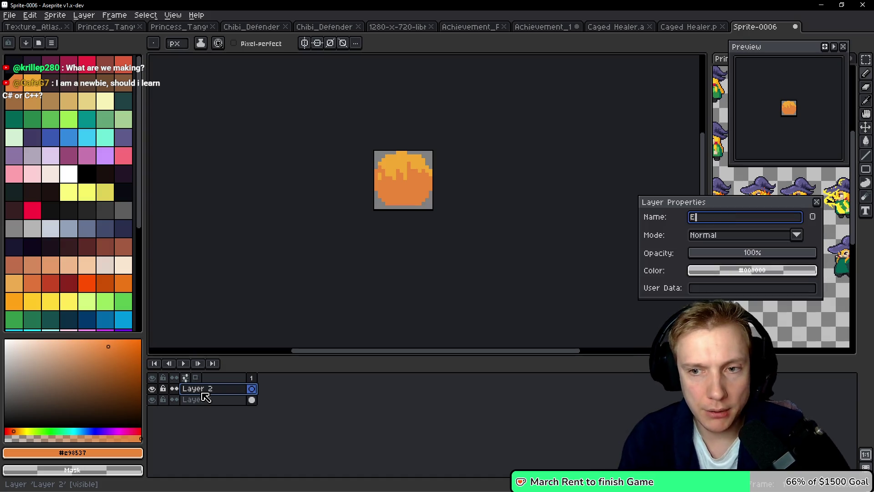
{"action": "type", "text": "nemy"}
{"action": "key", "text": "Return"}
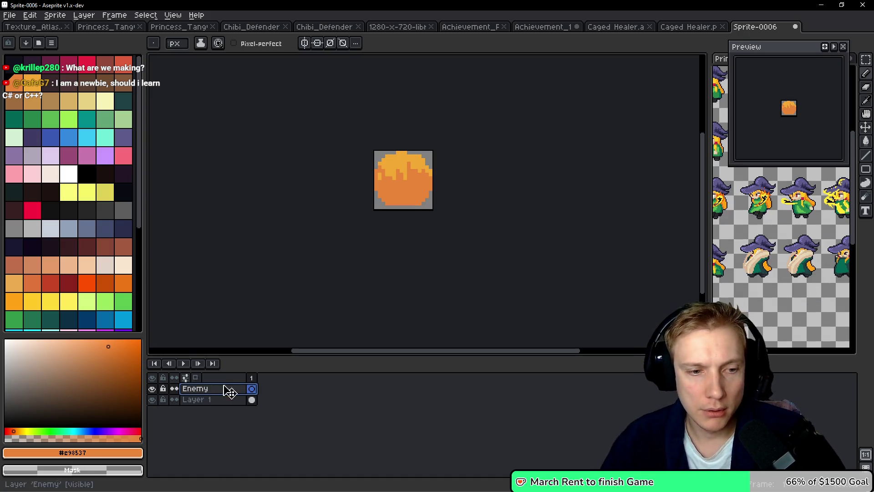
{"action": "double_click", "coordinate": [211, 399]}
{"action": "type", "text": "BGH"}
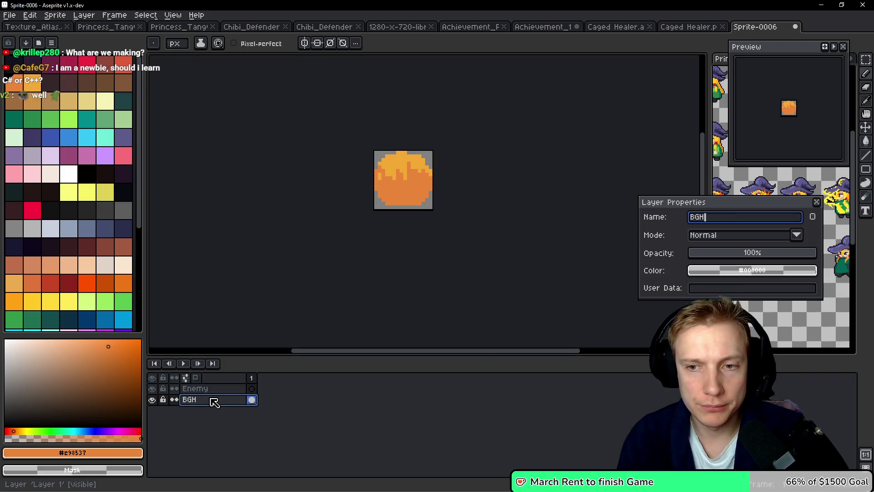
{"action": "key", "text": "Return"}
Add a Border layer above Enemy, then return to the Texture_Atlas document
{"action": "left_click", "coordinate": [199, 390]}
{"action": "key", "text": "shift+n"}
{"action": "double_click", "coordinate": [203, 394]}
{"action": "type", "text": "Border"}
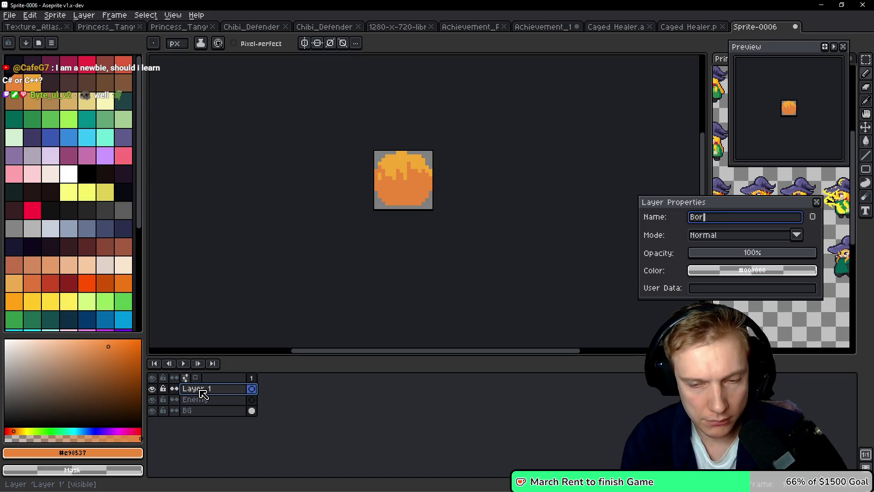
{"action": "key", "text": "Return"}
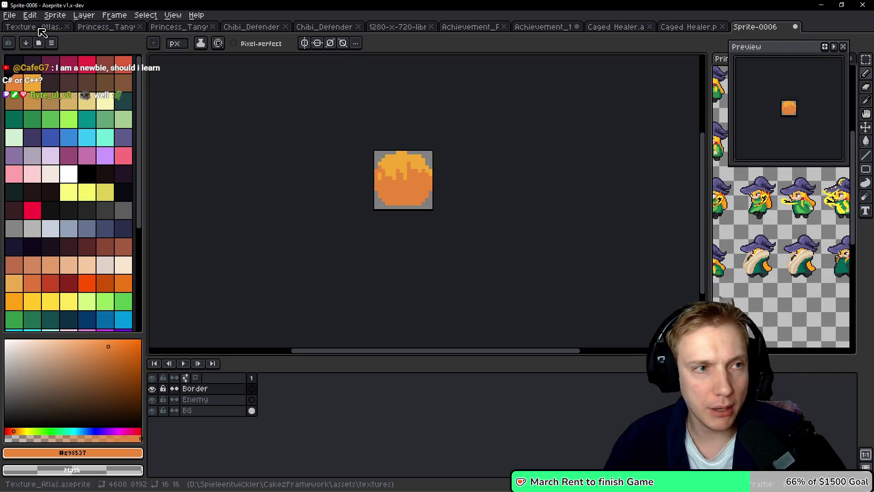
{"action": "left_click", "coordinate": [37, 27]}
Copy the dark circle outline from the atlas onto the new sprite's Border layer
{"action": "left_click", "coordinate": [391, 255], "text": "ctrl"}
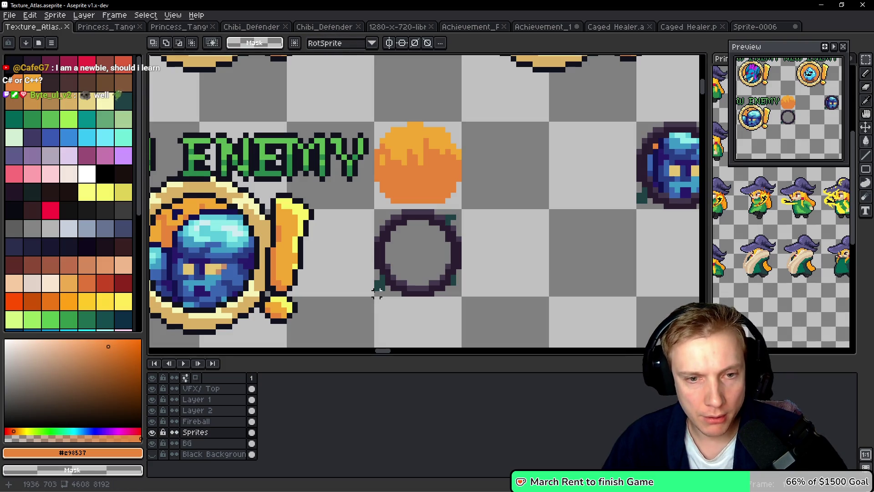
{"action": "left_click_drag", "start_coordinate": [376, 296], "coordinate": [463, 208]}
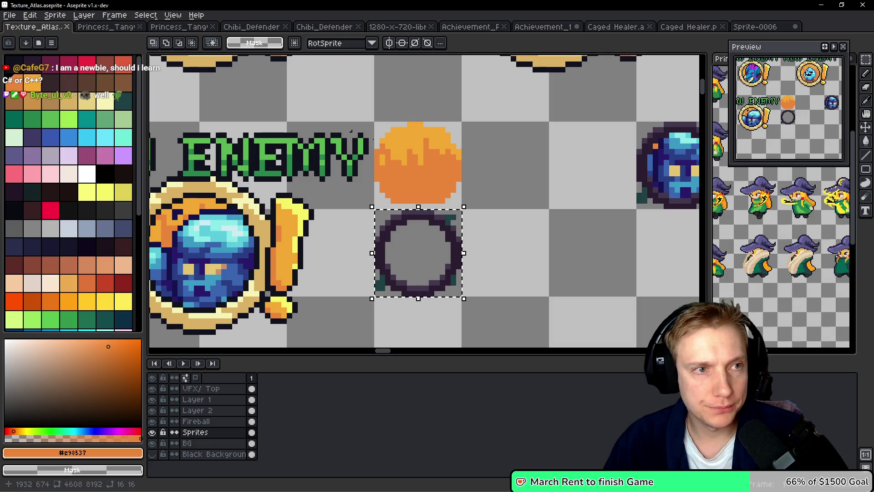
{"action": "key", "text": "ctrl+shift+Tab"}
{"action": "key", "text": "ctrl+v"}
{"action": "key", "text": "Return"}
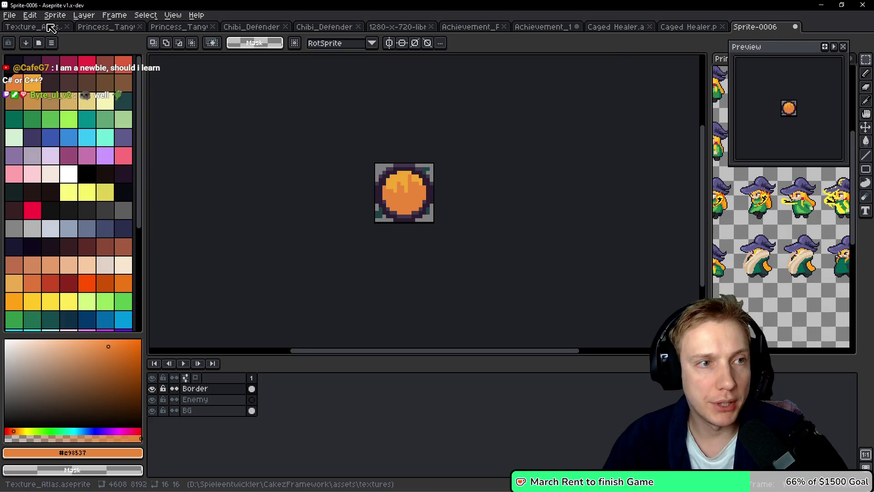
{"action": "left_click", "coordinate": [45, 26]}
Select and copy the blue enemy portrait from the atlas
{"action": "scroll", "coordinate": [398, 234], "scroll_direction": "down", "scroll_amount": 2}
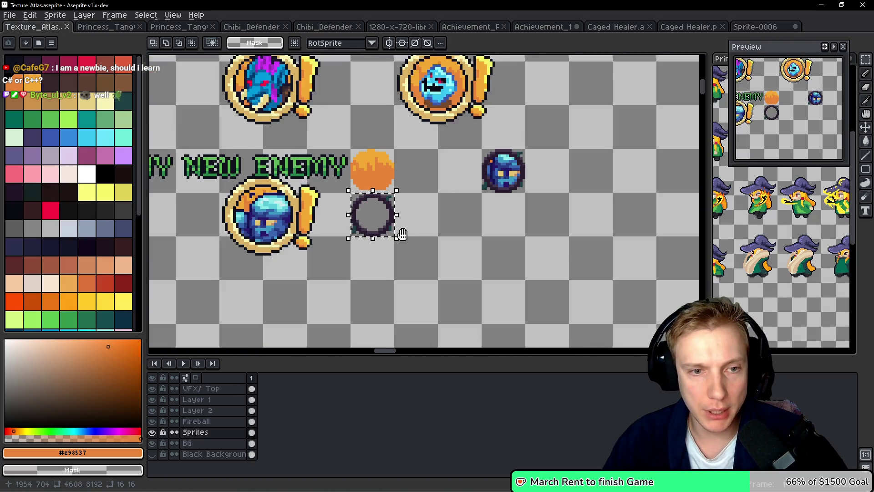
{"action": "scroll", "coordinate": [398, 234], "scroll_direction": "left", "scroll_amount": 3}
{"action": "scroll", "coordinate": [415, 162], "scroll_direction": "up", "scroll_amount": 3}
{"action": "key", "text": "q"}
{"action": "key", "text": "ctrl+d"}
{"action": "left_click", "coordinate": [323, 153], "text": "ctrl"}
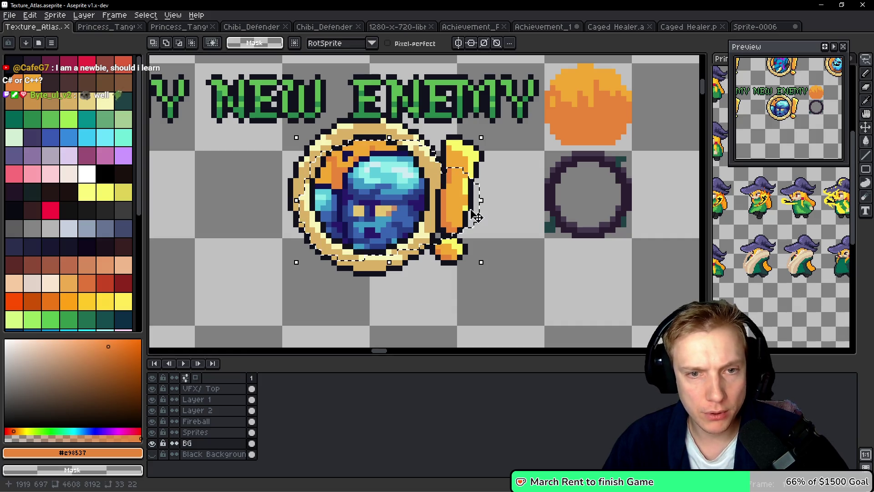
{"action": "key", "text": "ctrl+d"}
{"action": "left_click", "coordinate": [754, 27]}
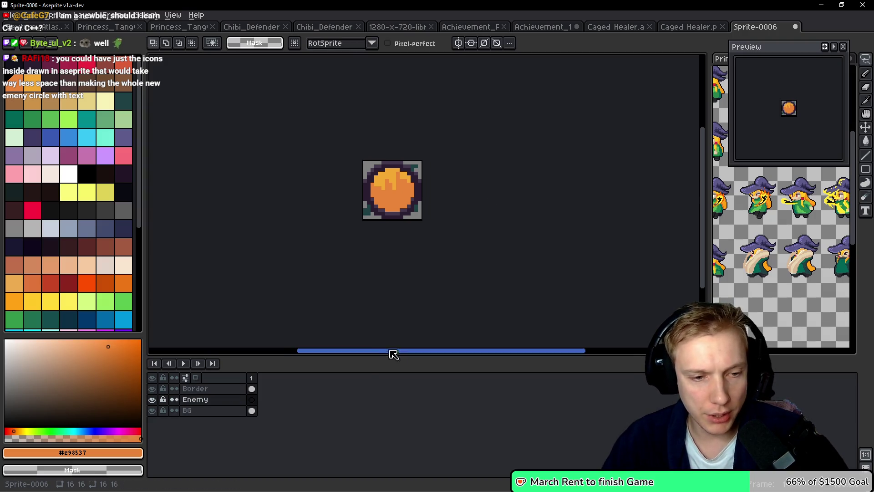
Paste the blue portrait onto a new Layer 5, nudged one pixel up and left
{"action": "key", "text": "shift+n"}
{"action": "key", "text": "shift+n"}
{"action": "key", "text": "shift+n"}
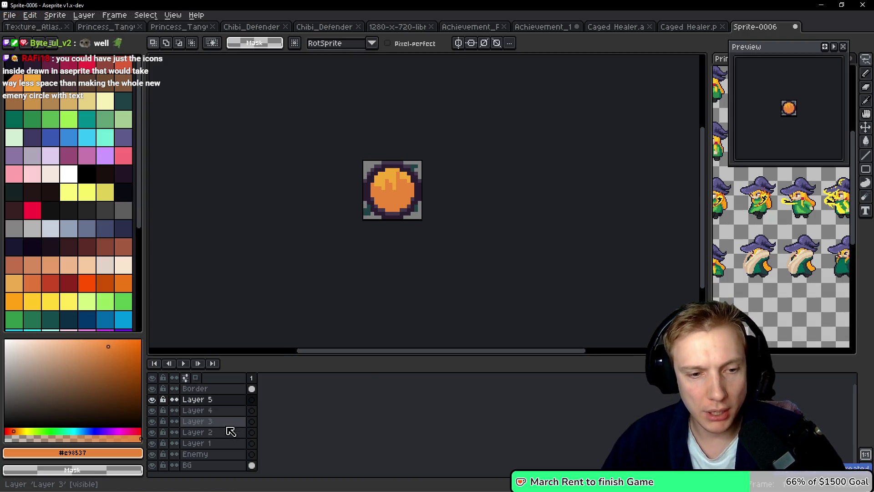
{"action": "scroll", "coordinate": [218, 428], "scroll_direction": "down", "scroll_amount": 1}
{"action": "key", "text": "ctrl+v"}
{"action": "key", "text": "Left"}
{"action": "key", "text": "Left"}
{"action": "key", "text": "Left"}
{"action": "key", "text": "Up"}
{"action": "key", "text": "Up"}
{"action": "key", "text": "Up"}
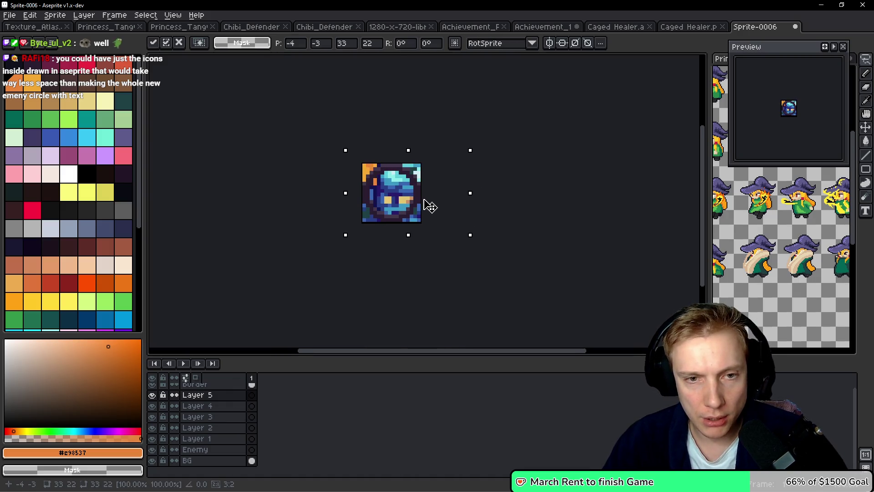
{"action": "key", "text": "ctrl+d"}
{"action": "scroll", "coordinate": [373, 177], "scroll_direction": "up", "scroll_amount": 5}
Paint the icon's left and top edge pixels grey
{"action": "key", "text": "i"}
{"action": "key", "text": "b"}
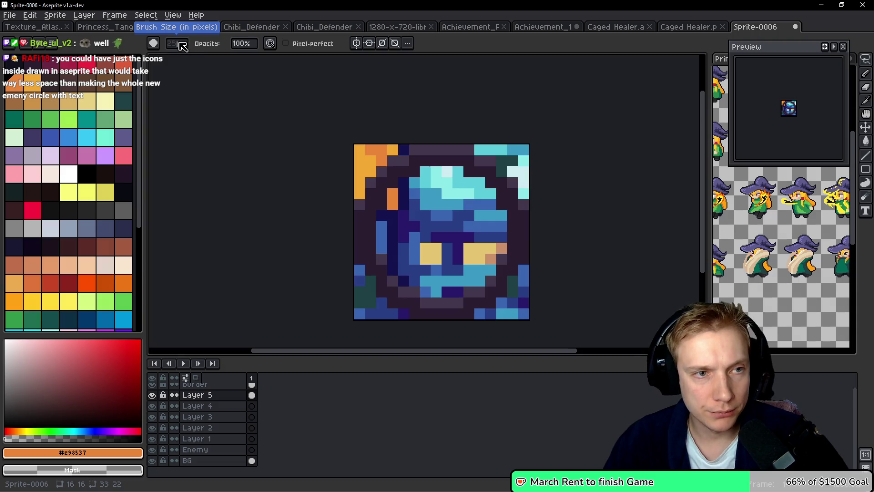
{"action": "mouse_move", "coordinate": [332, 176]}
{"action": "left_mouse_down"}
{"action": "mouse_move", "coordinate": [351, 188]}
{"action": "mouse_move", "coordinate": [398, 142]}
{"action": "mouse_move", "coordinate": [497, 145]}
{"action": "mouse_move", "coordinate": [550, 251]}
{"action": "mouse_move", "coordinate": [431, 330]}
{"action": "mouse_move", "coordinate": [353, 262]}
{"action": "left_mouse_up"}
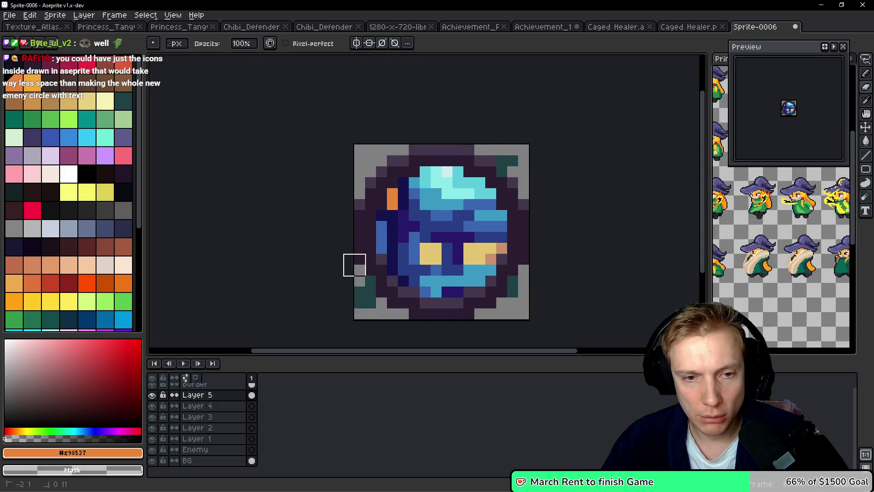
{"action": "scroll", "coordinate": [396, 241], "scroll_direction": "down", "scroll_amount": 3}
{"action": "key", "text": "ctrl"}
{"action": "key", "text": "ctrl+e"}
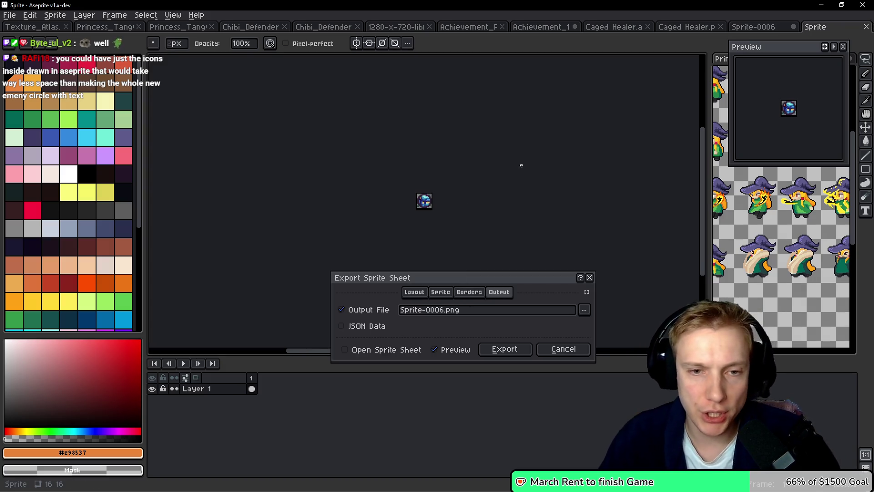
{"action": "key", "text": "Escape"}
{"action": "scroll", "coordinate": [422, 187], "scroll_direction": "up", "scroll_amount": 1}
{"action": "left_click_drag", "start_coordinate": [465, 193], "coordinate": [513, 148]}
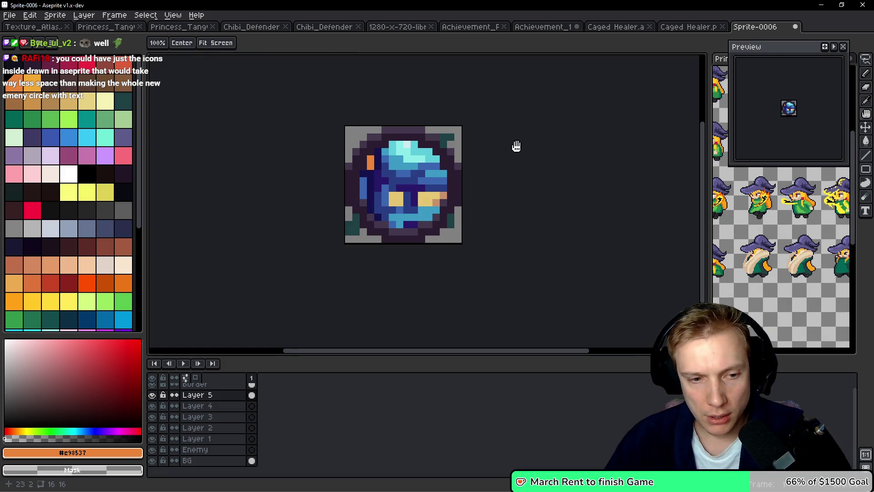
Rename Layer 5 to Golem, move it below Enemy, and return to Texture_Atlas
{"action": "double_click", "coordinate": [205, 399]}
{"action": "type", "text": "G"}
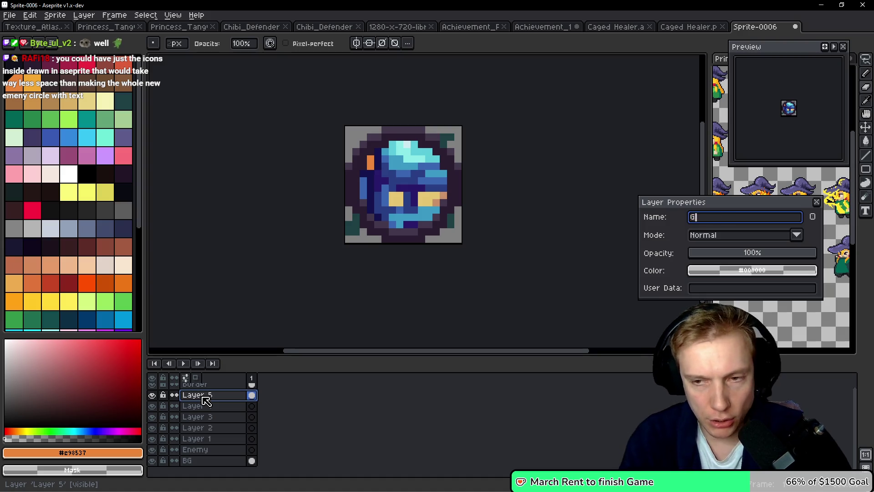
{"action": "type", "text": "olem"}
{"action": "key", "text": "Return"}
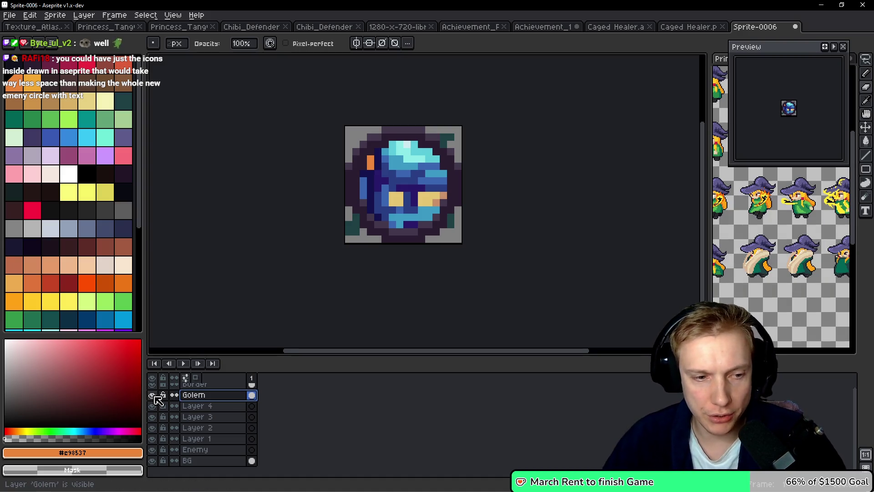
{"action": "left_click", "coordinate": [152, 395]}
{"action": "left_click", "coordinate": [158, 396]}
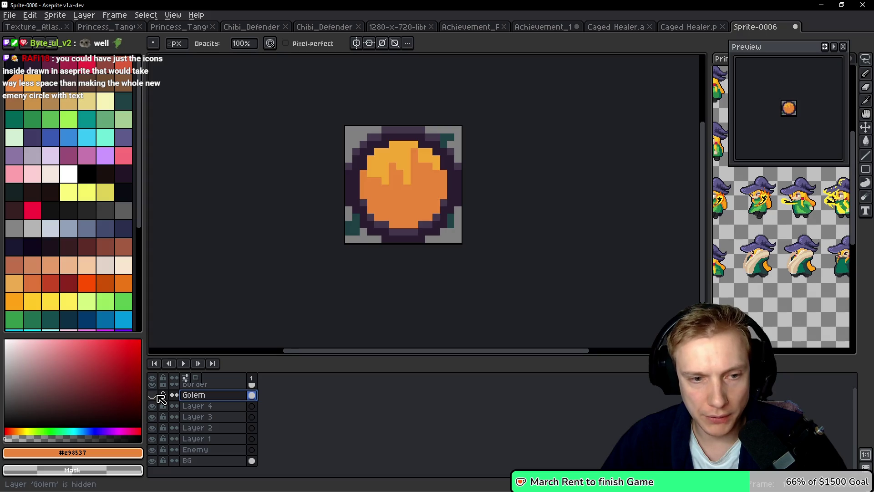
{"action": "left_click", "coordinate": [158, 395]}
{"action": "left_click_drag", "start_coordinate": [206, 396], "coordinate": [212, 457]}
{"action": "left_click", "coordinate": [208, 440]}
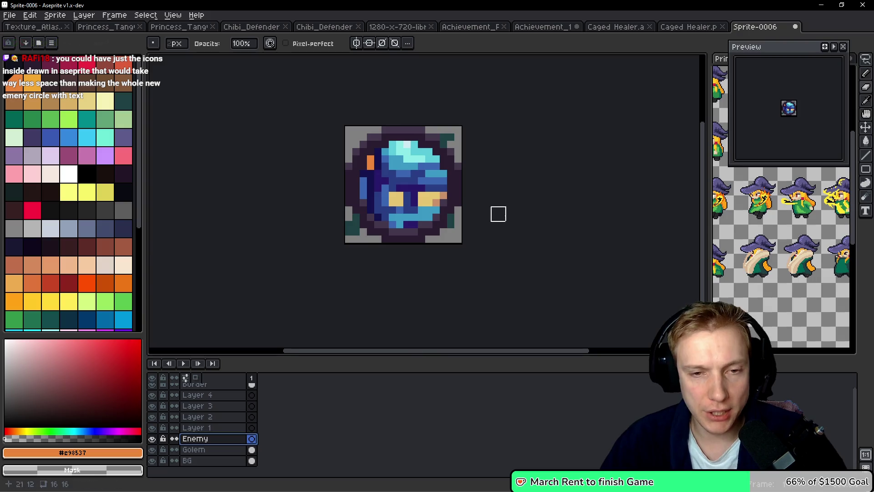
{"action": "scroll", "coordinate": [478, 145], "scroll_direction": "down", "scroll_amount": 1}
{"action": "left_click_drag", "start_coordinate": [541, 147], "coordinate": [499, 169]}
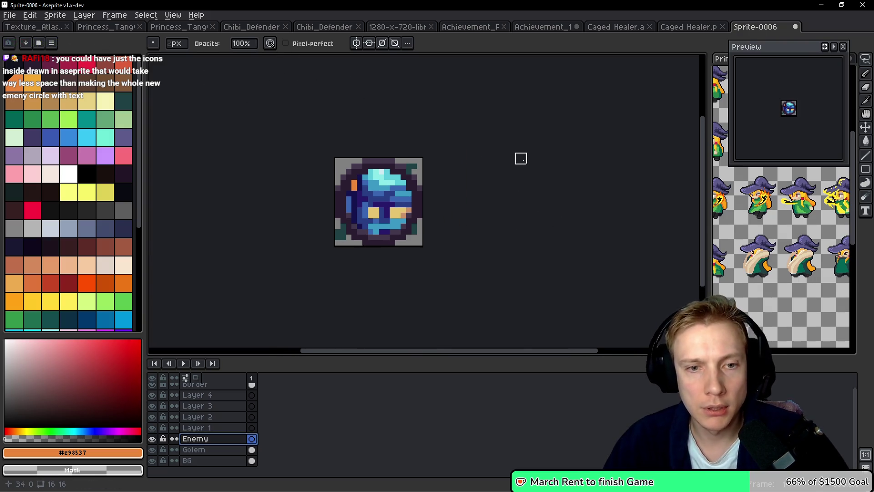
{"action": "left_click", "coordinate": [57, 30]}
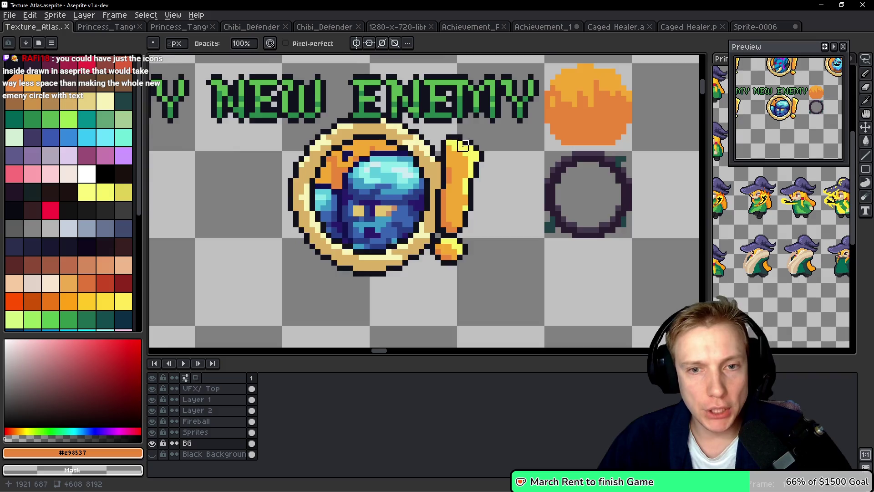
Save the Texture_Atlas file and re-export it as the Texture_Atlas.png sprite sheet
{"action": "scroll", "coordinate": [431, 190], "scroll_direction": "down", "scroll_amount": 3}
{"action": "scroll", "coordinate": [431, 190], "scroll_direction": "up", "scroll_amount": 2}
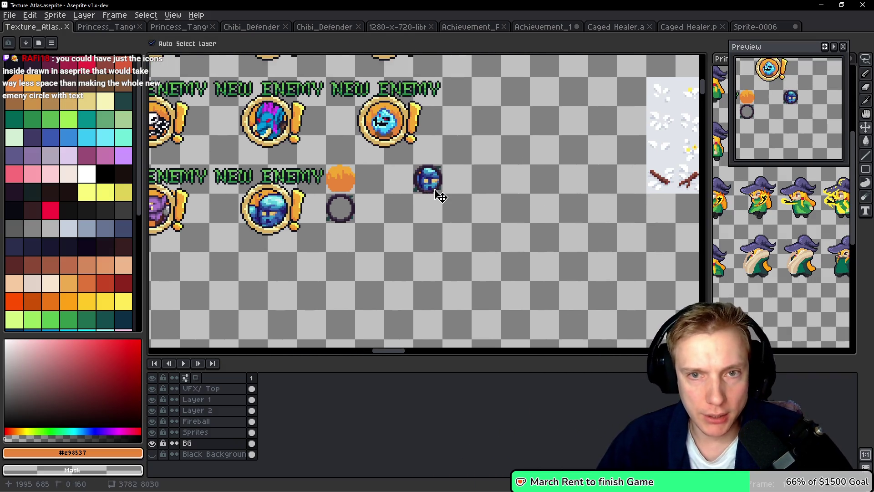
{"action": "key", "text": "ctrl+s"}
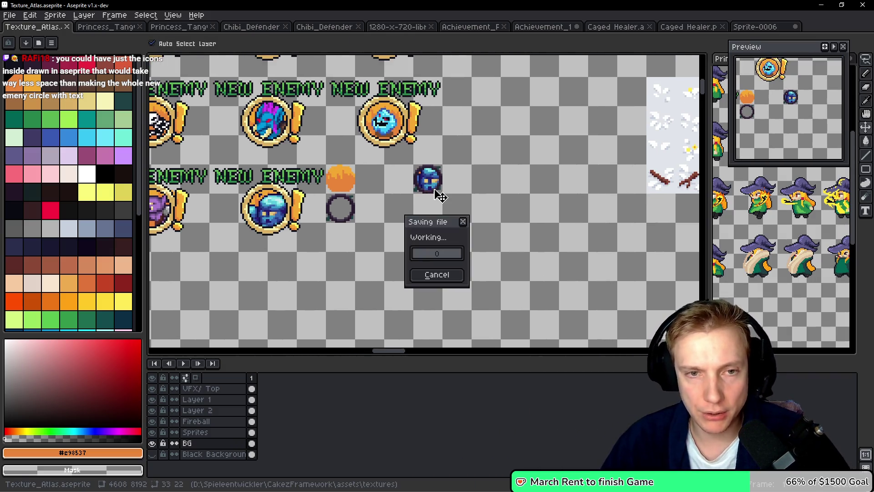
{"action": "key", "text": "ctrl+e"}
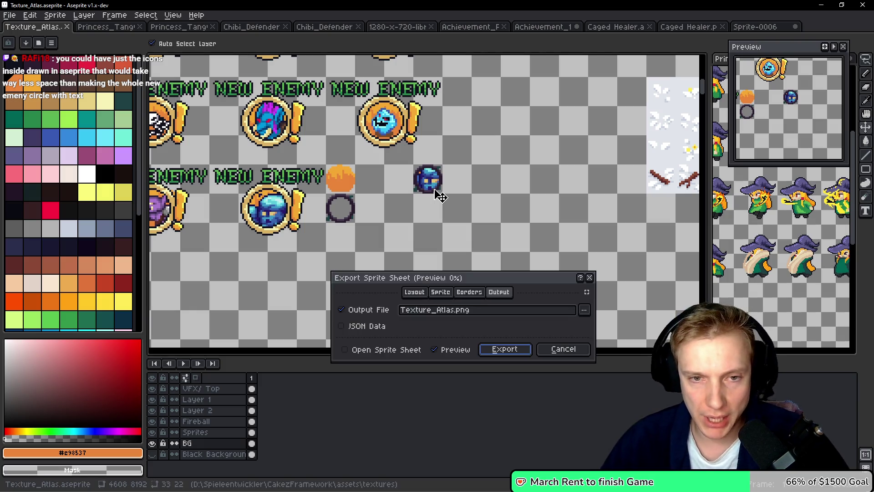
{"action": "left_click", "coordinate": [500, 350]}
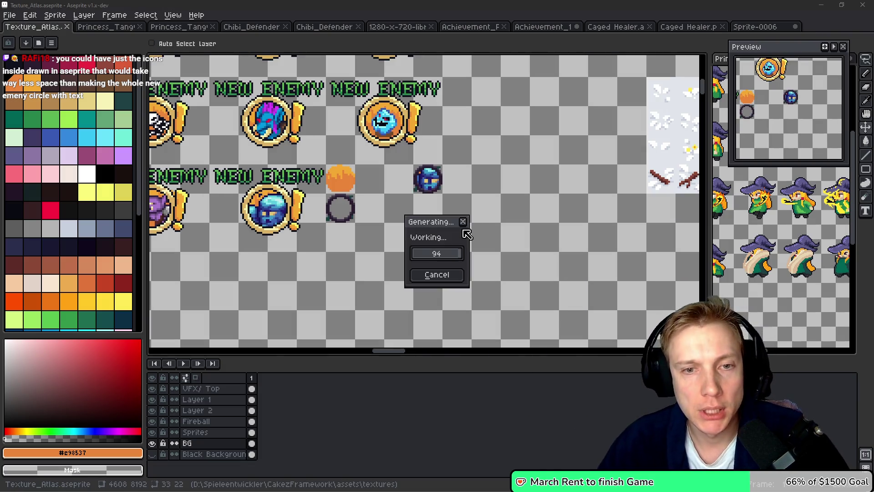
{"action": "key", "text": "alt+Tab"}
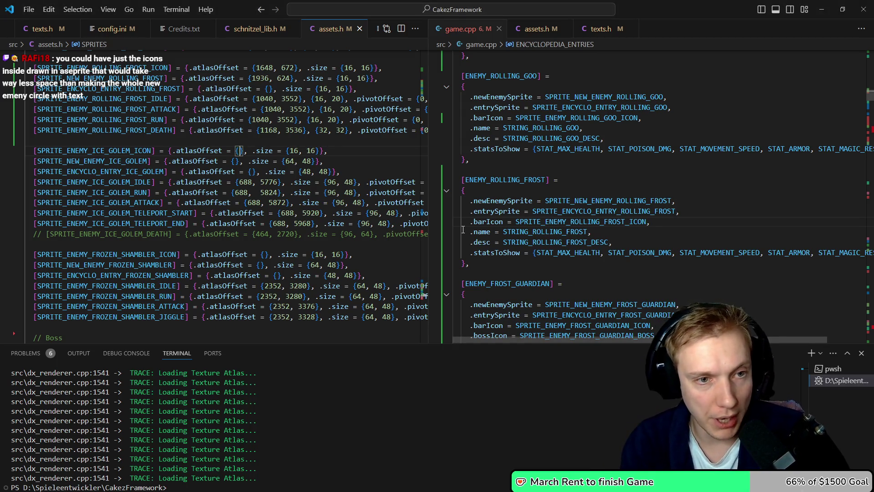
{"action": "key", "text": "alt+Tab"}
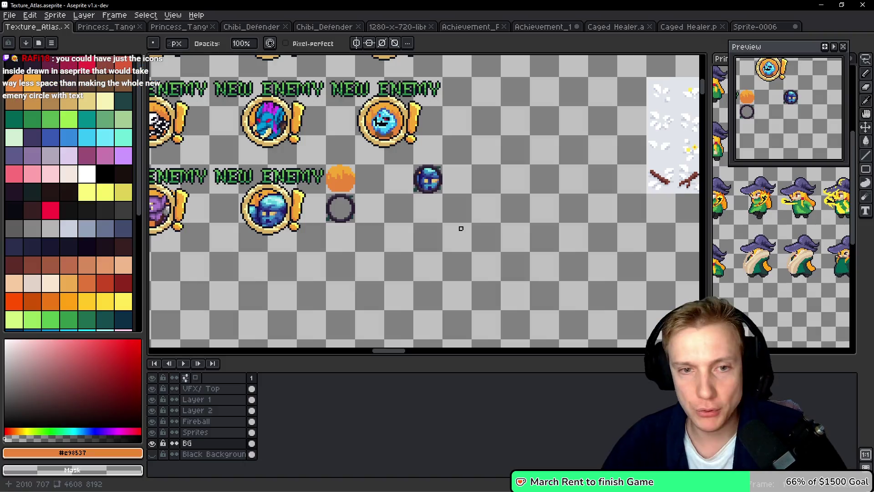
{"action": "scroll", "coordinate": [418, 168], "scroll_direction": "up", "scroll_amount": 3}
{"action": "key", "text": "m"}
{"action": "scroll", "coordinate": [400, 164], "scroll_direction": "up", "scroll_amount": 2}
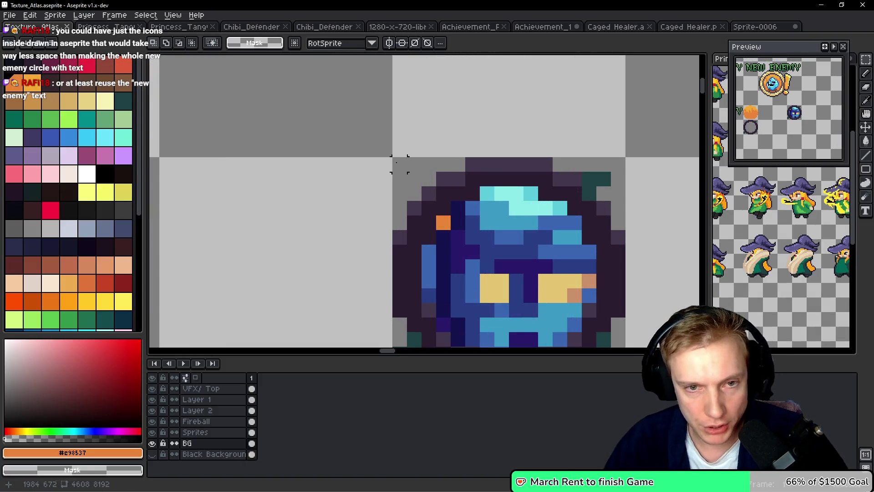
Enter the golem icon's atlas offset values (1088, 352, then 672) in assets.h and save
{"action": "key", "text": "b"}
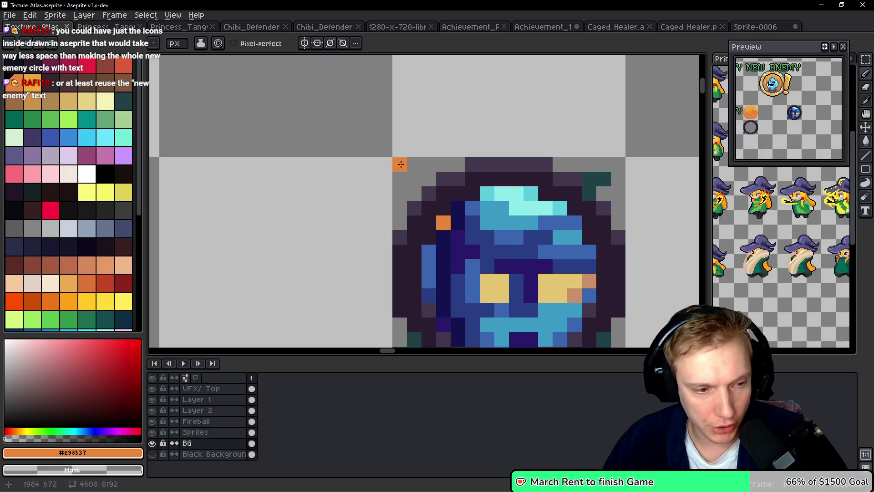
{"action": "key", "text": "alt+Tab"}
{"action": "type", "text": "1088, 352"}
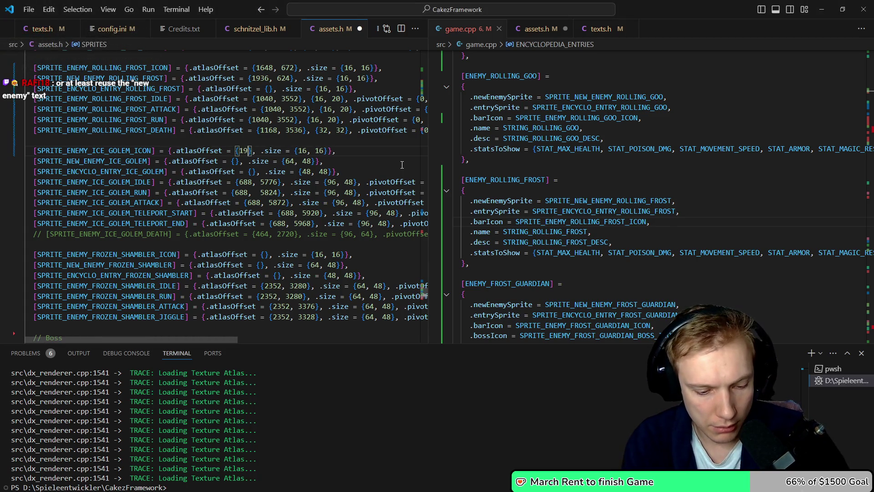
{"action": "key", "text": "alt+Tab"}
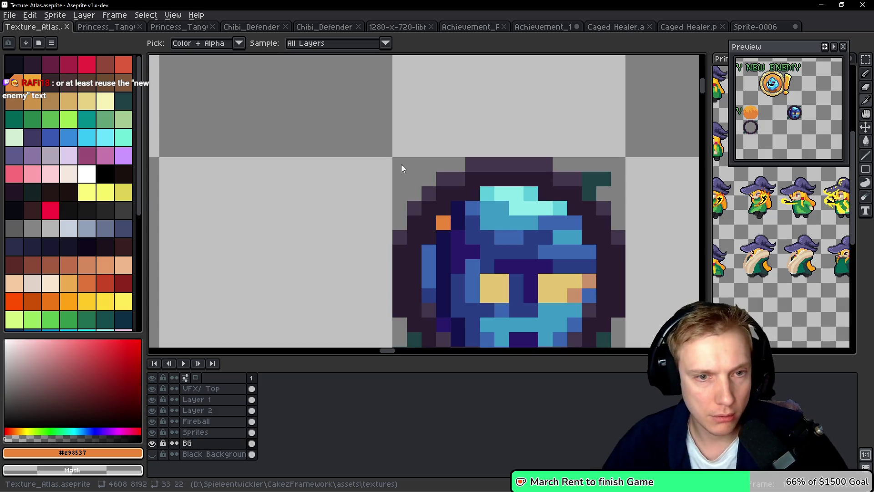
{"action": "key", "text": "b"}
{"action": "left_click", "coordinate": [400, 165]}
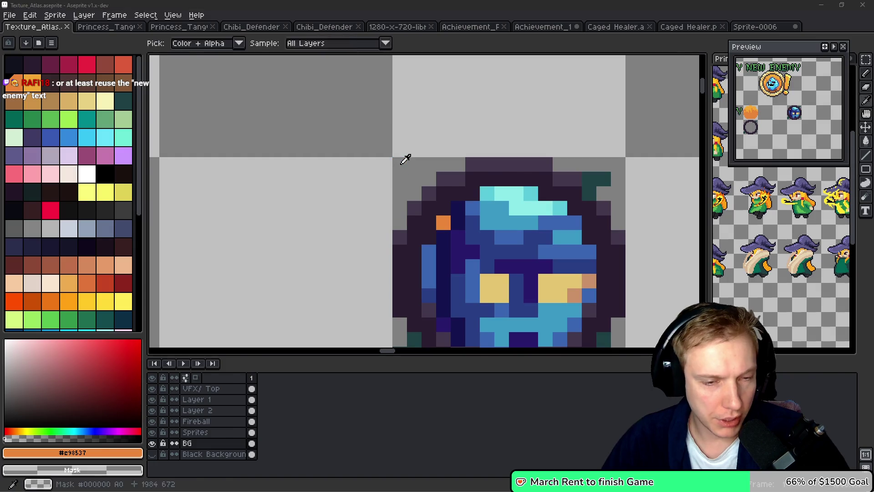
{"action": "key", "text": "alt+Tab"}
{"action": "type", "text": "672"}
{"action": "key", "text": "ctrl+s"}
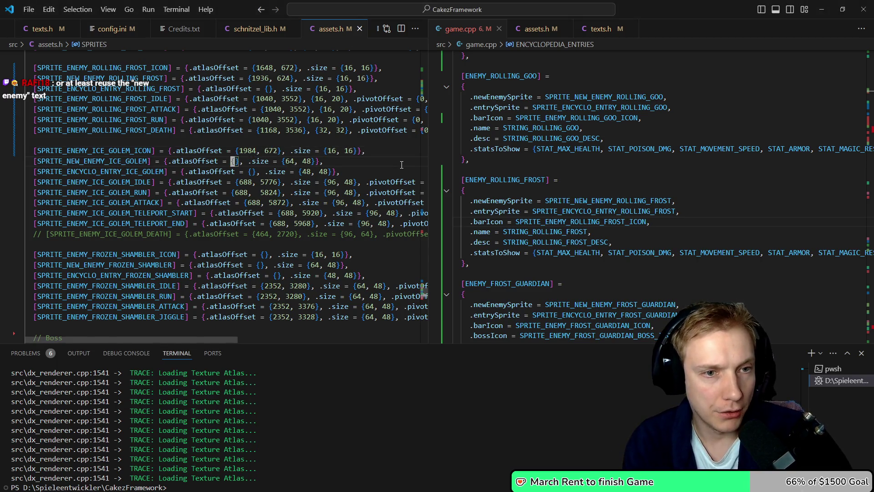
{"action": "key", "text": "alt+Tab"}
Find the NEW ENEMY banner in the atlas and set SPRITE_NEW_ENEMY_ICE_GOLEM's offset to 1936, 624
{"action": "scroll", "coordinate": [524, 182], "scroll_direction": "down", "scroll_amount": 3}
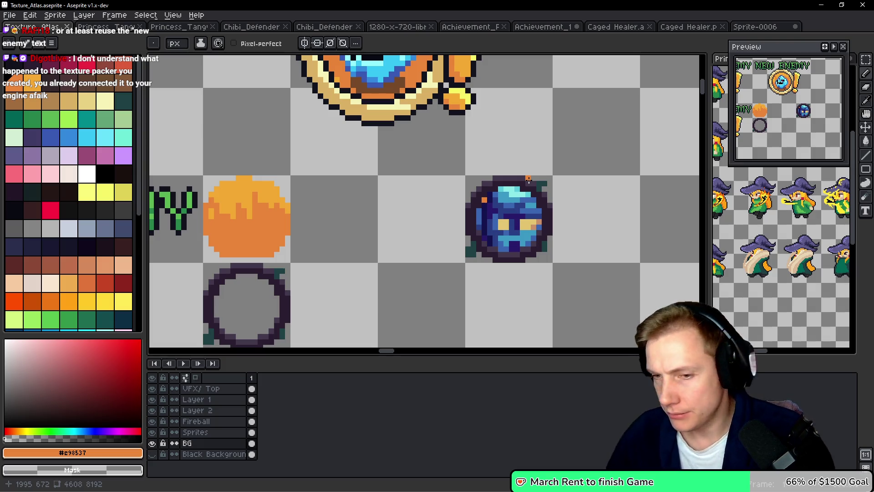
{"action": "scroll", "coordinate": [528, 180], "scroll_direction": "down", "scroll_amount": 1}
{"action": "left_click_drag", "start_coordinate": [483, 169], "coordinate": [538, 296]}
{"action": "scroll", "coordinate": [397, 197], "scroll_direction": "up", "scroll_amount": 2}
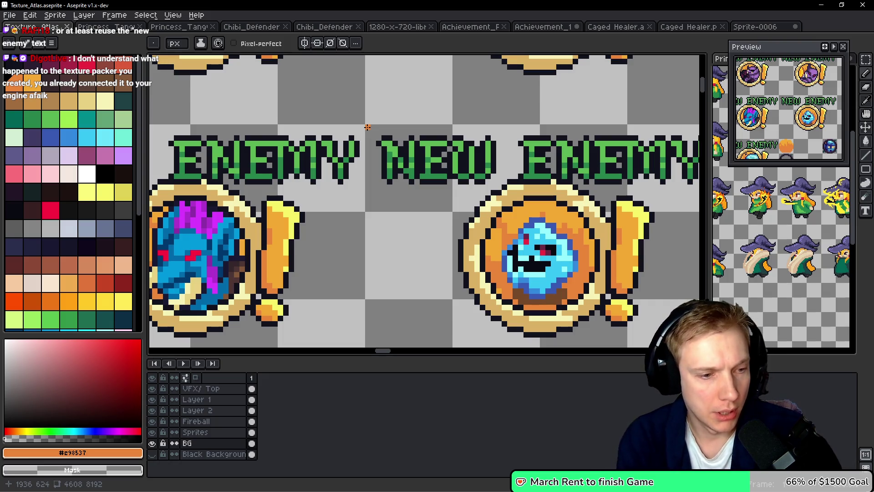
{"action": "key", "text": "alt+Tab"}
{"action": "type", "text": "18"}
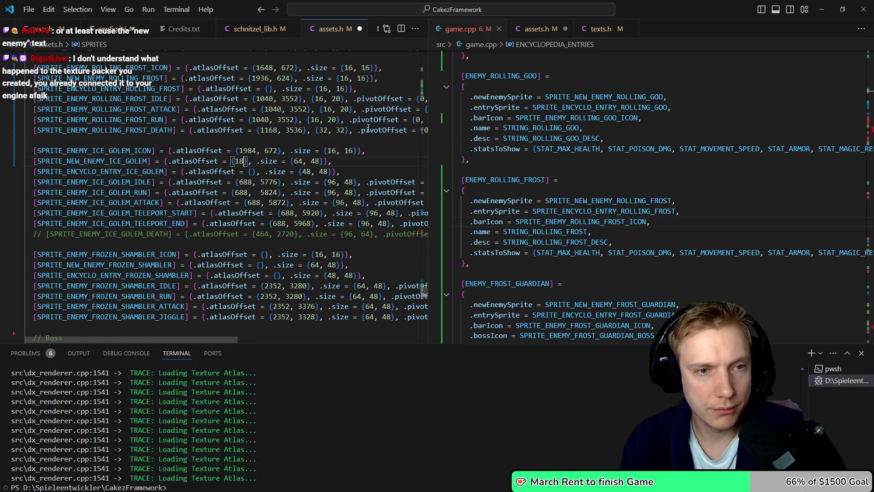
{"action": "type", "text": "36,"}
{"action": "key", "text": "alt+Tab"}
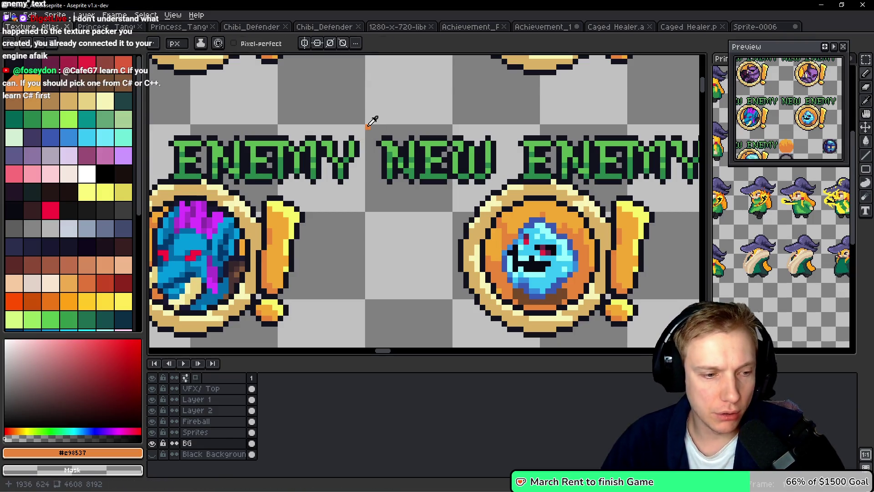
{"action": "key", "text": "alt+Tab"}
{"action": "type", "text": "624"}
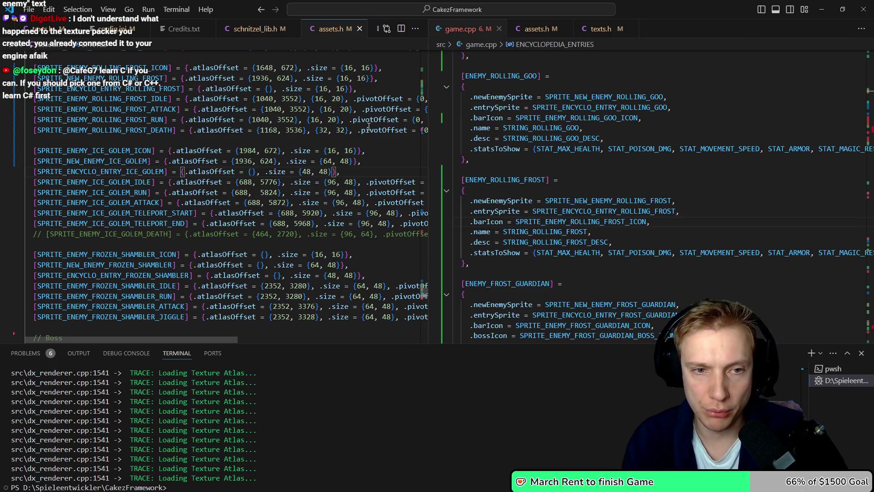
Check the Frozen Shambler sprite IDs in assets.h and find the Rolling Frost entry in game.cpp
{"action": "key", "text": "Down"}
{"action": "key", "text": "End"}
{"action": "key", "text": "Home"}
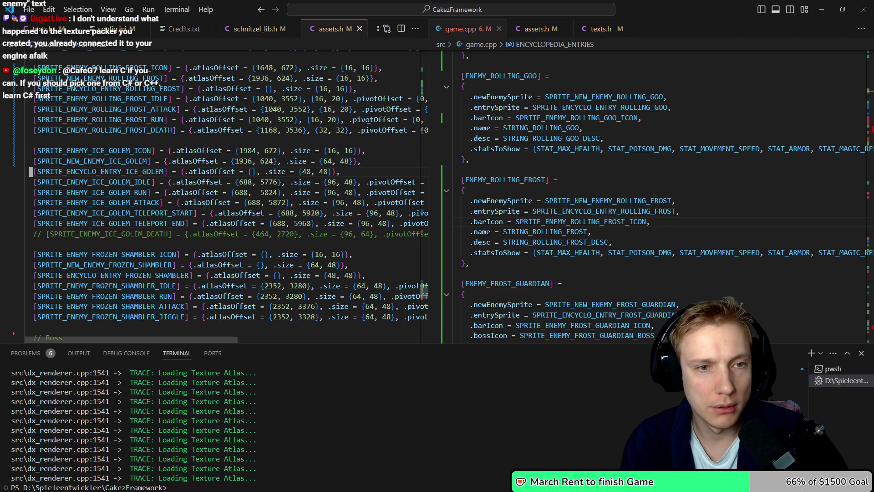
{"action": "key", "text": "ctrl+2"}
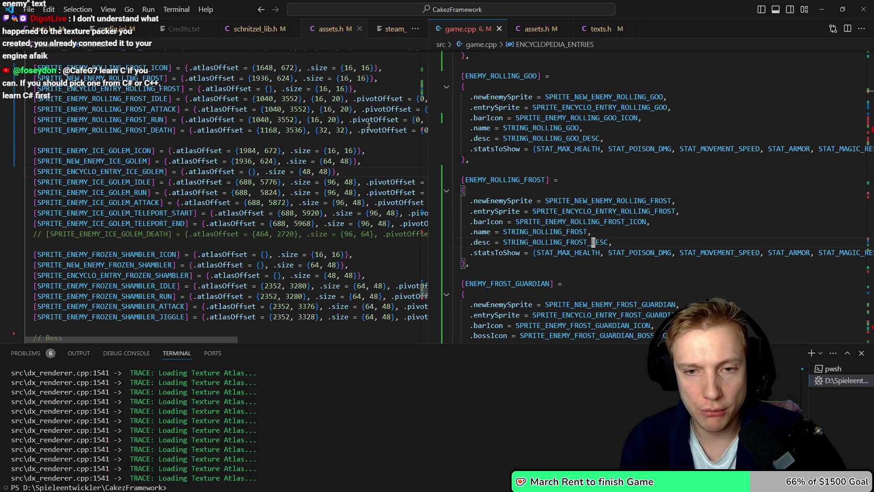
{"action": "key", "text": "Up"}
{"action": "key", "text": "Up"}
{"action": "key", "text": "Up"}
{"action": "key", "text": "Down"}
{"action": "key", "text": "Down"}
{"action": "key", "text": "Down"}
{"action": "key", "text": "ctrl+1"}
{"action": "key", "text": "Down"}
{"action": "key", "text": "Down"}
{"action": "key", "text": "Down"}
{"action": "key", "text": "Down"}
{"action": "key", "text": "Down"}
{"action": "key", "text": "Down"}
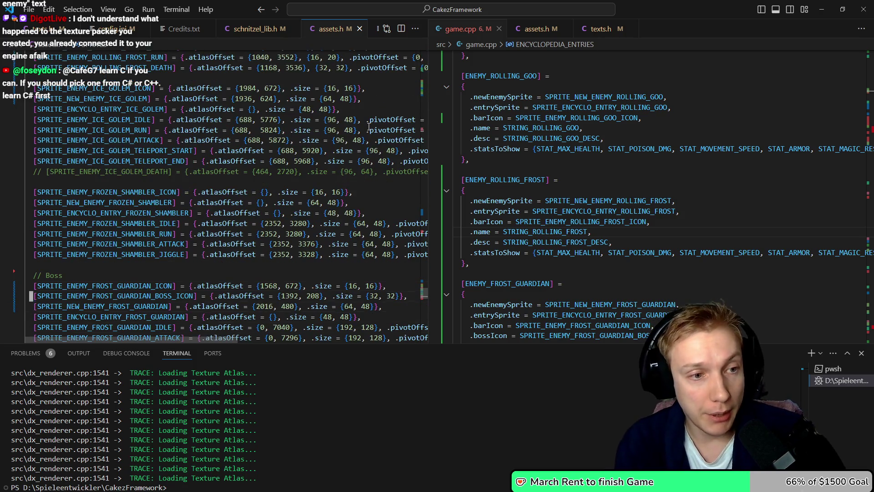
{"action": "key", "text": "ctrl+2"}
{"action": "key", "text": "Down"}
{"action": "key", "text": "Down"}
{"action": "key", "text": "Down"}
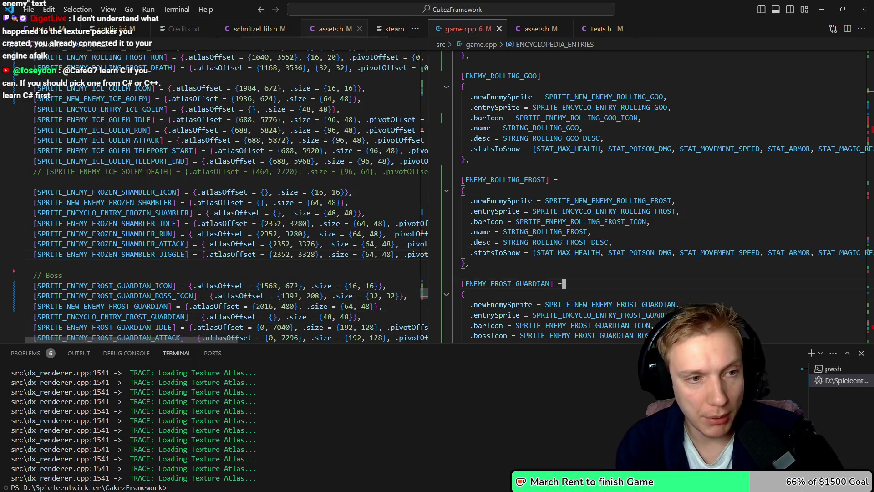
{"action": "key", "text": "Down"}
{"action": "key", "text": "Down"}
{"action": "key", "text": "Down"}
{"action": "key", "text": "Up"}
{"action": "key", "text": "Up"}
{"action": "key", "text": "Up"}
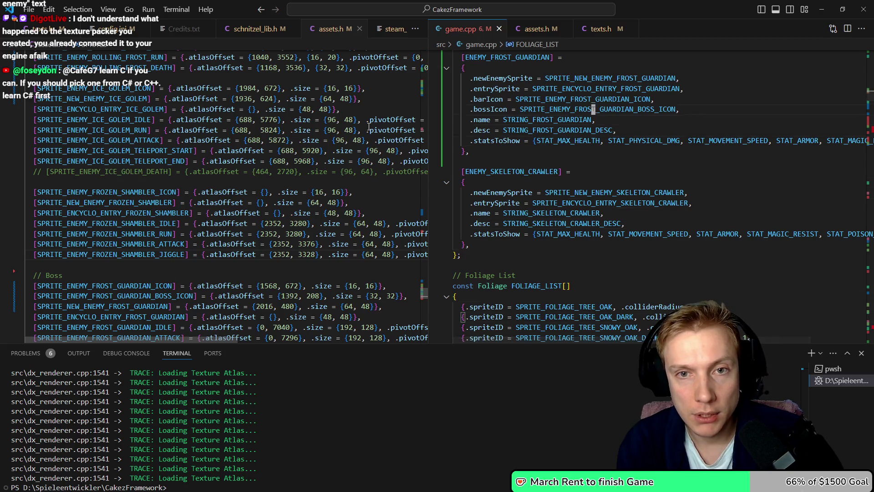
{"action": "key", "text": "Up"}
{"action": "key", "text": "Up"}
{"action": "key", "text": "Up"}
{"action": "key", "text": "Down"}
{"action": "key", "text": "Down"}
{"action": "key", "text": "Down"}
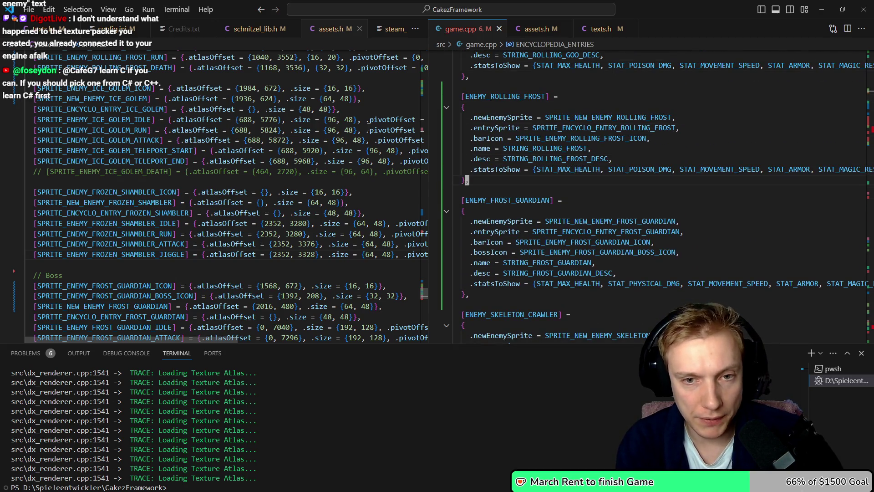
Duplicate the ENEMY_ROLLING_FROST encyclopedia entry directly below itself
{"action": "key", "text": "shift+Up"}
{"action": "key", "text": "shift+Up"}
{"action": "key", "text": "shift+Up"}
{"action": "key", "text": "Escape"}
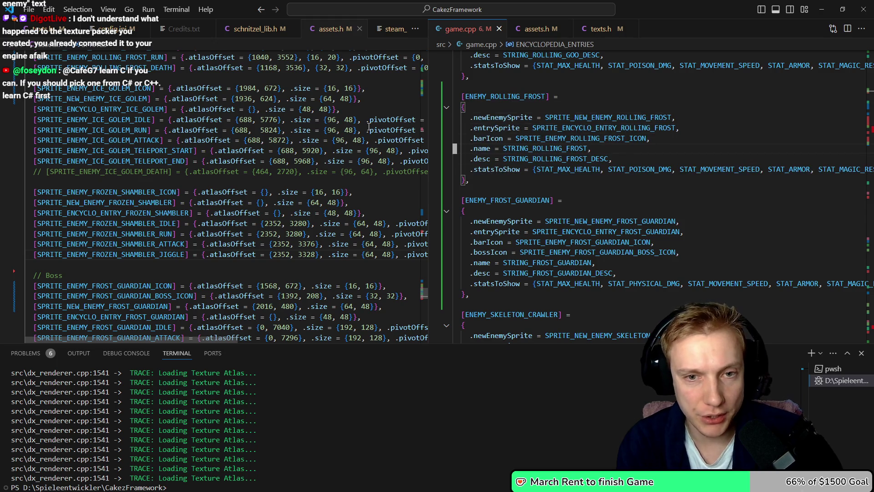
{"action": "key", "text": "Down"}
{"action": "key", "text": "Down"}
{"action": "key", "text": "Down"}
{"action": "key", "text": "End"}
{"action": "key", "text": "Return"}
{"action": "key", "text": "ctrl+v"}
{"action": "key", "text": "Up"}
{"action": "key", "text": "Up"}
{"action": "key", "text": "Up"}
{"action": "key", "text": "End"}
{"action": "key", "text": "Left"}
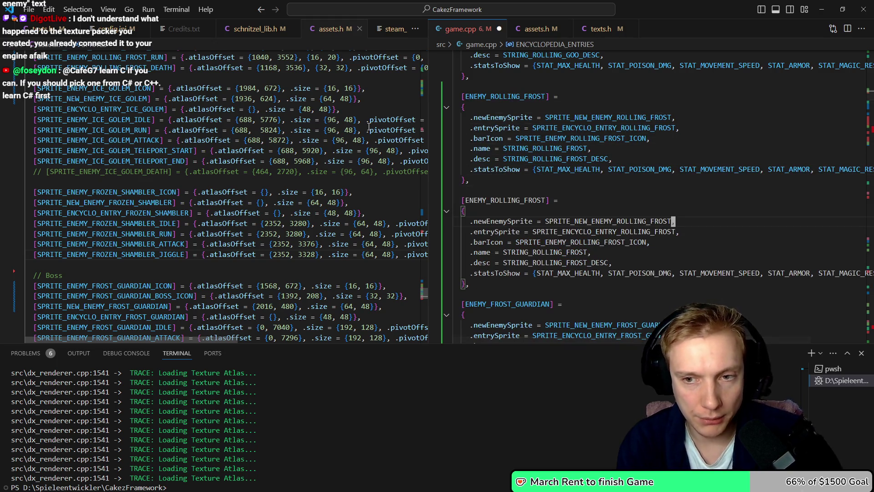
Point the copy's banner, entry sprite and bar icon to the Frozen Shambler sprites
{"action": "key", "text": "BackSpace"}
{"action": "key", "text": "BackSpace"}
{"action": "key", "text": "BackSpace"}
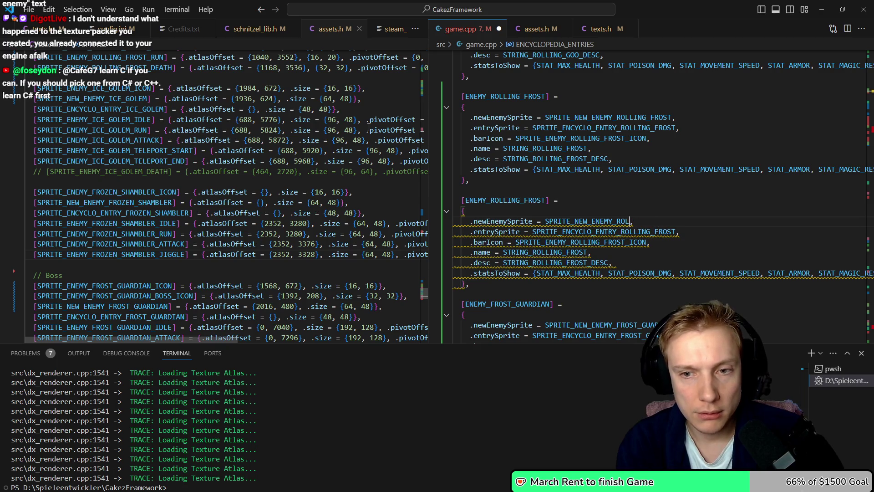
{"action": "key", "text": "BackSpace"}
{"action": "type", "text": "F"}
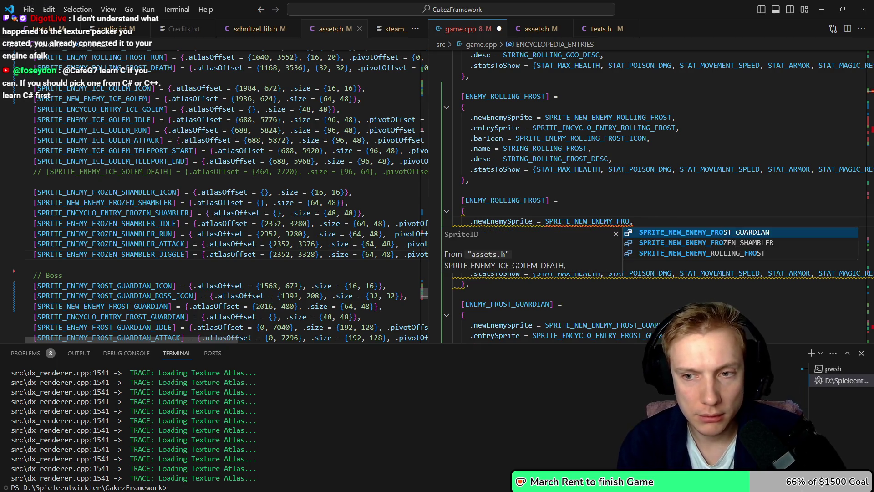
{"action": "key", "text": "Down"}
{"action": "key", "text": "Tab"}
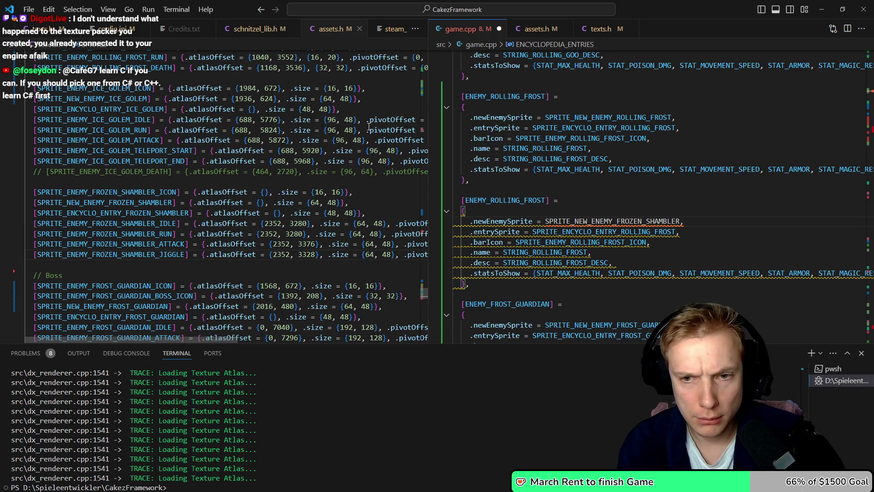
{"action": "key", "text": "BackSpace"}
{"action": "key", "text": "BackSpace"}
{"action": "key", "text": "BackSpace"}
{"action": "type", "text": "FRO"}
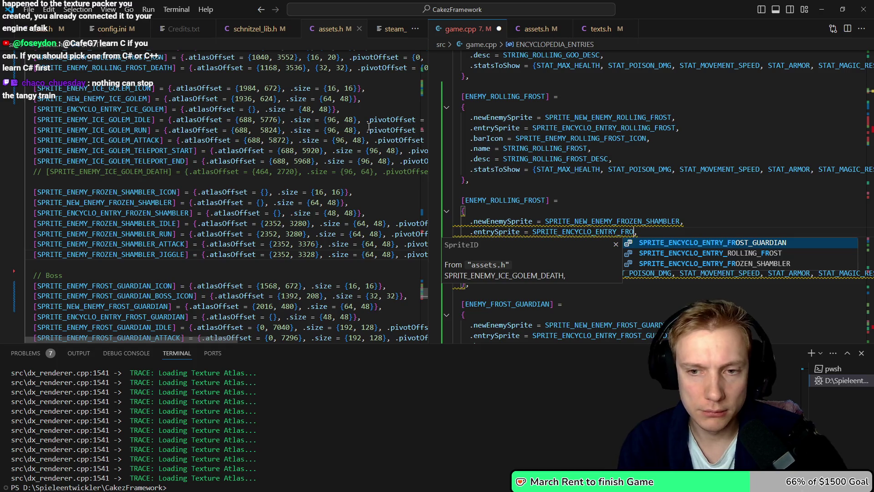
{"action": "type", "text": "Z"}
{"action": "key", "text": "Tab"}
{"action": "key", "text": "Left"}
{"action": "key", "text": "Left"}
{"action": "key", "text": "Left"}
{"action": "key", "text": "BackSpace"}
{"action": "key", "text": "BackSpace"}
{"action": "key", "text": "BackSpace"}
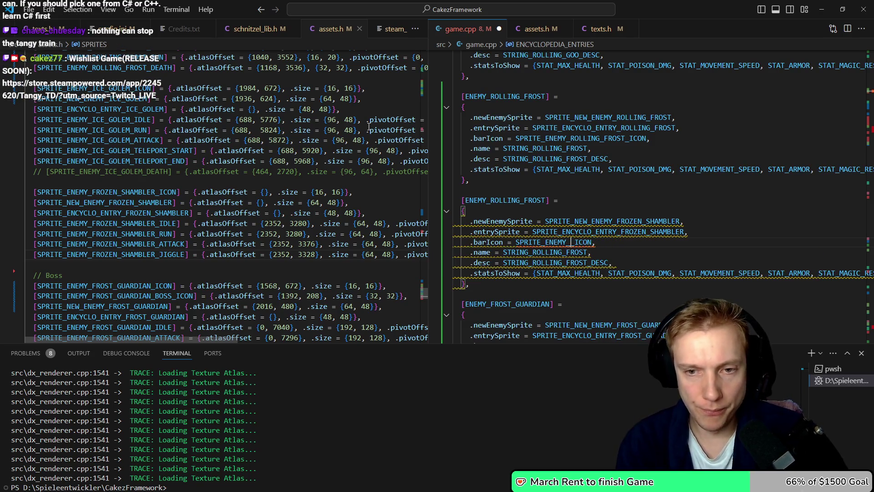
{"action": "type", "text": "FROZEN_SHAMBL"}
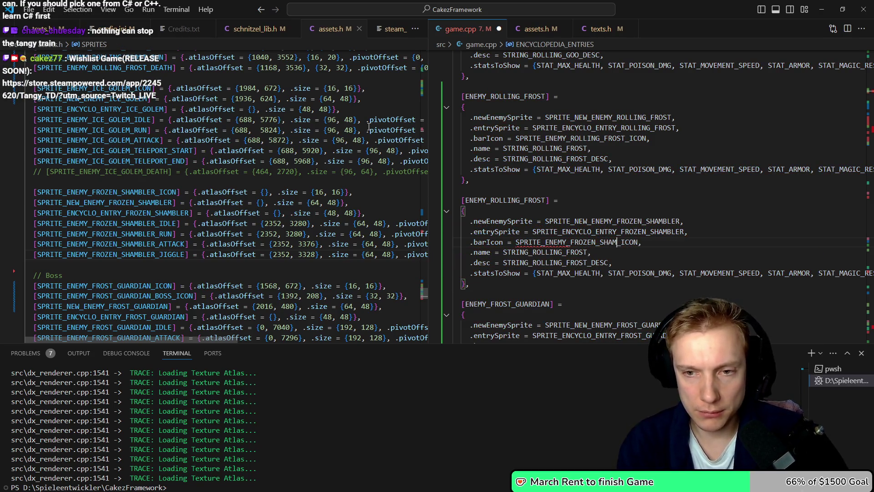
{"action": "type", "text": "ER"}
Rename the entry key to ENEMY_FROZEN_SHAMBLER, save, and remove the blank line above it
{"action": "key", "text": "Up"}
{"action": "key", "text": "Up"}
{"action": "key", "text": "Left"}
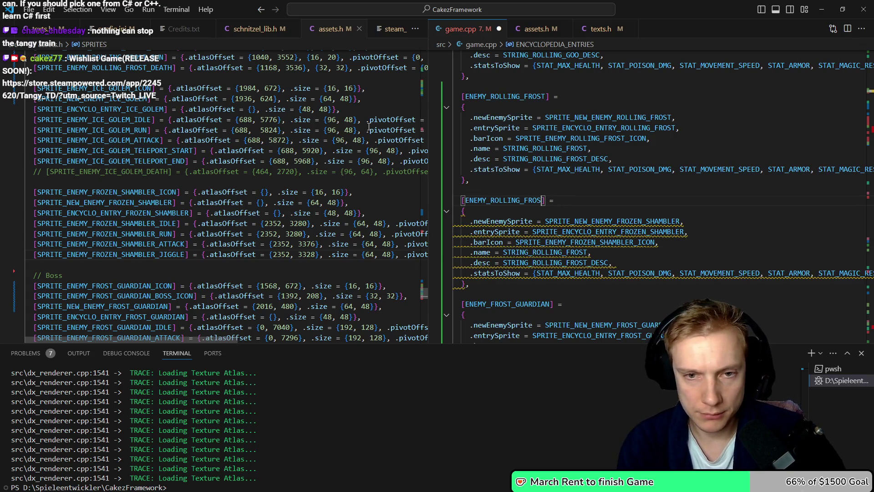
{"action": "key", "text": "BackSpace"}
{"action": "type", "text": "FRO"}
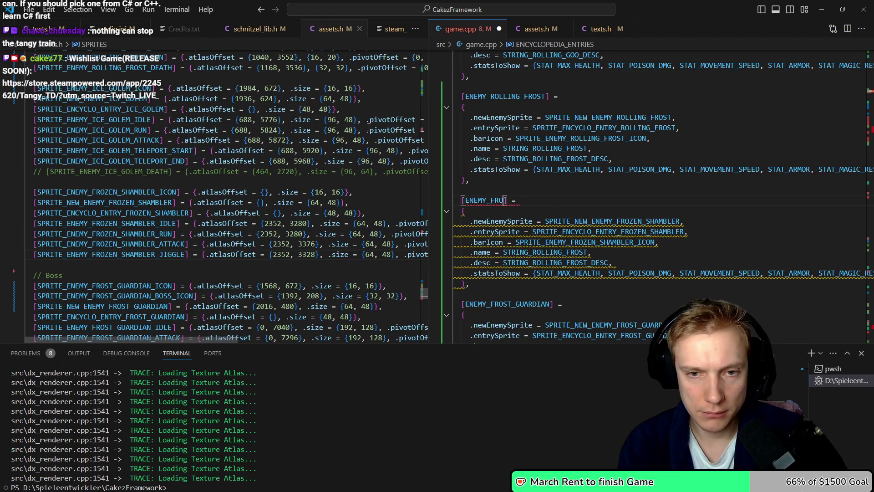
{"action": "type", "text": "ZEN_SHAMBLER"}
{"action": "key", "text": "ctrl+s"}
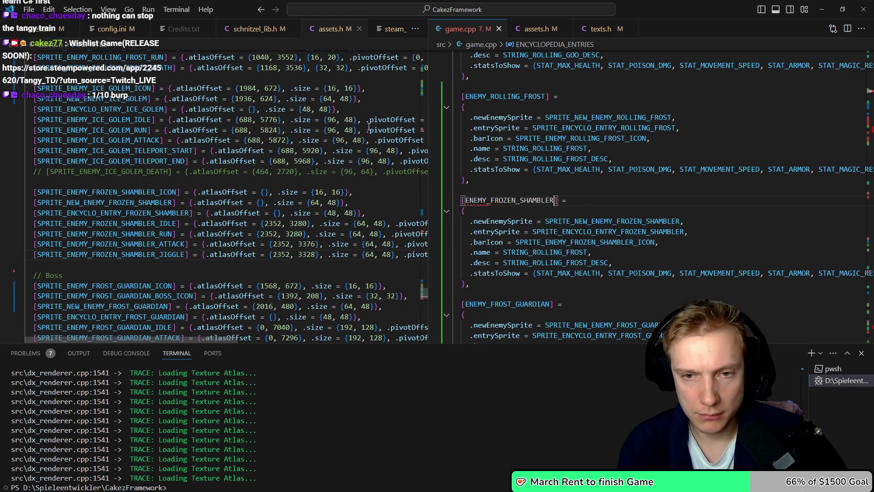
{"action": "key", "text": "Up"}
{"action": "key", "text": "Up"}
{"action": "key", "text": "Delete"}
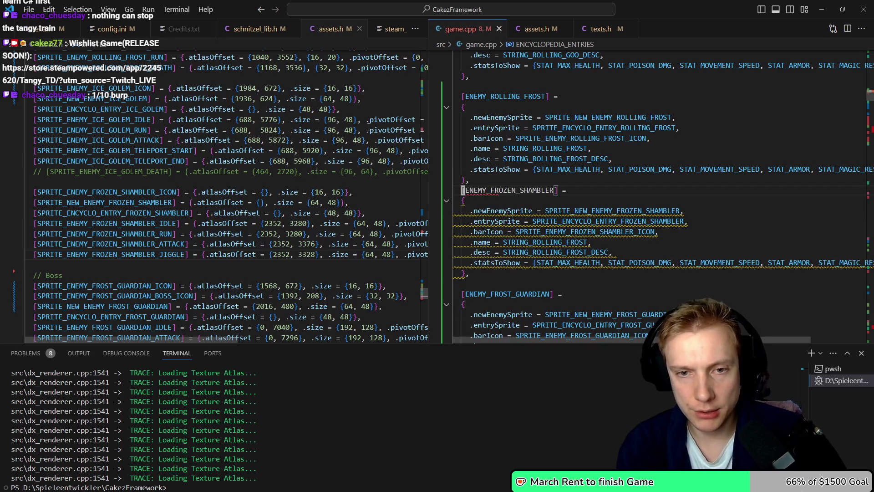
{"action": "key", "text": "Down"}
{"action": "key", "text": "Down"}
{"action": "key", "text": "Down"}
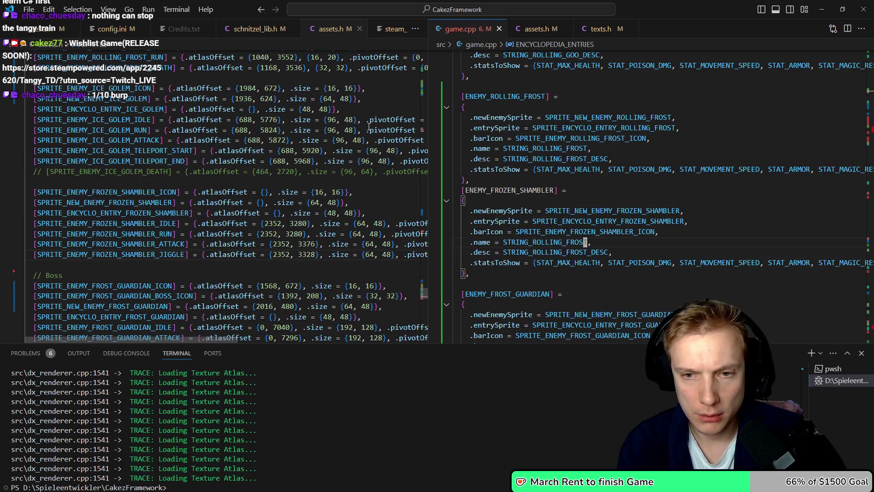
{"action": "key", "text": "BackSpace"}
Set the entry's name and description strings to STRING_FROZEN_SHAMBLER and STRING_FROZEN_SHAMBLER_DESC
{"action": "type", "text": "FROZEN_SHAMBLER"}
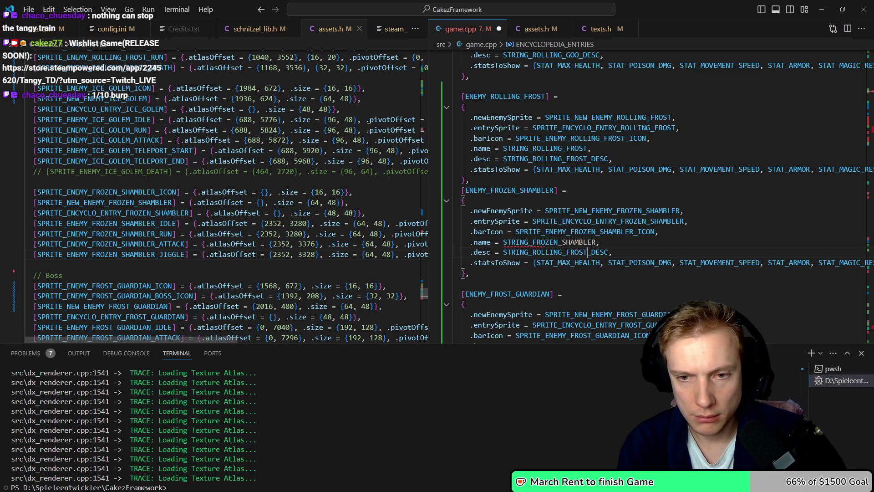
{"action": "key", "text": "BackSpace"}
{"action": "key", "text": "BackSpace"}
{"action": "key", "text": "BackSpace"}
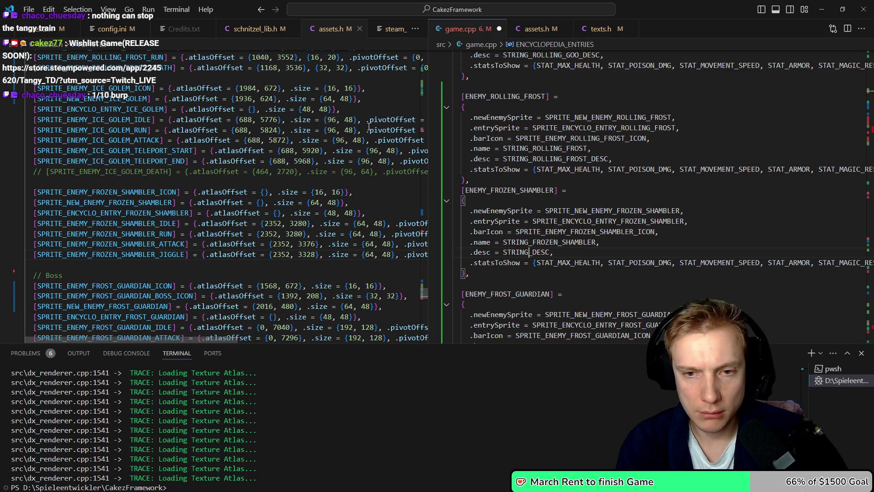
{"action": "type", "text": "FRO_ZEN_S"}
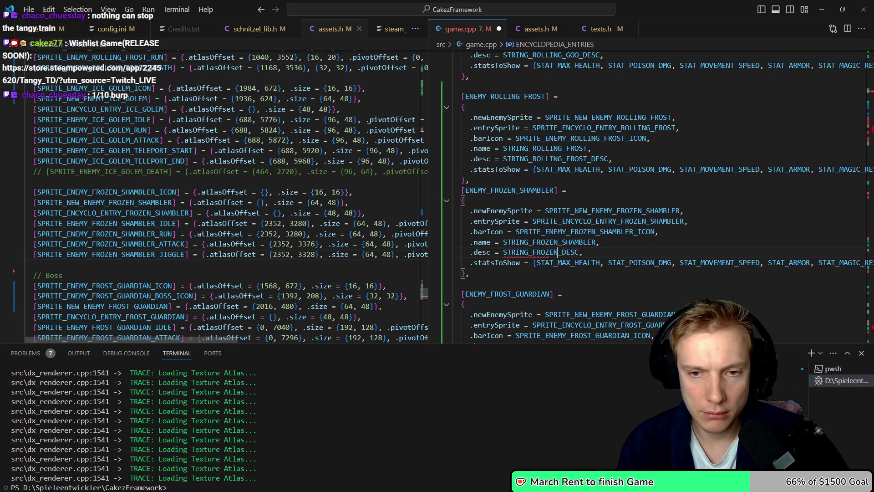
{"action": "type", "text": "HAMBLER_"}
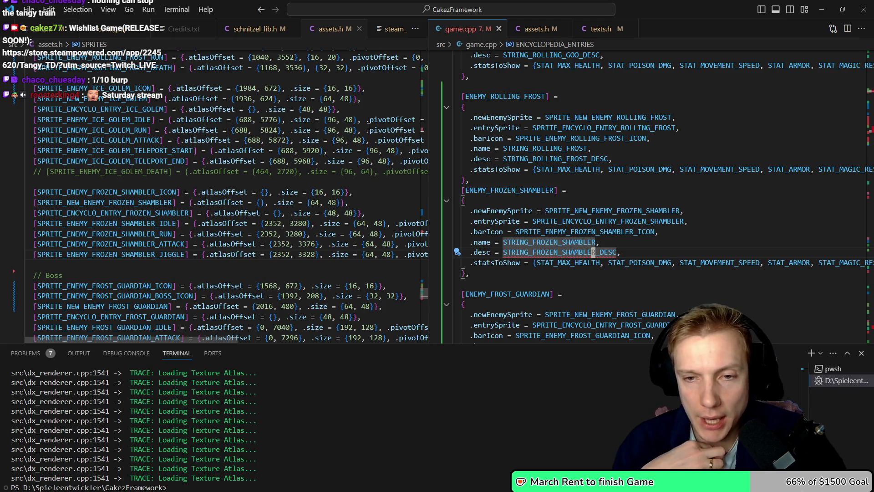
Jump to the STRING_FROZEN_SHAMBLER declaration in texts.h with Go to Definition (F12)
{"action": "key", "text": "Up"}
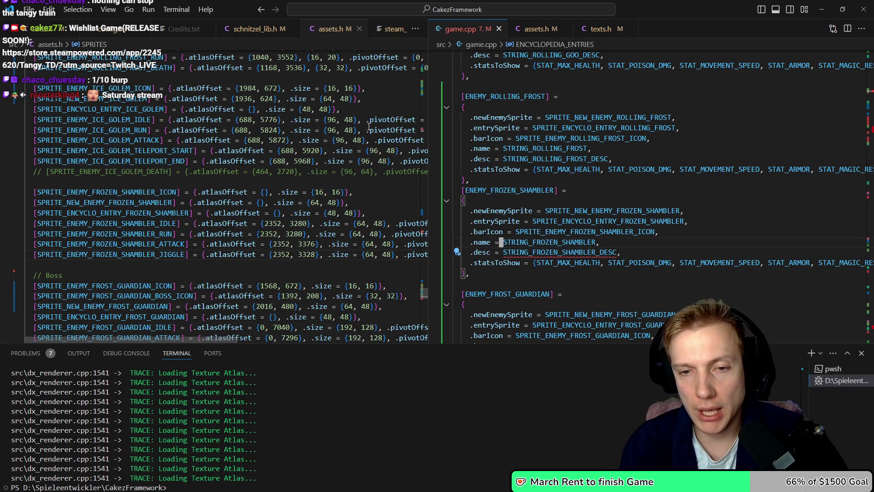
{"action": "key", "text": "ctrl+alt+Down"}
{"action": "key", "text": "ctrl+shift+Right"}
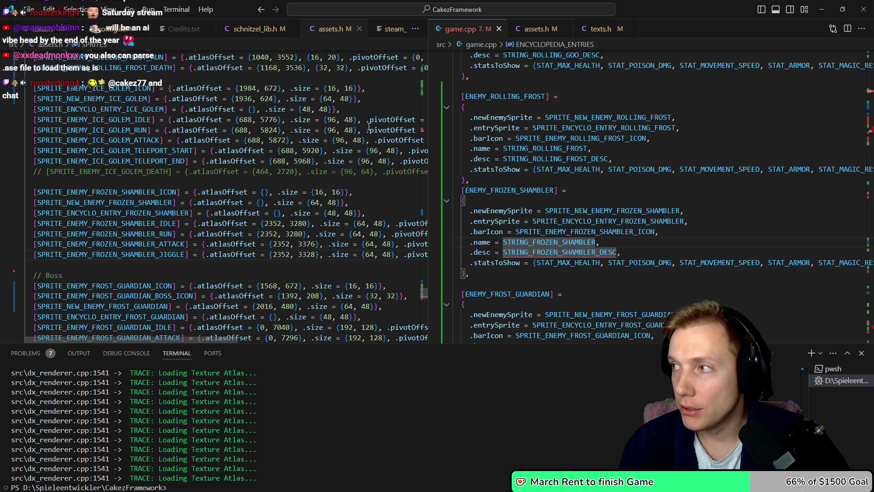
{"action": "key", "text": "F12"}
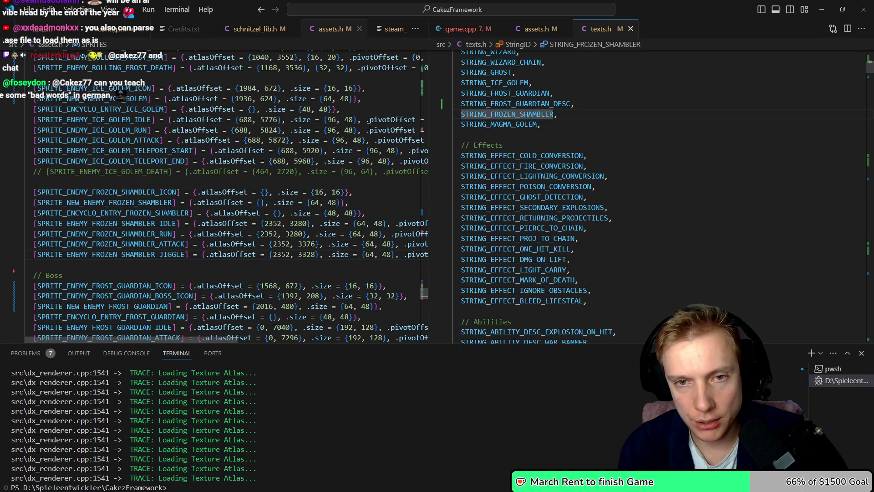
Add STRING_FROZEN_SHAMBLER_DESC below STRING_FROZEN_SHAMBLER in the string ID list and save texts.h
{"action": "key", "text": "End"}
{"action": "key", "text": "Return"}
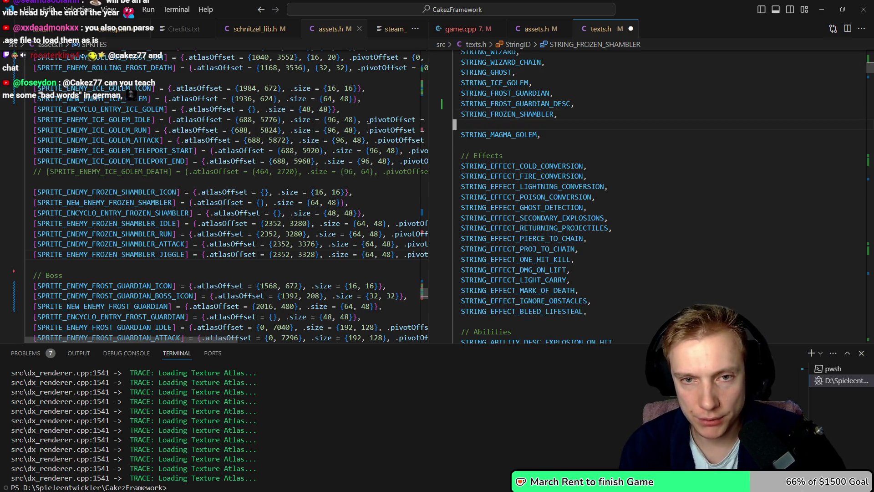
{"action": "type", "text": "STRING_FROZEN_SHAMBLER_DESC"}
{"action": "type", "text": ","}
{"action": "key", "text": "ctrl+s"}
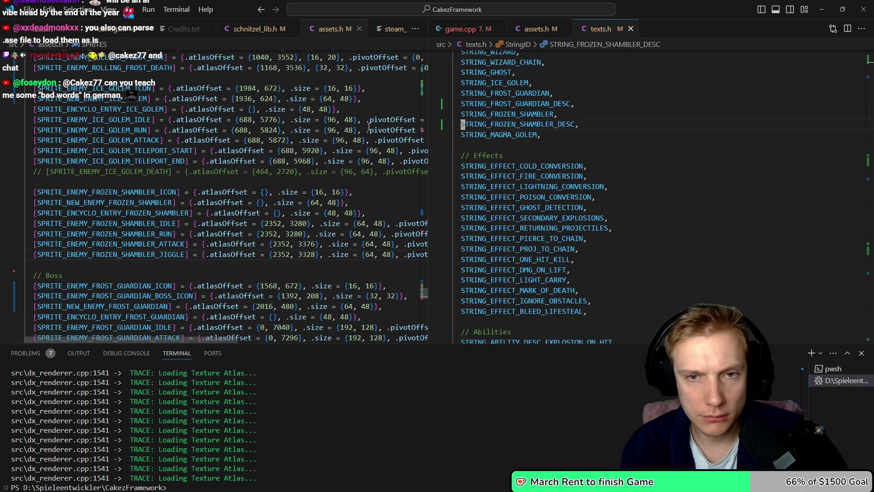
Add a STRING_FROZEN_SHAMBLER_DESC line mapping to "STRING_FROZEN_SHAMBLER_DESC" in the STRINGID_TO_STRING table
{"action": "scroll", "coordinate": [546, 195], "scroll_direction": "up", "scroll_amount": 3}
{"action": "type", "text": "ZEN_SHAMBLER"}
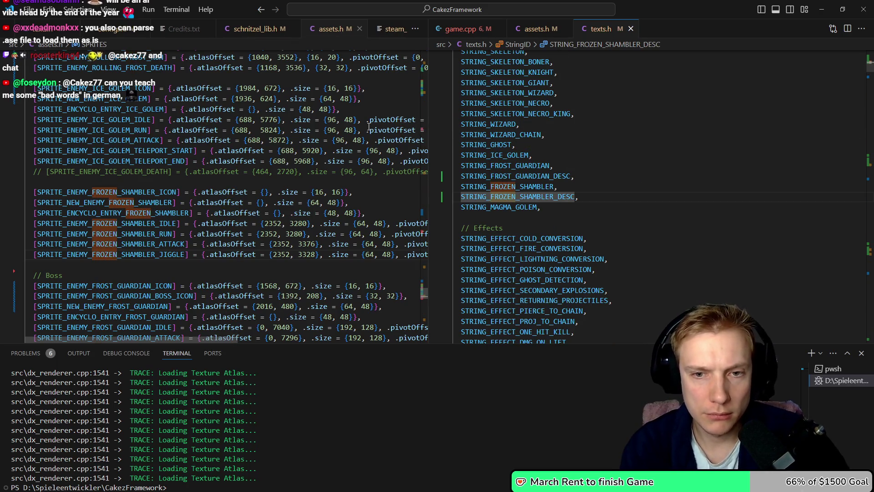
{"action": "key", "text": "Return"}
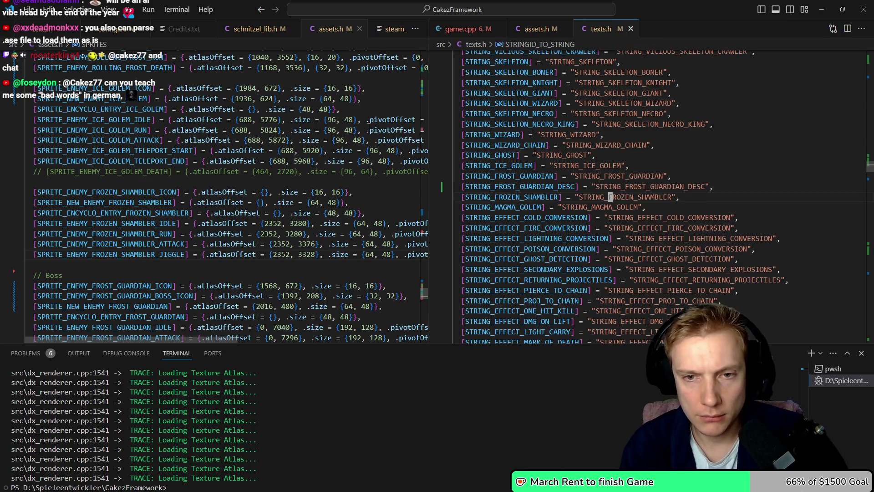
{"action": "type", "text": "STRING_FROZEN_SHAMBLER_DESC"}
{"action": "key", "text": "ctrl+z"}
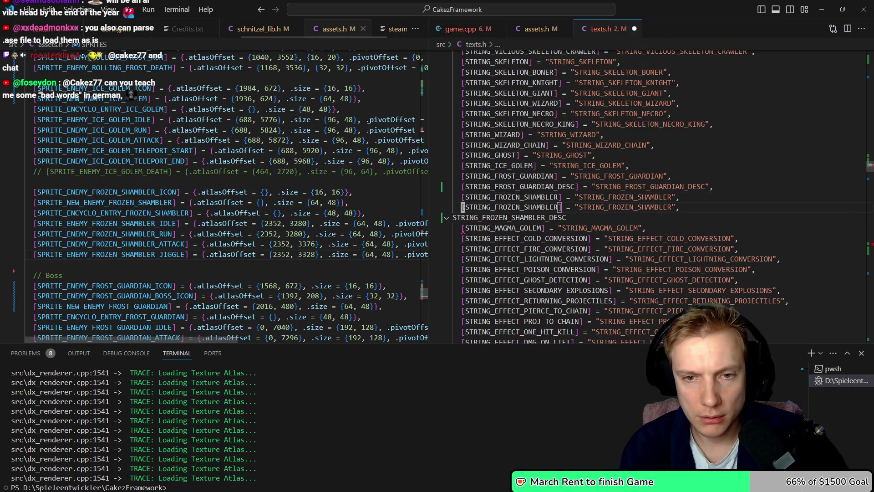
{"action": "key", "text": "ctrl+v"}
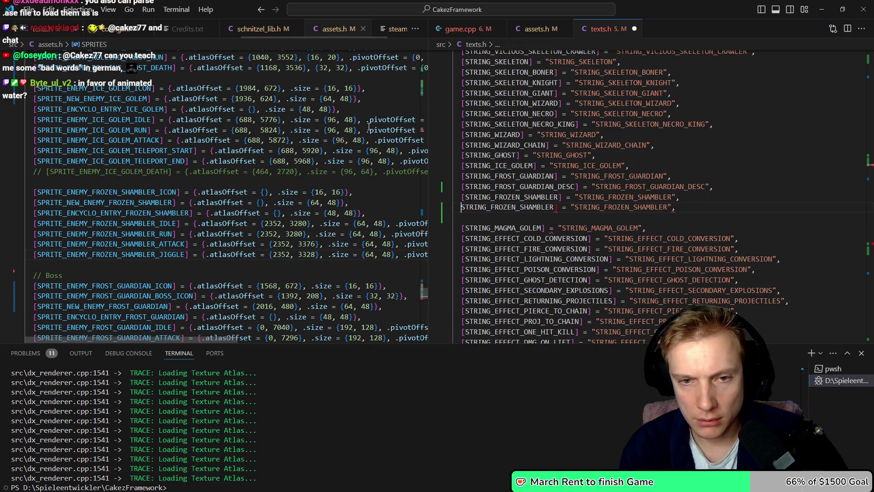
{"action": "key", "text": "Home"}
{"action": "key", "text": "ctrl+Right"}
{"action": "type", "text": "_DESC"}
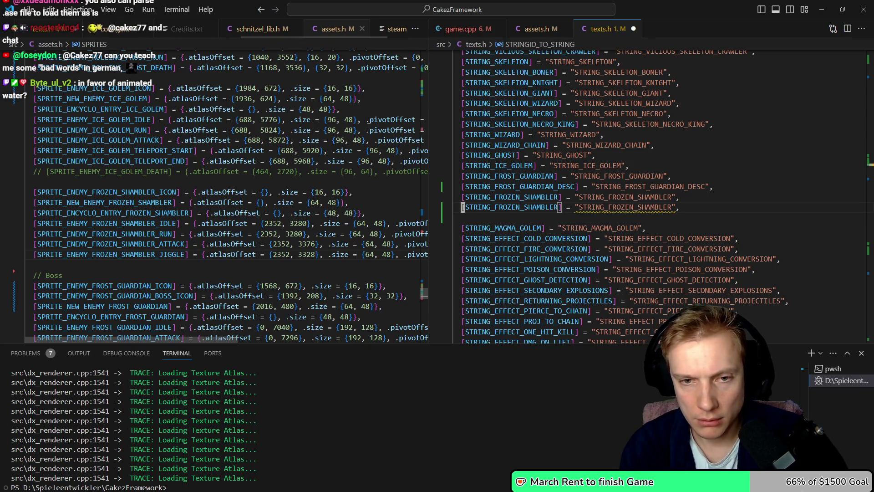
{"action": "key", "text": "End"}
{"action": "key", "text": "Left"}
{"action": "key", "text": "Left"}
{"action": "type", "text": "_DESC"}
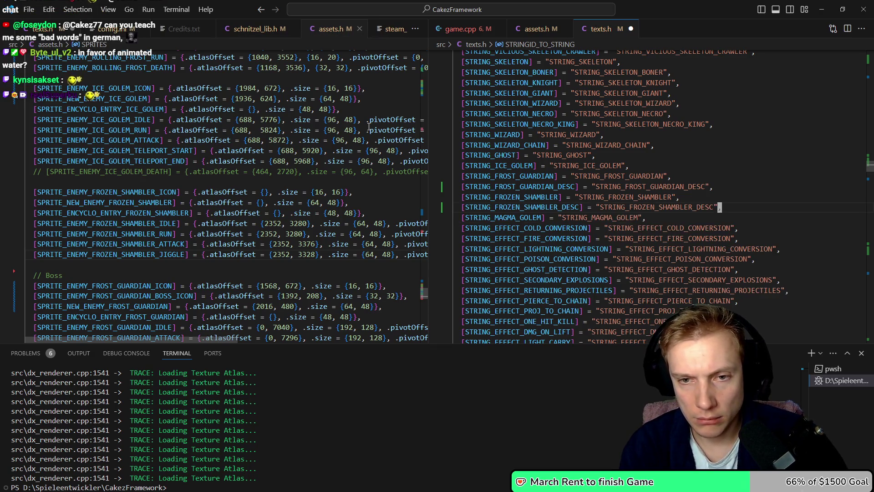
{"action": "key", "text": "F3"}
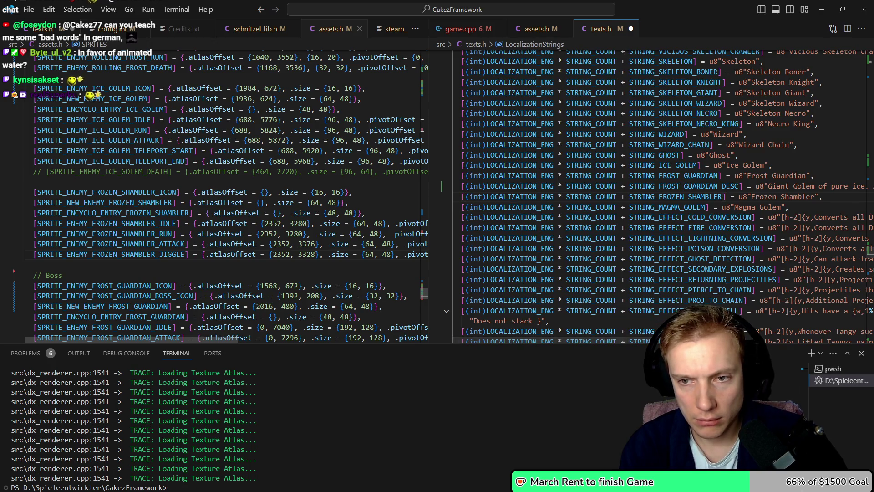
Duplicate the Frozen Shambler English text line as STRING_FROZEN_SHAMBLER_DESC and remove the leftover blank line
{"action": "key", "text": "shift+alt+Down"}
{"action": "key", "text": "ctrl+Right"}
{"action": "key", "text": "Escape"}
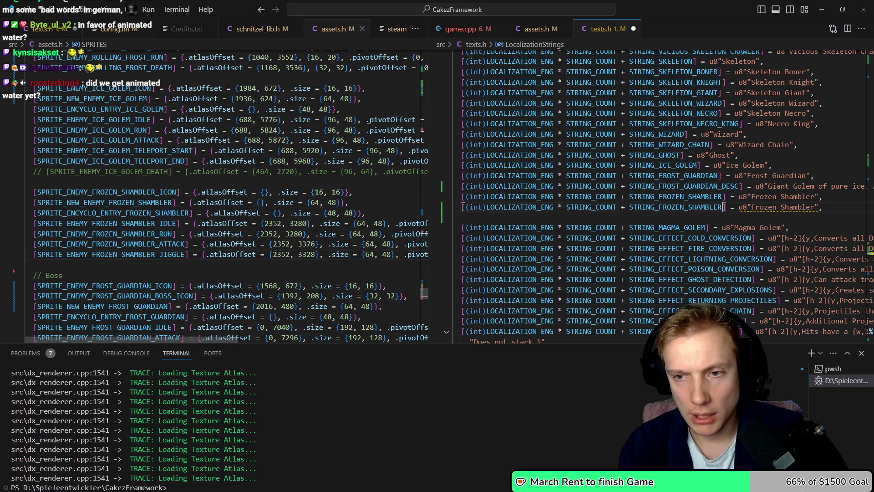
{"action": "type", "text": "_DESC"}
{"action": "key", "text": "Down"}
{"action": "key", "text": "Delete"}
{"action": "key", "text": "Up"}
{"action": "key", "text": "End"}
{"action": "key", "text": "Left"}
{"action": "key", "text": "Left"}
{"action": "key", "text": "Left"}
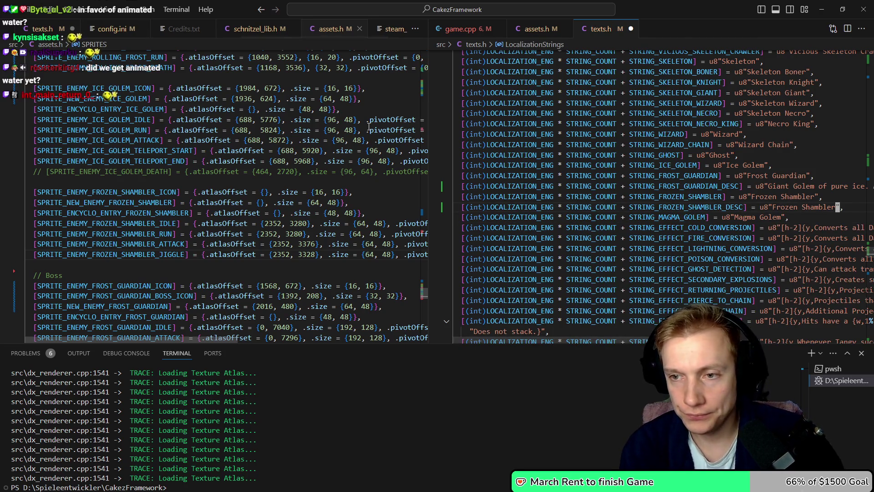
Widen the texts.h editor and clear the copied Frozen Shambler wording from the description
{"action": "key", "text": "shift+Right"}
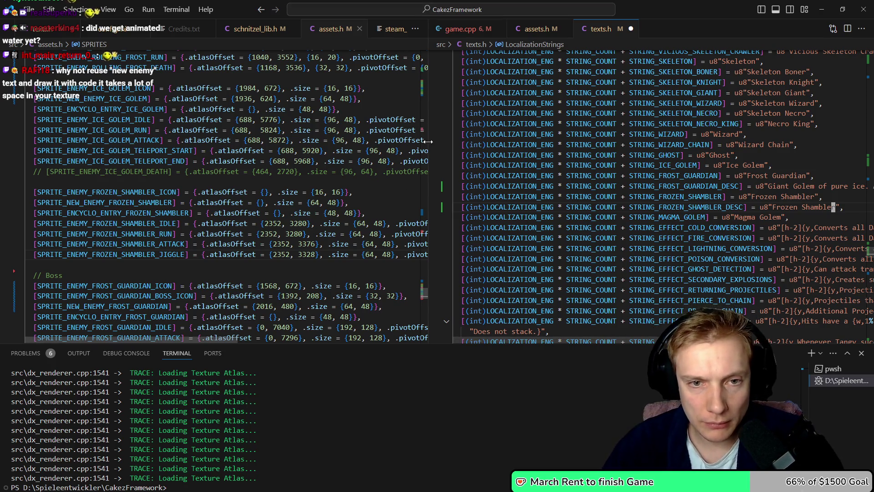
{"action": "left_click_drag", "start_coordinate": [428, 141], "coordinate": [166, 141]}
{"action": "key", "text": "ctrl+BackSpace"}
{"action": "key", "text": "ctrl+BackSpace"}
{"action": "type", "text": "Icy"}
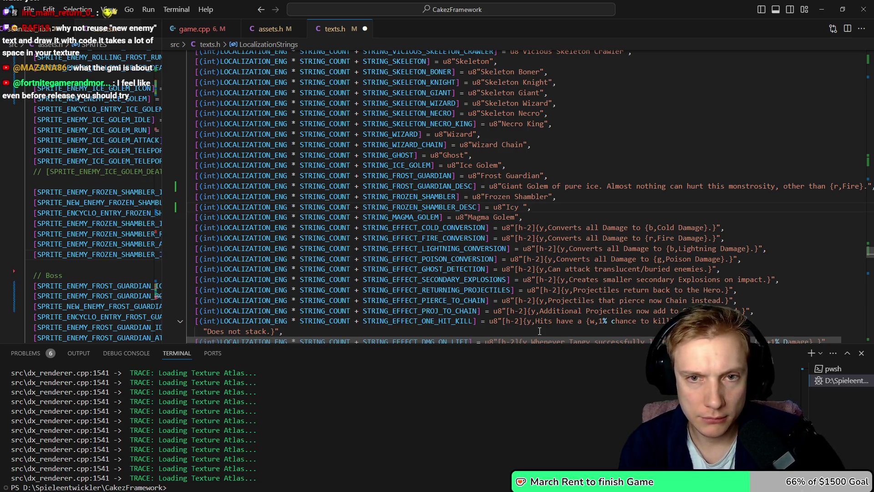
{"action": "scroll", "coordinate": [641, 175], "scroll_direction": "down", "scroll_amount": 2}
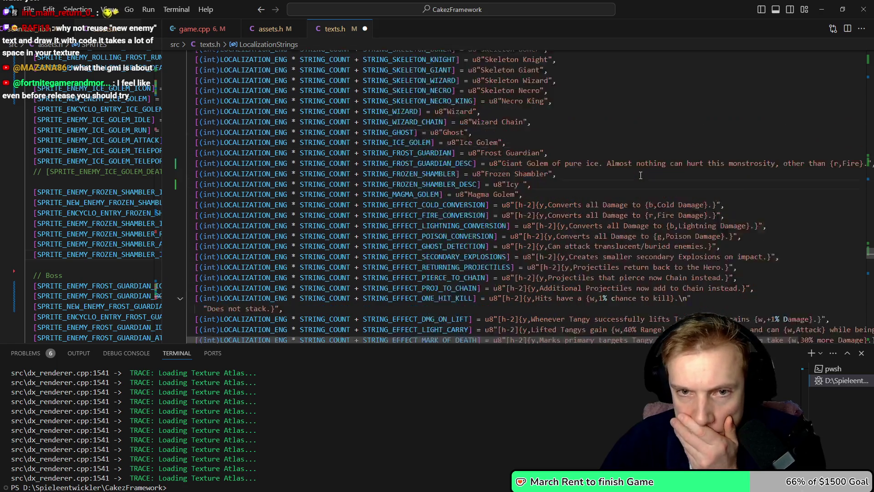
{"action": "scroll", "coordinate": [641, 174], "scroll_direction": "up", "scroll_amount": 9}
{"action": "scroll", "coordinate": [641, 174], "scroll_direction": "up", "scroll_amount": 4}
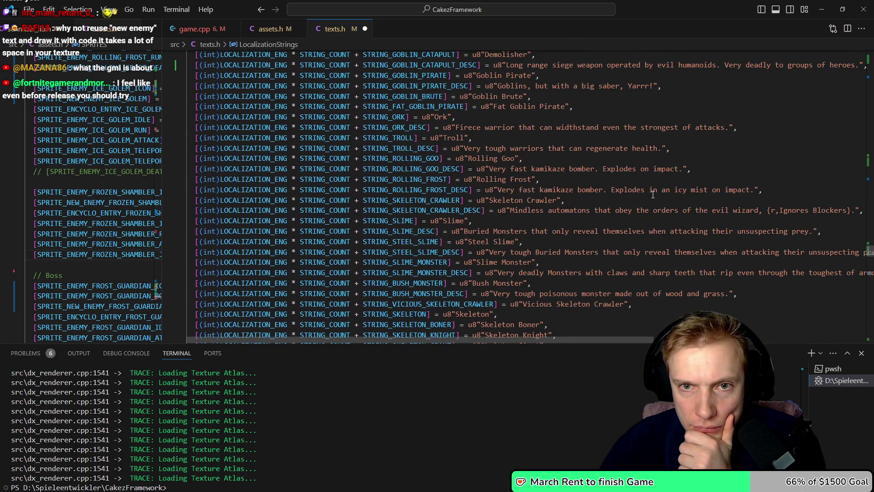
{"action": "scroll", "coordinate": [653, 194], "scroll_direction": "up", "scroll_amount": 15}
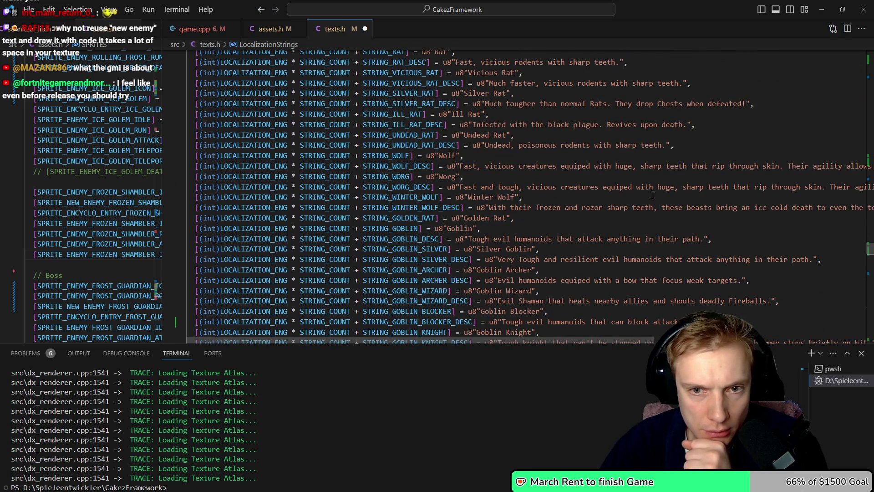
{"action": "scroll", "coordinate": [653, 195], "scroll_direction": "down", "scroll_amount": 15}
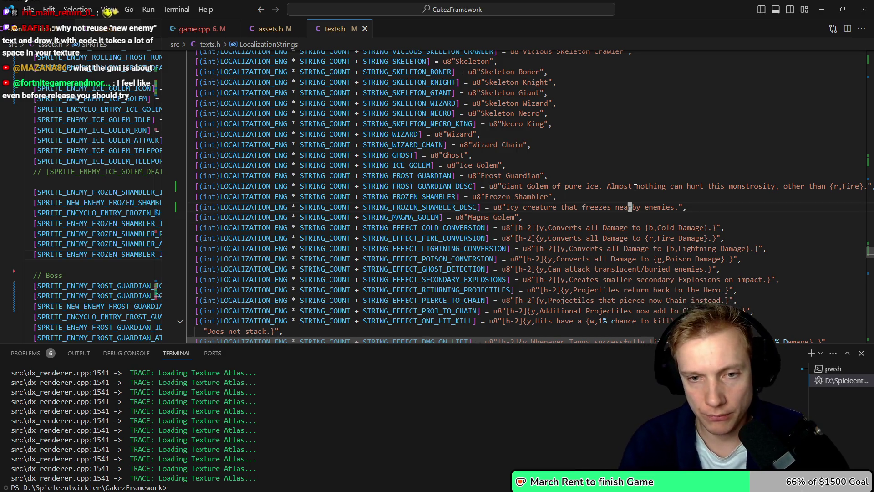
Check game.cpp, split assets.h and game.cpp into equal widths, then switch to Aseprite
{"action": "key", "text": "ctrl+Tab"}
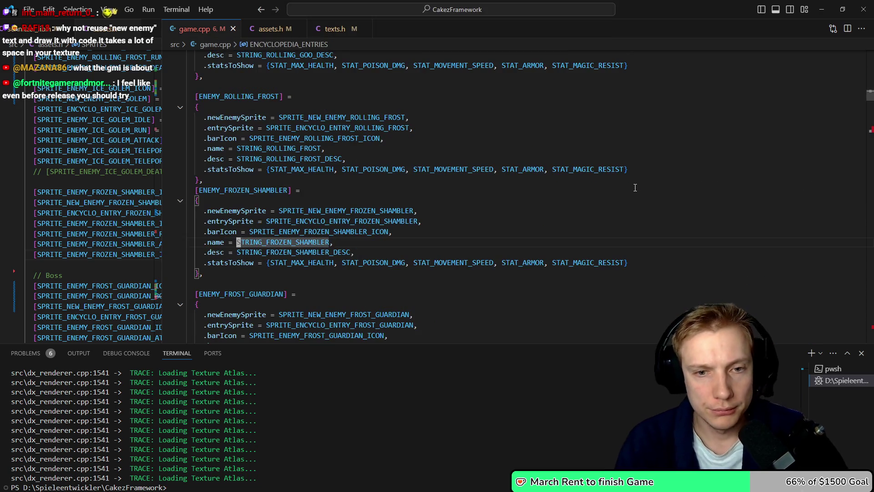
{"action": "key", "text": "ctrl+1"}
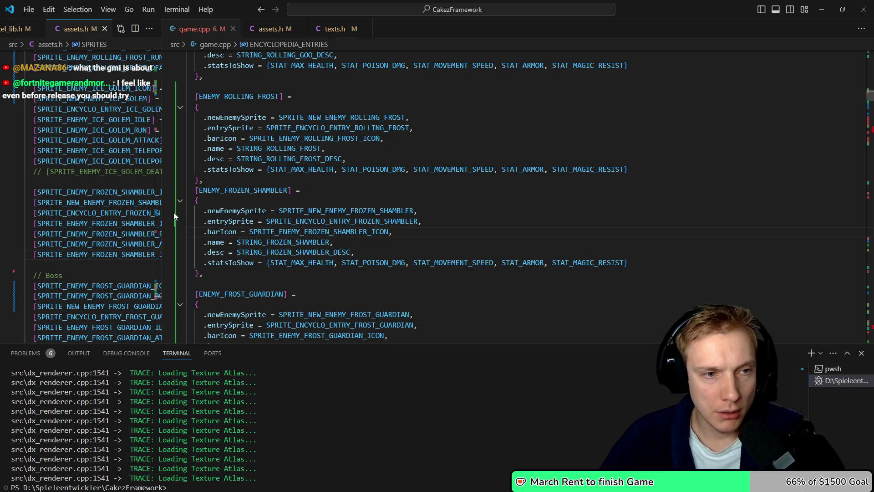
{"action": "double_click", "coordinate": [163, 173]}
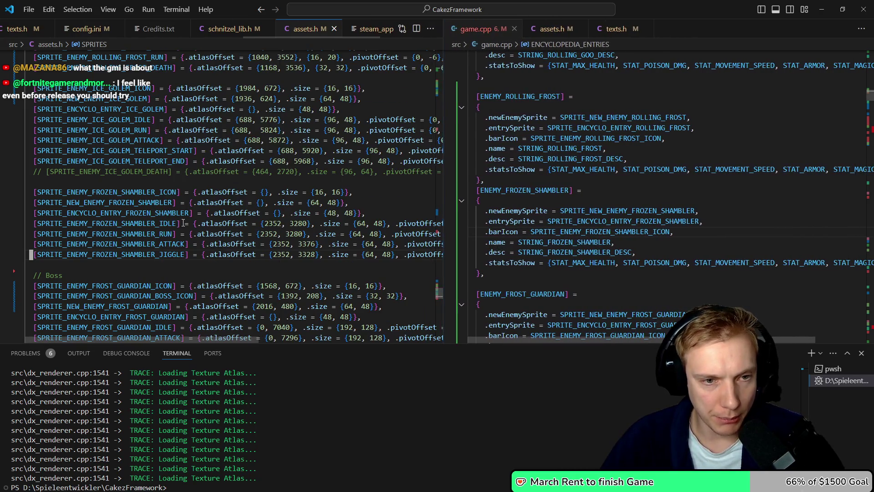
{"action": "key", "text": "alt+Tab"}
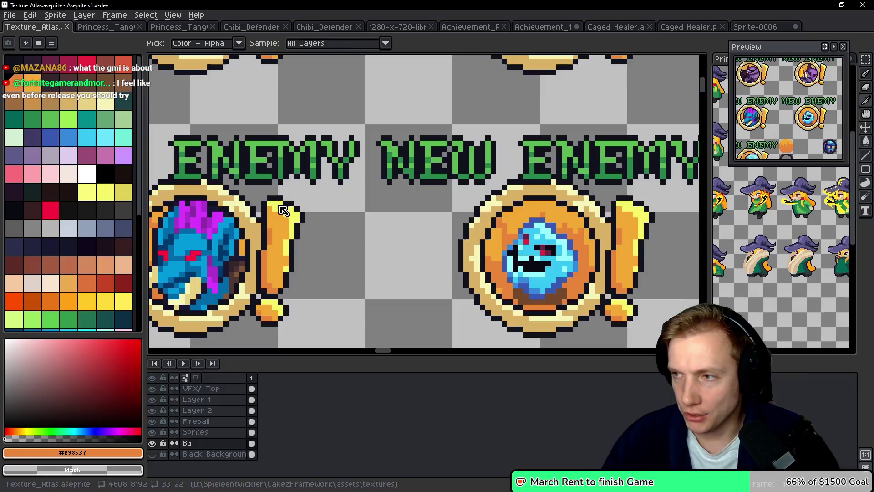
Navigate the texture atlas to the NEW ENEMY icon and banner rows
{"action": "scroll", "coordinate": [332, 189], "scroll_direction": "down", "scroll_amount": 4}
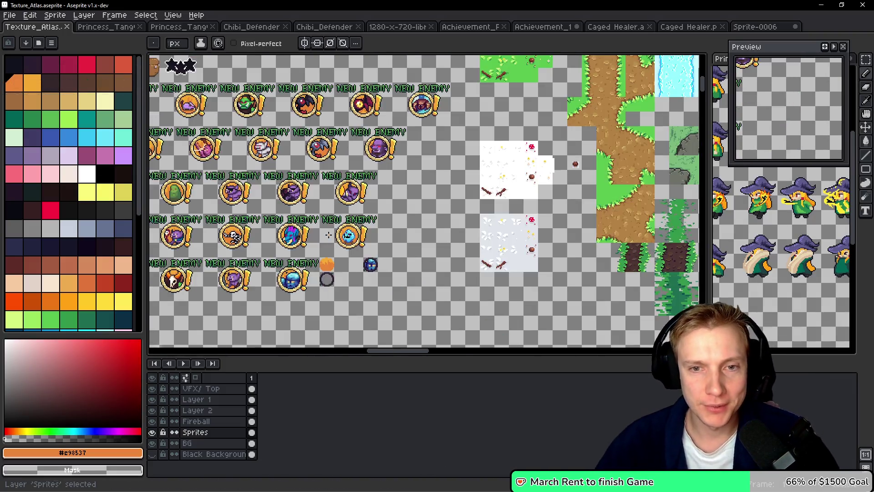
{"action": "scroll", "coordinate": [329, 235], "scroll_direction": "down", "scroll_amount": 1}
{"action": "scroll", "coordinate": [455, 233], "scroll_direction": "up", "scroll_amount": 1}
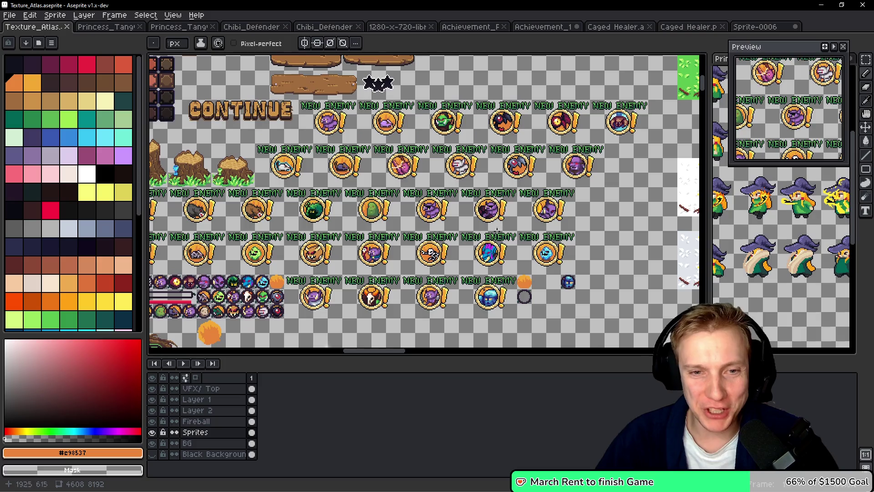
{"action": "mouse_move", "coordinate": [497, 230]}
{"action": "left_mouse_down"}
{"action": "mouse_move", "coordinate": [598, 81]}
{"action": "mouse_move", "coordinate": [473, 89]}
{"action": "mouse_move", "coordinate": [558, 87]}
{"action": "mouse_move", "coordinate": [504, 77]}
{"action": "left_mouse_up"}
{"action": "left_click_drag", "start_coordinate": [459, 210], "coordinate": [322, 146]}
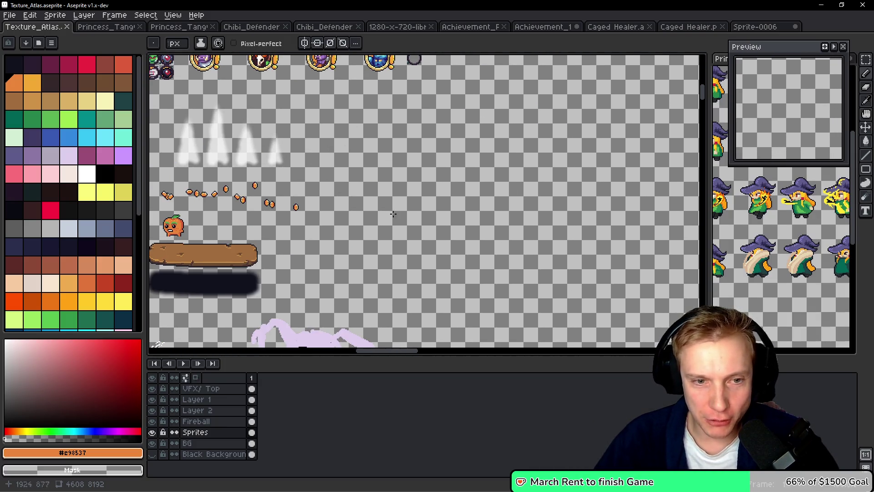
{"action": "scroll", "coordinate": [397, 225], "scroll_direction": "down", "scroll_amount": 1}
{"action": "scroll", "coordinate": [378, 326], "scroll_direction": "up", "scroll_amount": 1}
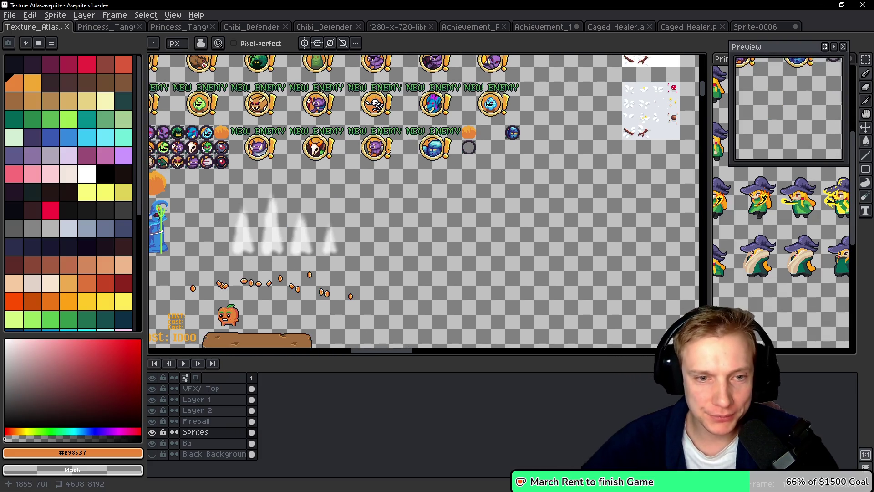
{"action": "left_click_drag", "start_coordinate": [431, 180], "coordinate": [413, 243]}
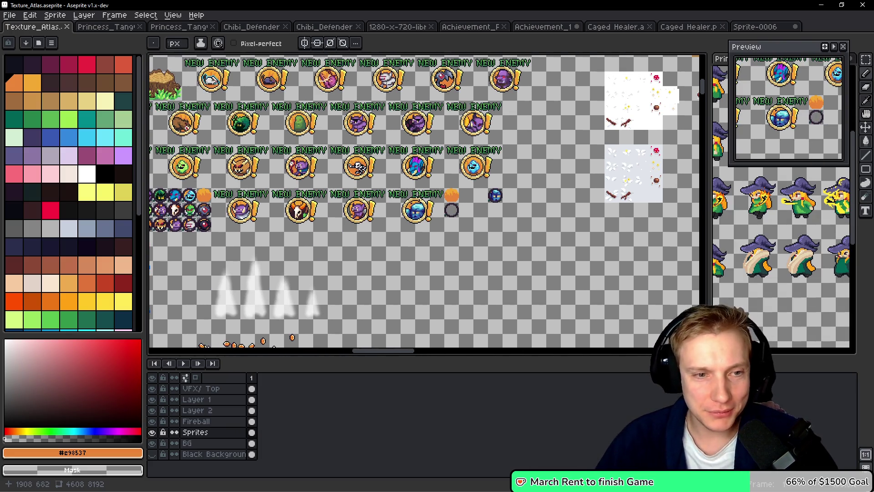
{"action": "scroll", "coordinate": [471, 181], "scroll_direction": "up", "scroll_amount": 3}
{"action": "scroll", "coordinate": [471, 181], "scroll_direction": "right", "scroll_amount": 4}
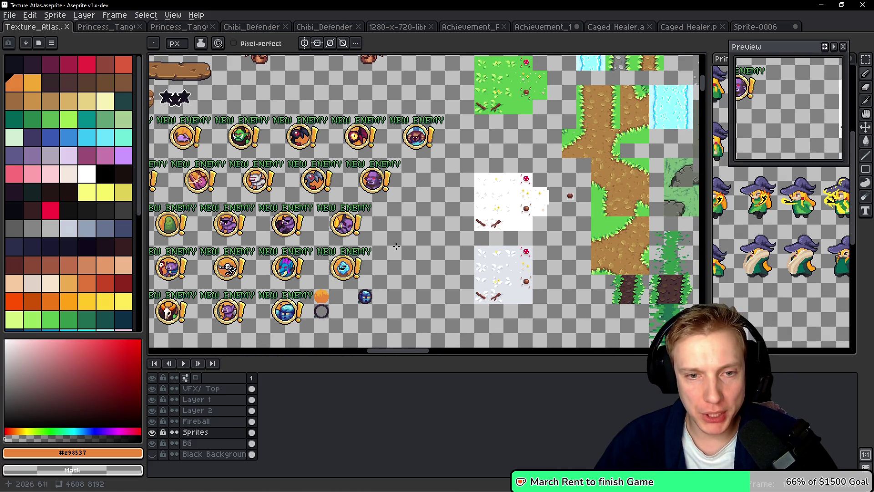
{"action": "scroll", "coordinate": [390, 197], "scroll_direction": "up", "scroll_amount": 1}
{"action": "scroll", "coordinate": [431, 171], "scroll_direction": "up", "scroll_amount": 1}
{"action": "scroll", "coordinate": [412, 260], "scroll_direction": "up", "scroll_amount": 1}
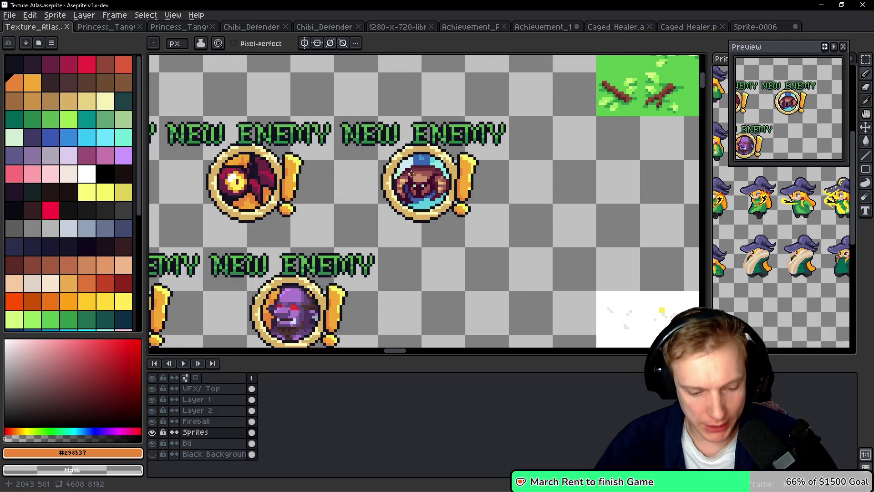
{"action": "scroll", "coordinate": [408, 173], "scroll_direction": "up", "scroll_amount": 1}
{"action": "scroll", "coordinate": [460, 251], "scroll_direction": "down", "scroll_amount": 2}
{"action": "scroll", "coordinate": [460, 251], "scroll_direction": "up", "scroll_amount": 1}
{"action": "scroll", "coordinate": [410, 237], "scroll_direction": "down", "scroll_amount": 1}
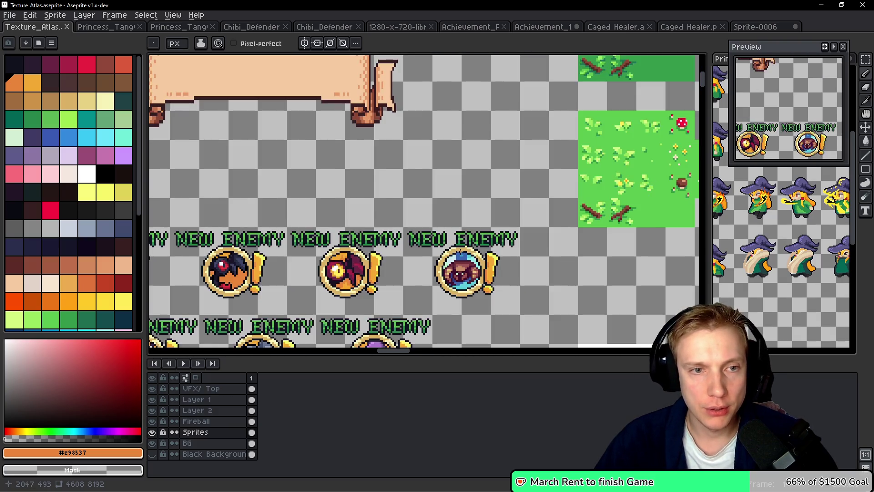
{"action": "scroll", "coordinate": [392, 226], "scroll_direction": "down", "scroll_amount": 1}
{"action": "left_click_drag", "start_coordinate": [387, 237], "coordinate": [383, 215]}
{"action": "scroll", "coordinate": [419, 235], "scroll_direction": "up", "scroll_amount": 2}
Copy a NEW ENEMY banner with its ring and place it beside the wooden log and stars
{"action": "key", "text": "m"}
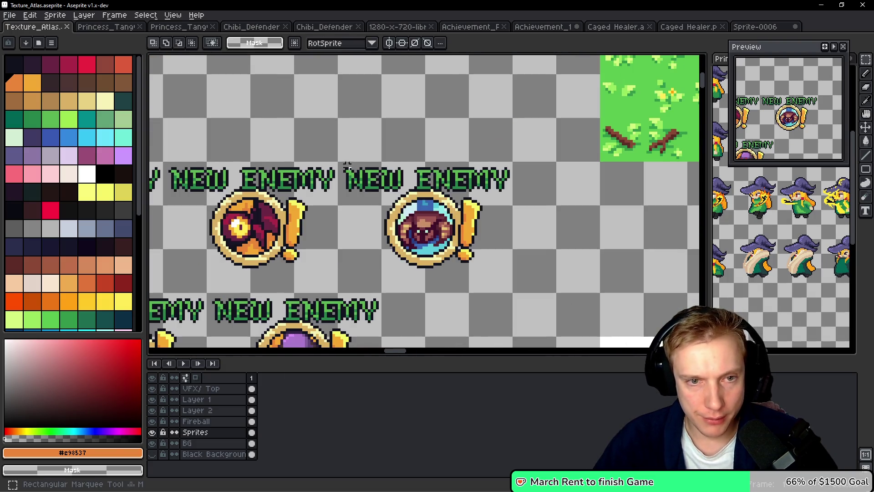
{"action": "left_click_drag", "start_coordinate": [339, 163], "coordinate": [511, 291]}
{"action": "scroll", "coordinate": [441, 245], "scroll_direction": "down", "scroll_amount": 2}
{"action": "scroll", "coordinate": [494, 228], "scroll_direction": "up", "scroll_amount": 2}
{"action": "key", "text": "ctrl+t"}
{"action": "mouse_move", "coordinate": [663, 300]}
{"action": "left_mouse_down"}
{"action": "mouse_move", "coordinate": [289, 213]}
{"action": "mouse_move", "coordinate": [298, 209]}
{"action": "left_mouse_up"}
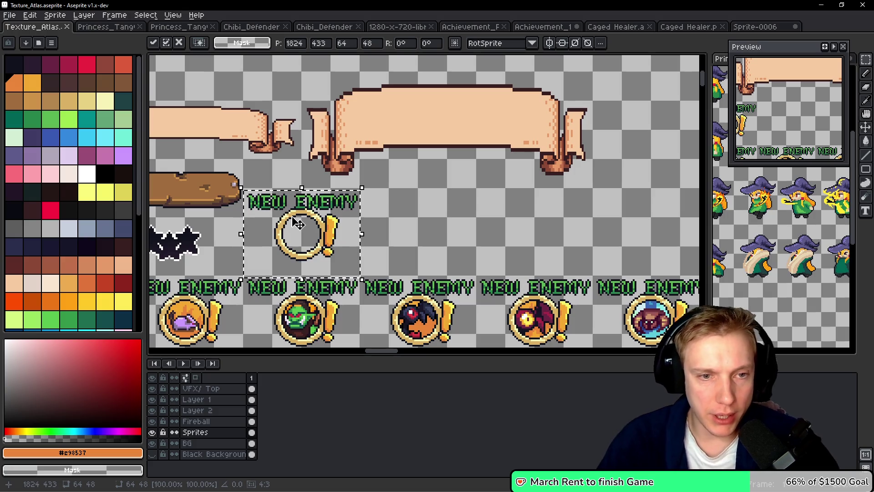
{"action": "scroll", "coordinate": [520, 188], "scroll_direction": "down", "scroll_amount": 2}
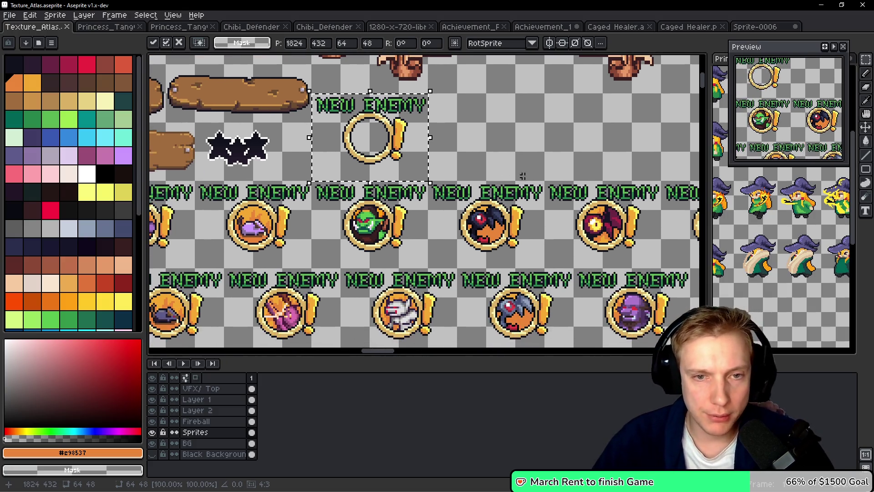
{"action": "mouse_move", "coordinate": [520, 188]}
{"action": "left_mouse_down"}
{"action": "mouse_move", "coordinate": [528, 148]}
{"action": "mouse_move", "coordinate": [487, 129]}
{"action": "left_mouse_up"}
{"action": "mouse_move", "coordinate": [327, 227]}
{"action": "left_mouse_down"}
{"action": "mouse_move", "coordinate": [502, 206]}
{"action": "mouse_move", "coordinate": [528, 154]}
{"action": "left_mouse_up"}
{"action": "scroll", "coordinate": [380, 292], "scroll_direction": "up", "scroll_amount": 3}
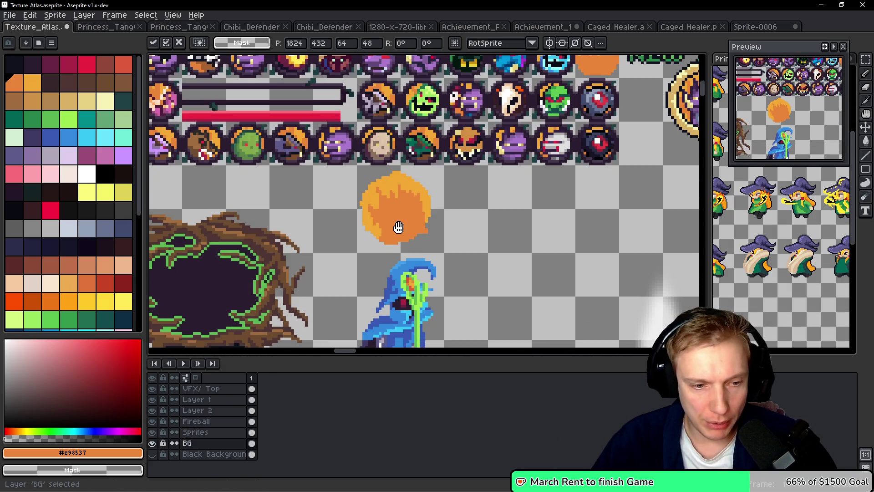
Copy the orange fireball from the BG layer into the empty ring at 1842, 441
{"action": "left_click", "coordinate": [387, 203], "text": "ctrl"}
{"action": "left_click_drag", "start_coordinate": [347, 155], "coordinate": [464, 272]}
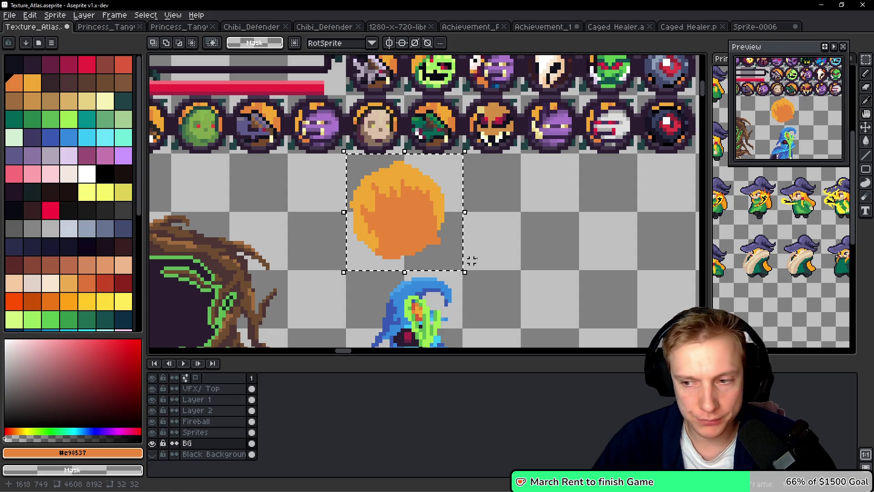
{"action": "scroll", "coordinate": [534, 224], "scroll_direction": "down", "scroll_amount": 2}
{"action": "scroll", "coordinate": [501, 242], "scroll_direction": "up", "scroll_amount": 6}
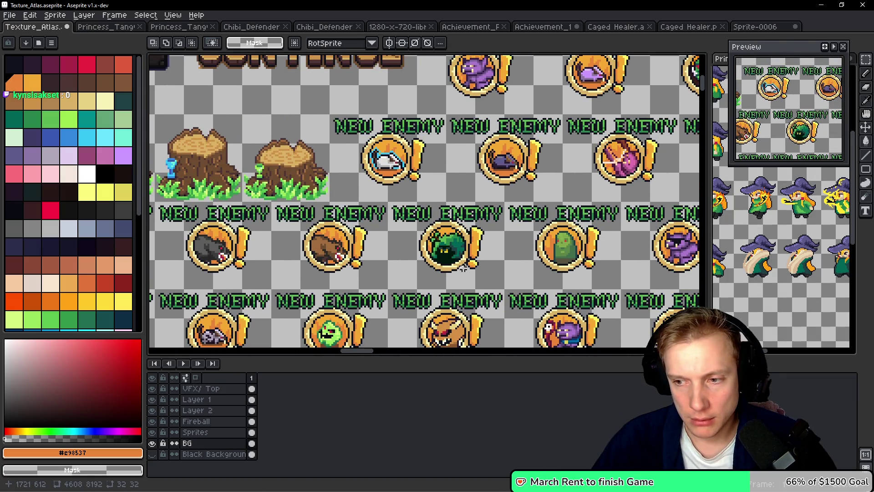
{"action": "scroll", "coordinate": [453, 241], "scroll_direction": "up", "scroll_amount": 5}
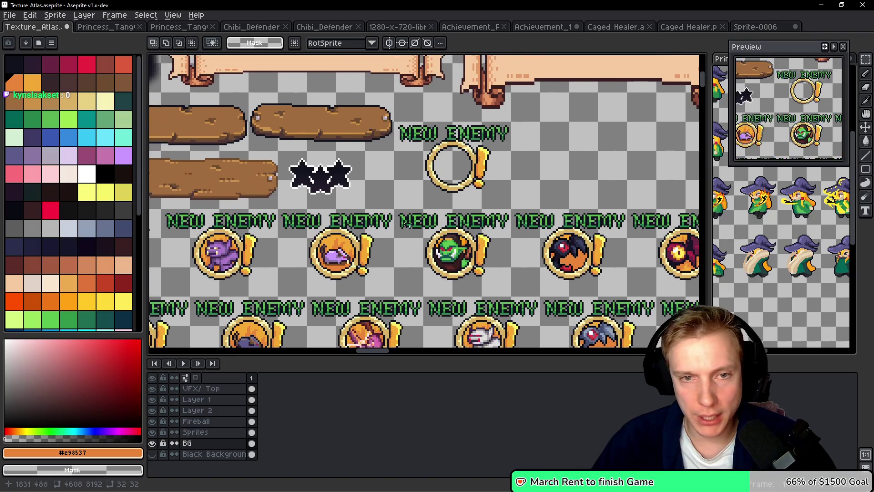
{"action": "key", "text": "ctrl+v"}
{"action": "scroll", "coordinate": [444, 214], "scroll_direction": "up", "scroll_amount": 1}
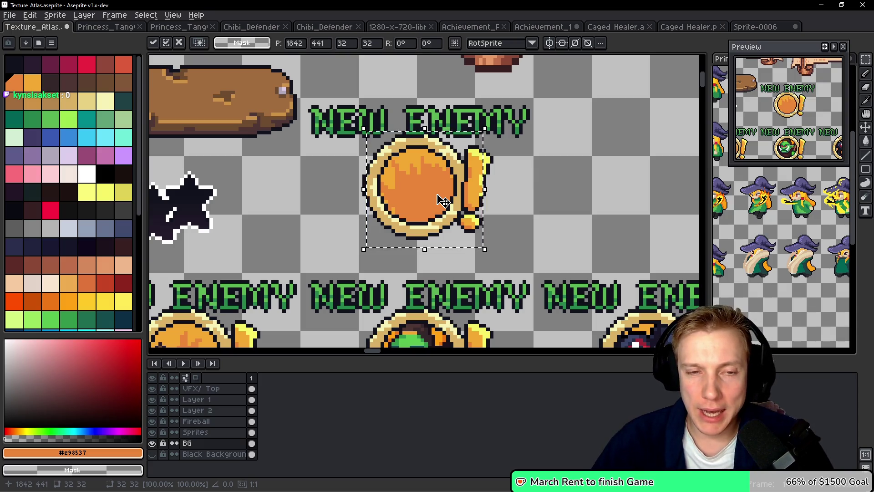
{"action": "key", "text": "Return"}
{"action": "scroll", "coordinate": [442, 200], "scroll_direction": "down", "scroll_amount": 6}
{"action": "left_click_drag", "start_coordinate": [476, 190], "coordinate": [510, 109]}
{"action": "scroll", "coordinate": [483, 163], "scroll_direction": "down", "scroll_amount": 15}
{"action": "left_click_drag", "start_coordinate": [474, 235], "coordinate": [530, 203]}
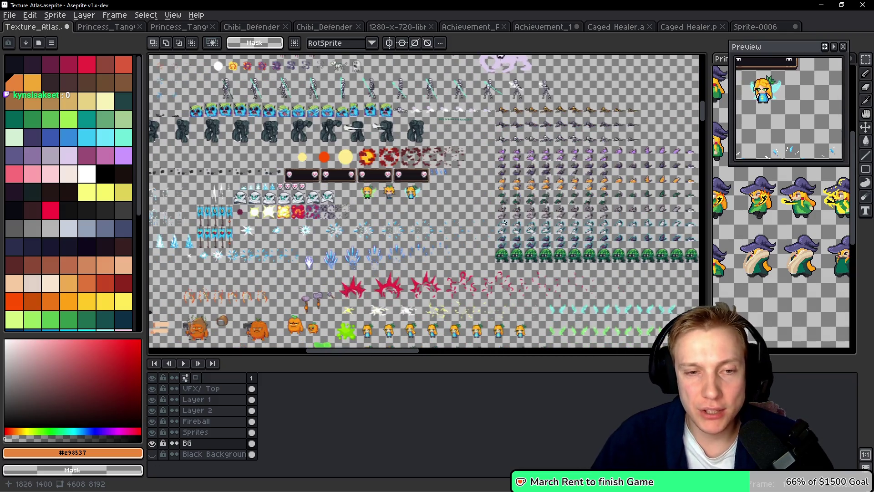
Pan and zoom around the Texture_Atlas looking for the enemy sprite rows
{"action": "left_click_drag", "start_coordinate": [473, 253], "coordinate": [473, 166]}
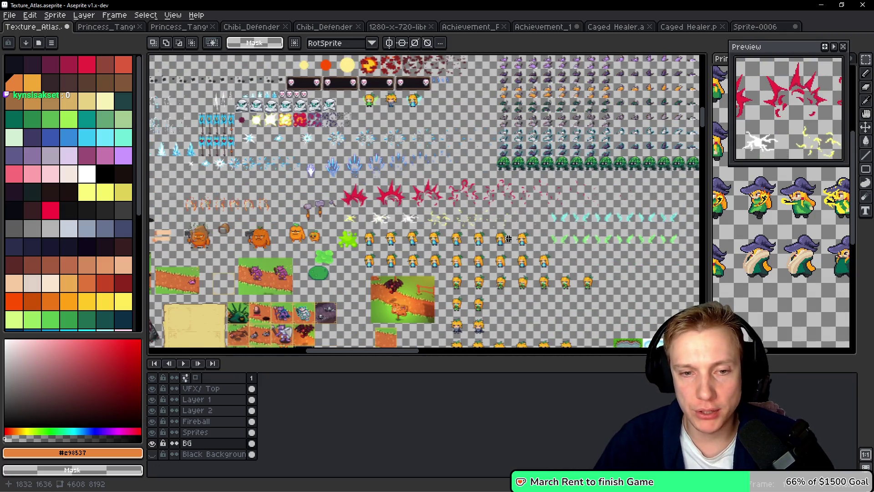
{"action": "left_click_drag", "start_coordinate": [501, 203], "coordinate": [510, 181]}
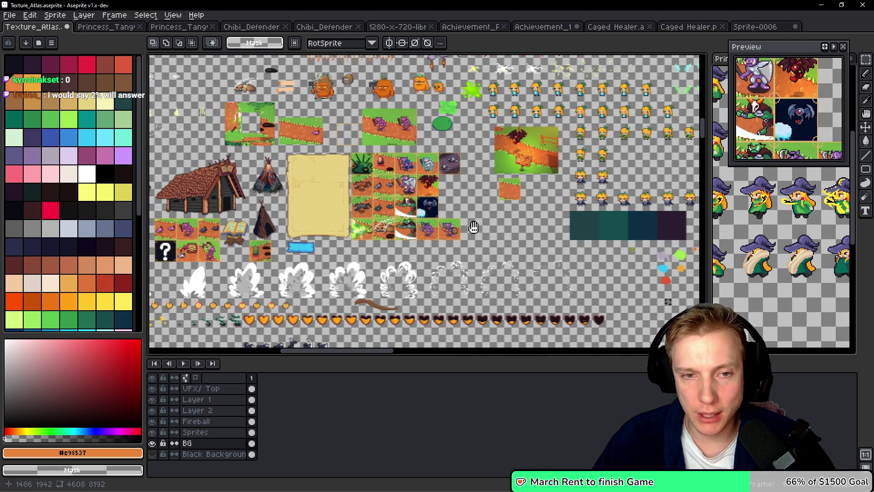
{"action": "scroll", "coordinate": [333, 212], "scroll_direction": "down", "scroll_amount": 3}
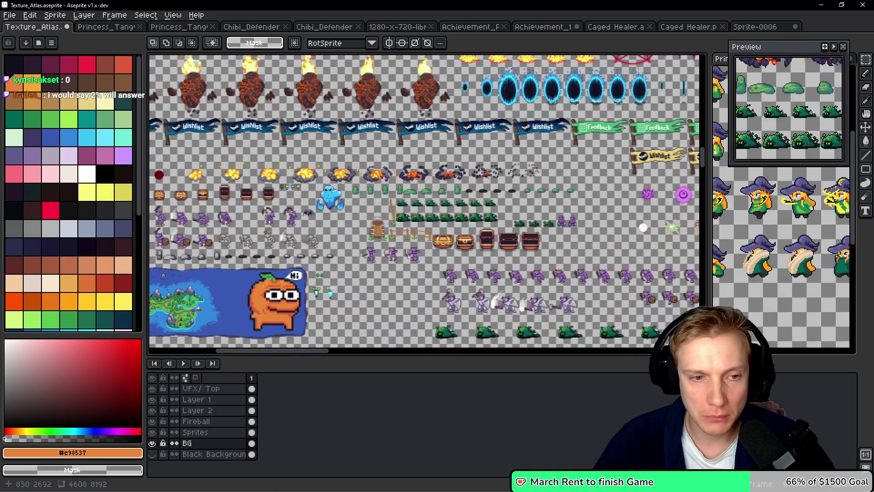
{"action": "scroll", "coordinate": [528, 188], "scroll_direction": "up", "scroll_amount": 15}
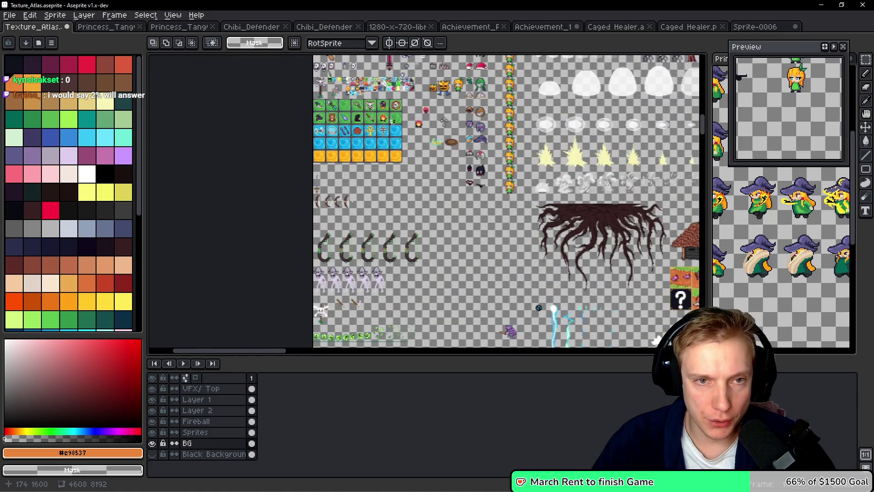
{"action": "scroll", "coordinate": [385, 222], "scroll_direction": "up", "scroll_amount": 6}
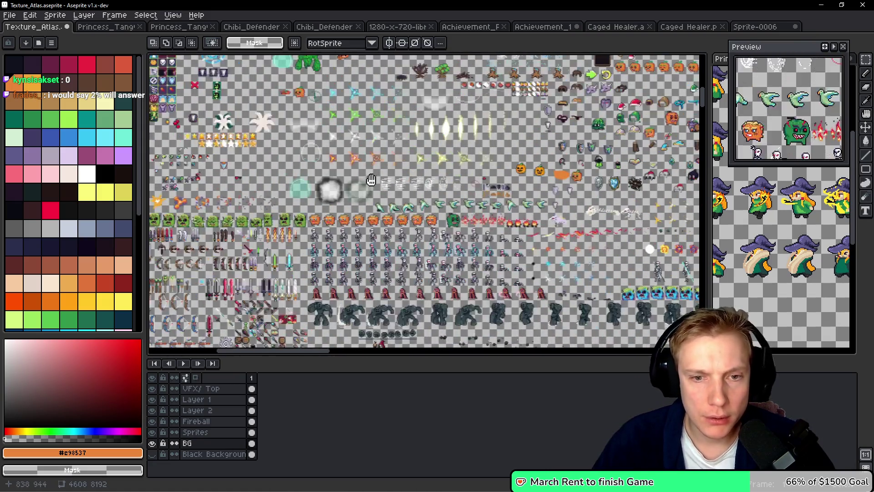
{"action": "left_click_drag", "start_coordinate": [371, 180], "coordinate": [237, 164]}
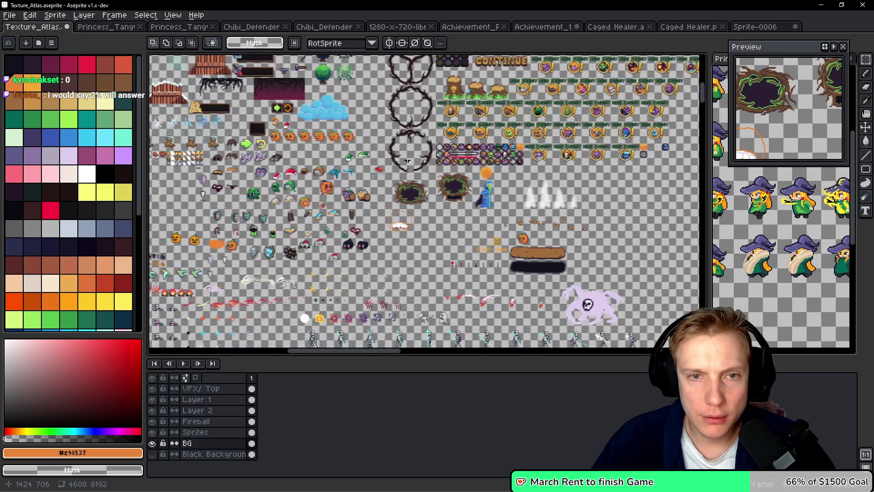
{"action": "left_click_drag", "start_coordinate": [408, 161], "coordinate": [454, 93]}
{"action": "mouse_move", "coordinate": [658, 338]}
{"action": "left_mouse_down"}
{"action": "mouse_move", "coordinate": [455, 322]}
{"action": "mouse_move", "coordinate": [411, 262]}
{"action": "mouse_move", "coordinate": [473, 208]}
{"action": "left_mouse_up"}
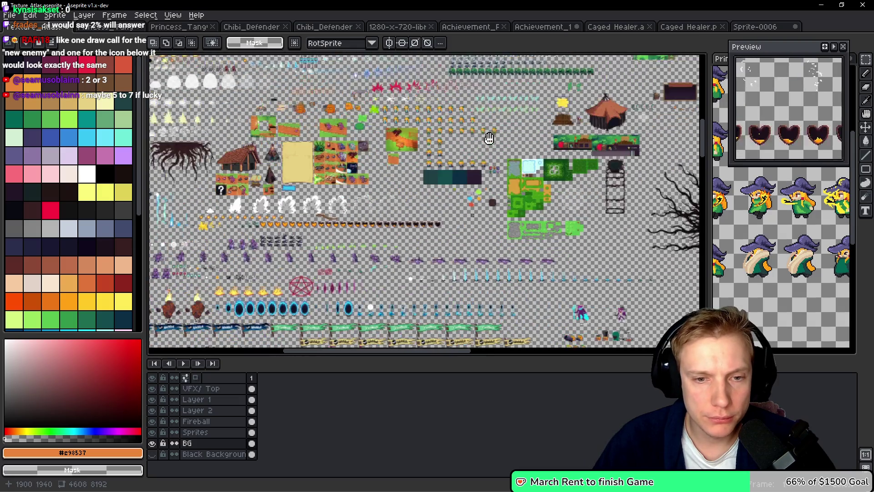
{"action": "left_click_drag", "start_coordinate": [487, 144], "coordinate": [513, 91]}
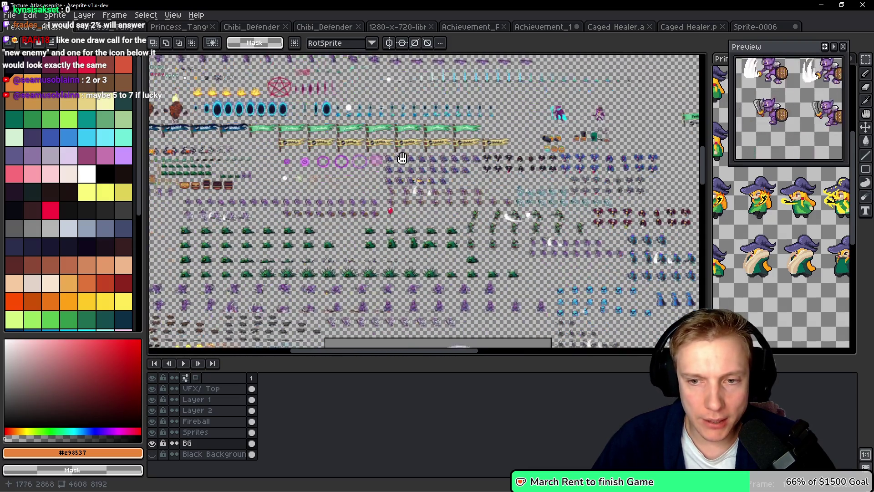
Zoom in on the blue horned monster frames and pan across them
{"action": "mouse_move", "coordinate": [402, 158]}
{"action": "left_mouse_down"}
{"action": "mouse_move", "coordinate": [379, 121]}
{"action": "mouse_move", "coordinate": [302, 72]}
{"action": "left_mouse_up"}
{"action": "scroll", "coordinate": [478, 213], "scroll_direction": "up", "scroll_amount": 4}
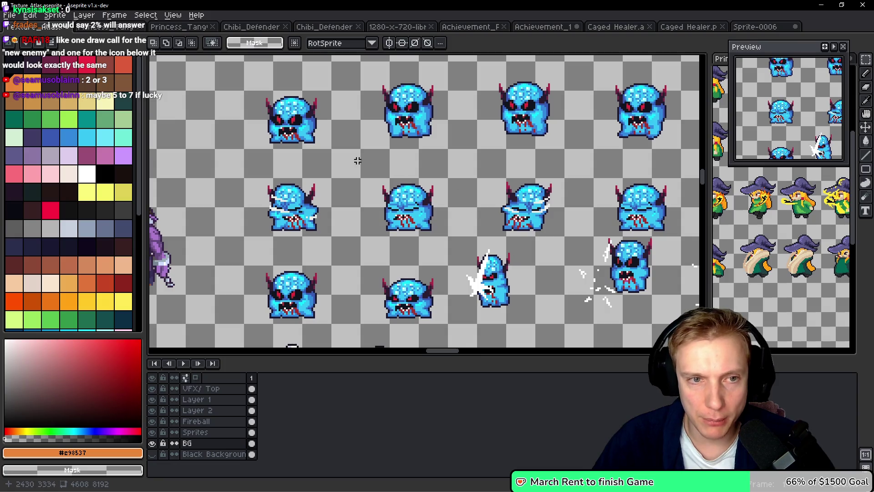
{"action": "left_click_drag", "start_coordinate": [364, 166], "coordinate": [268, 141]}
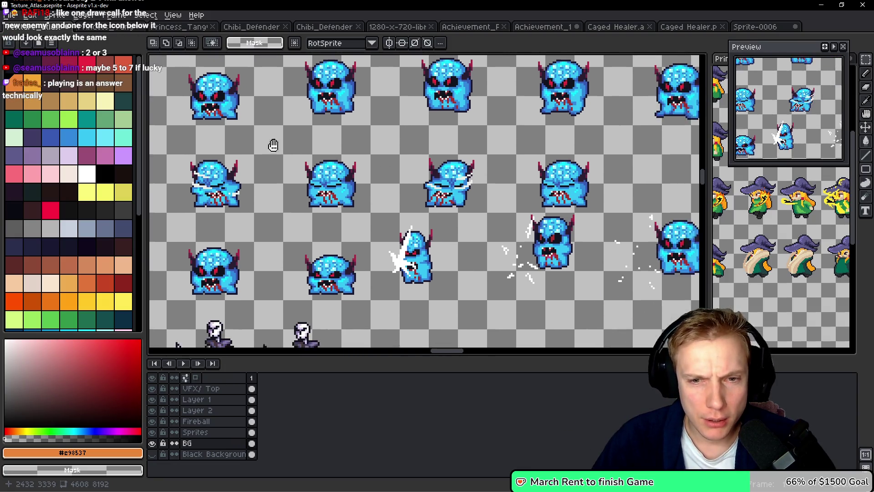
{"action": "left_click_drag", "start_coordinate": [389, 163], "coordinate": [321, 194]}
{"action": "left_click_drag", "start_coordinate": [413, 169], "coordinate": [280, 175]}
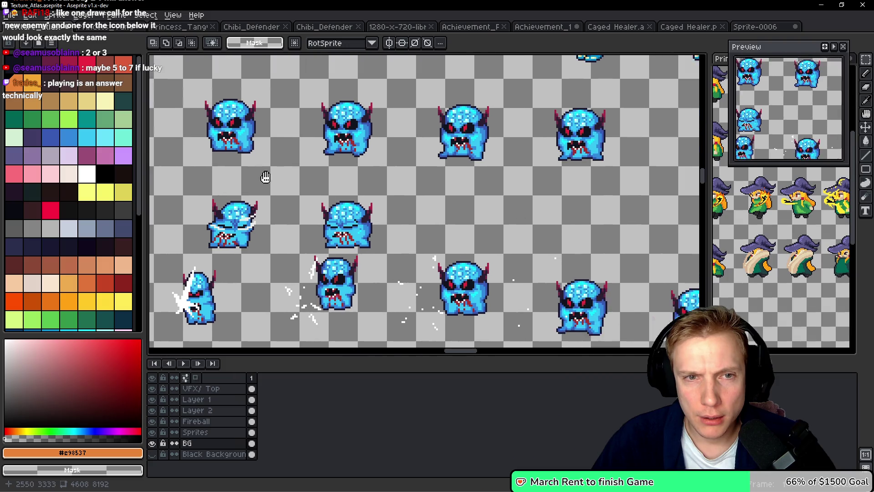
{"action": "scroll", "coordinate": [486, 190], "scroll_direction": "up", "scroll_amount": 3}
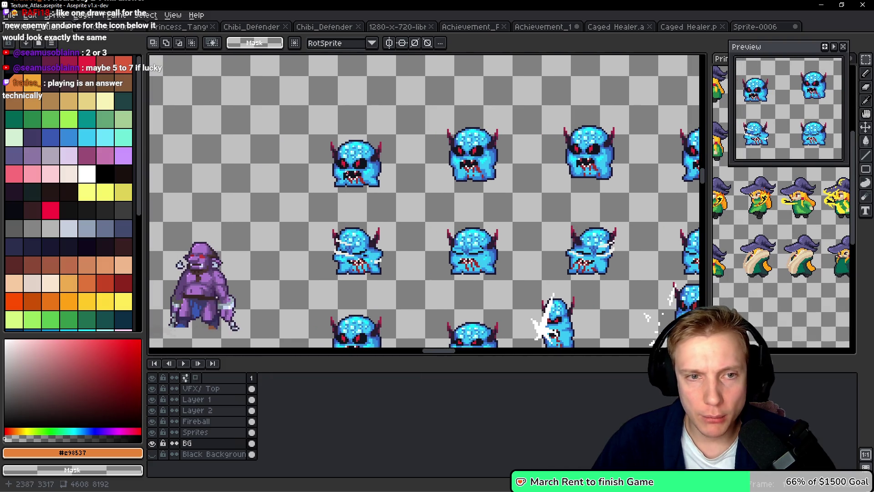
{"action": "scroll", "coordinate": [391, 165], "scroll_direction": "down", "scroll_amount": 2}
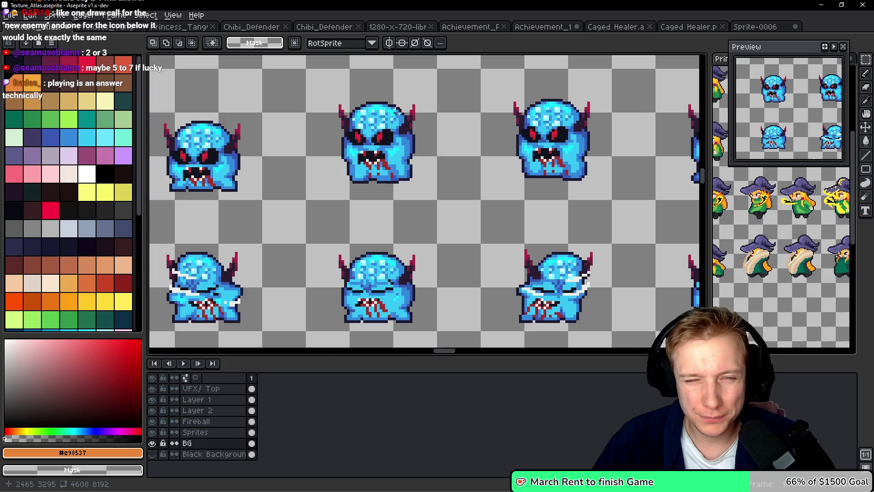
{"action": "scroll", "coordinate": [391, 165], "scroll_direction": "up", "scroll_amount": 2}
Switch to the Pencil, undo a stray black stroke, and select the Sprites layer
{"action": "key", "text": "b"}
{"action": "mouse_move", "coordinate": [441, 96]}
{"action": "left_mouse_down"}
{"action": "mouse_move", "coordinate": [292, 84]}
{"action": "mouse_move", "coordinate": [284, 117]}
{"action": "left_mouse_up"}
{"action": "key", "text": "ctrl+z"}
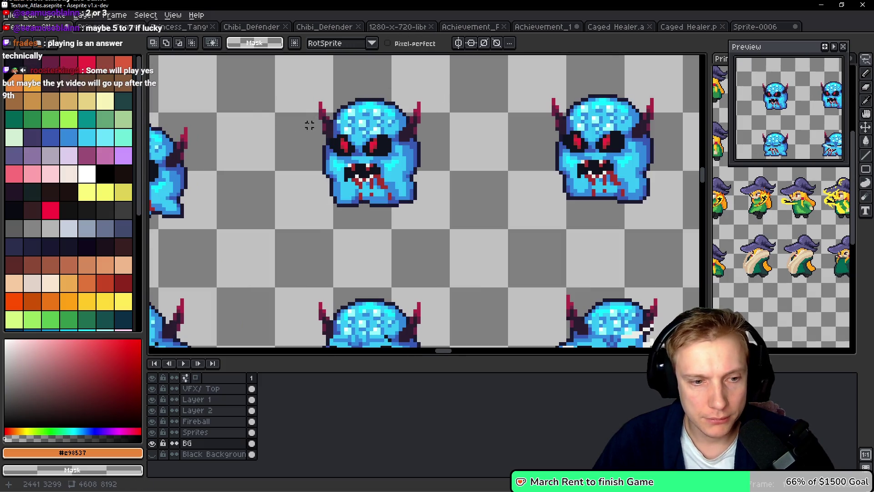
{"action": "left_click", "coordinate": [319, 118], "text": "ctrl"}
{"action": "mouse_move", "coordinate": [453, 110]}
{"action": "left_mouse_down"}
{"action": "mouse_move", "coordinate": [298, 127]}
{"action": "mouse_move", "coordinate": [325, 186]}
{"action": "mouse_move", "coordinate": [430, 194]}
{"action": "mouse_move", "coordinate": [454, 117]}
{"action": "left_mouse_up"}
{"action": "scroll", "coordinate": [454, 117], "scroll_direction": "down", "scroll_amount": 5}
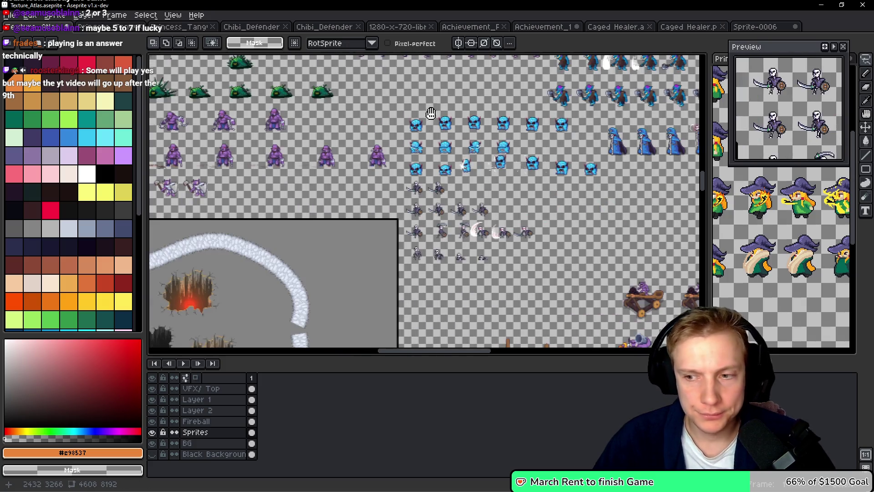